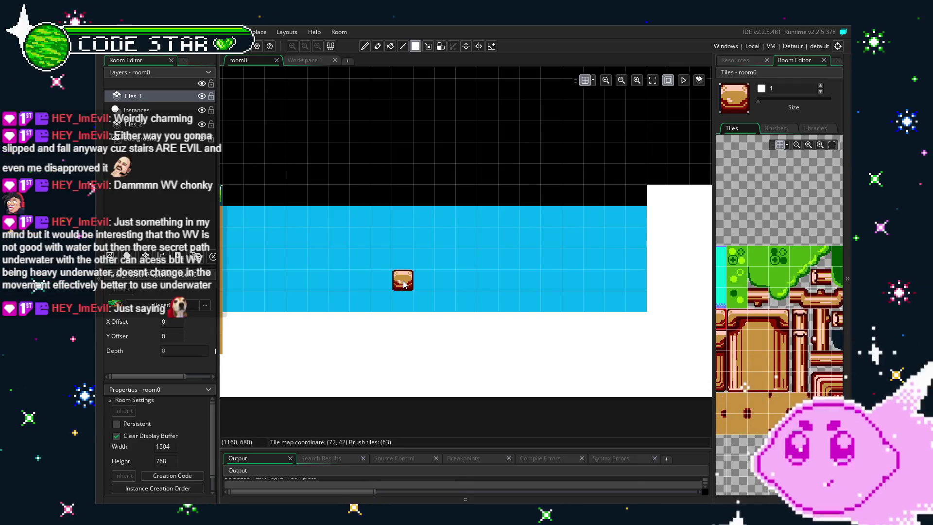
- Stamp two brick pillars beneath the water using the tileset's brick pillar tiles
{"action": "mouse_move", "coordinate": [419, 202]}
{"action": "left_mouse_down"}
{"action": "mouse_move", "coordinate": [552, 182]}
{"action": "mouse_move", "coordinate": [507, 186]}
{"action": "left_mouse_up"}
{"action": "scroll", "coordinate": [765, 379], "scroll_direction": "down", "scroll_amount": 5}
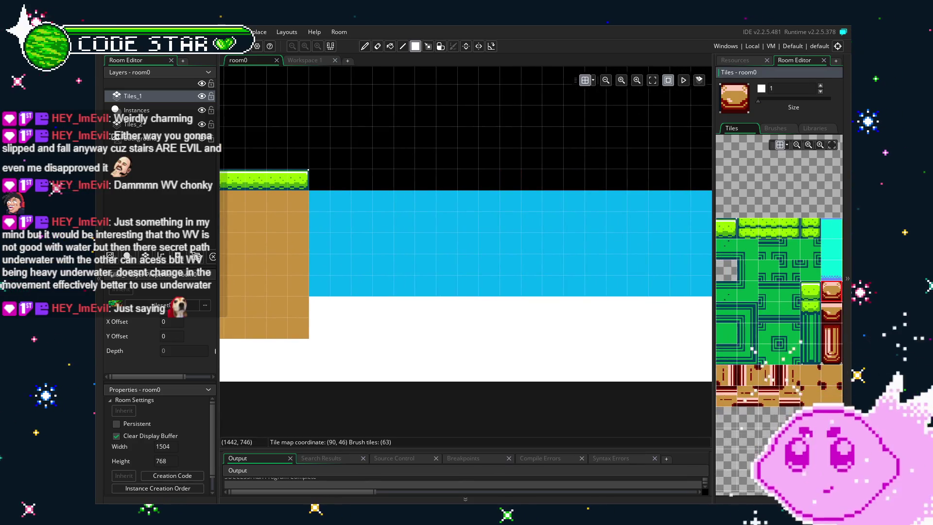
{"action": "scroll", "coordinate": [765, 379], "scroll_direction": "up", "scroll_amount": 3}
{"action": "scroll", "coordinate": [803, 365], "scroll_direction": "left", "scroll_amount": 2}
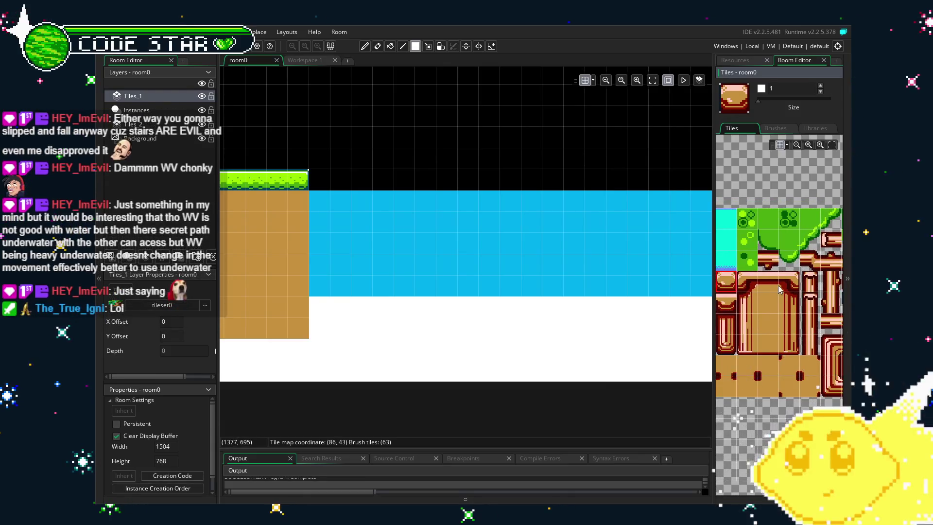
{"action": "left_click_drag", "start_coordinate": [743, 279], "coordinate": [760, 340]}
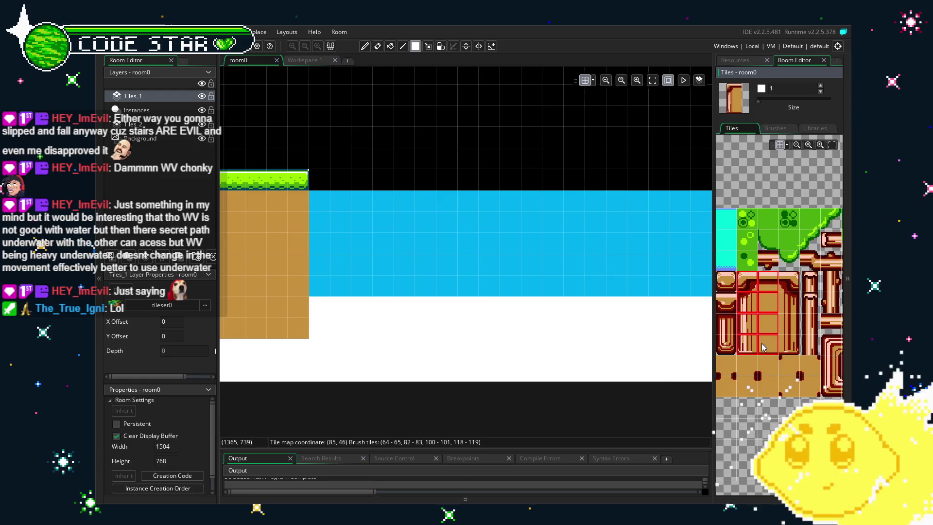
{"action": "left_click", "coordinate": [348, 346]}
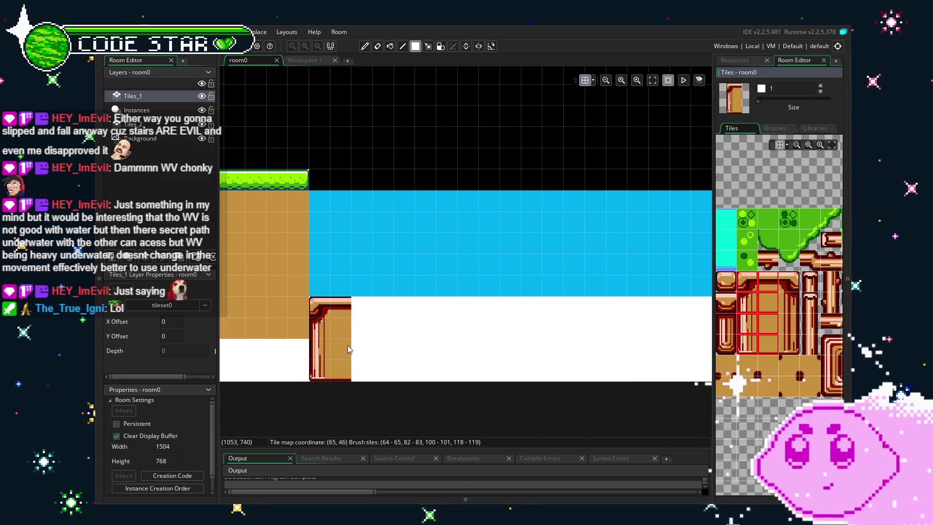
{"action": "left_click_drag", "start_coordinate": [768, 282], "coordinate": [787, 343]}
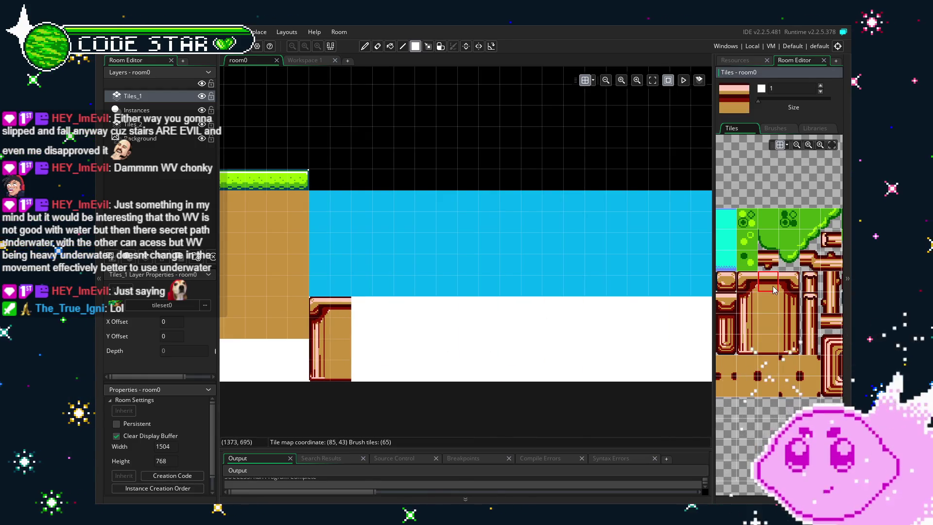
{"action": "scroll", "coordinate": [445, 353], "scroll_direction": "right", "scroll_amount": 3}
{"action": "left_click", "coordinate": [569, 348]}
{"action": "scroll", "coordinate": [608, 336], "scroll_direction": "left", "scroll_amount": 3}
- Paint a single-column row of platform tiles across the gap under the water
{"action": "left_click_drag", "start_coordinate": [766, 281], "coordinate": [762, 346]}
{"action": "left_click_drag", "start_coordinate": [646, 331], "coordinate": [340, 336]}
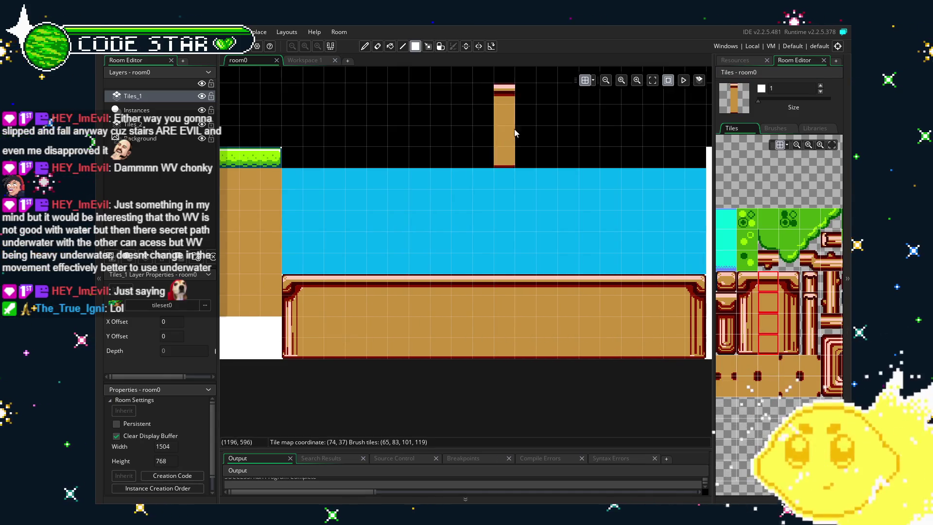
{"action": "mouse_move", "coordinate": [514, 127]}
{"action": "left_mouse_down"}
{"action": "mouse_move", "coordinate": [439, 138]}
{"action": "mouse_move", "coordinate": [455, 147]}
{"action": "mouse_move", "coordinate": [454, 213]}
{"action": "mouse_move", "coordinate": [550, 220]}
{"action": "left_mouse_up"}
{"action": "key", "text": "e"}
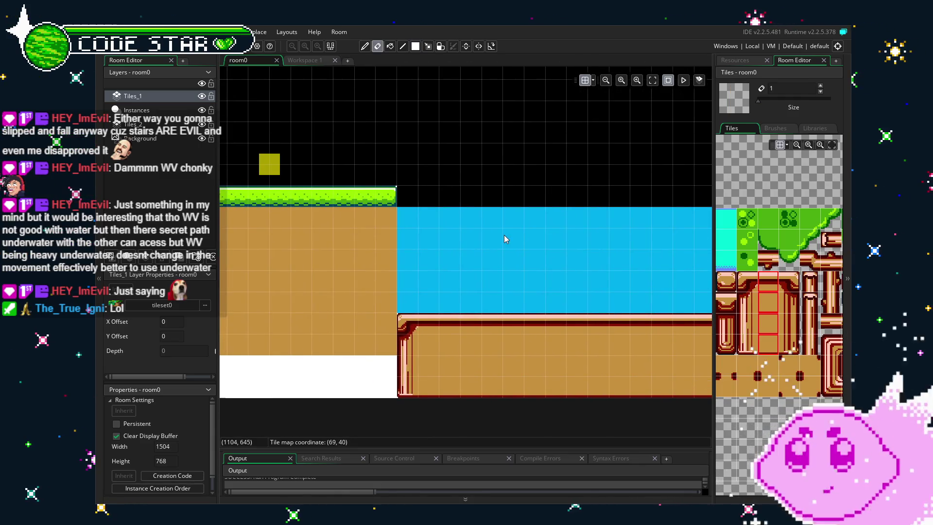
{"action": "scroll", "coordinate": [505, 238], "scroll_direction": "down", "scroll_amount": 1}
{"action": "scroll", "coordinate": [368, 271], "scroll_direction": "down", "scroll_amount": 1}
{"action": "mouse_move", "coordinate": [368, 272]}
{"action": "left_mouse_down"}
{"action": "mouse_move", "coordinate": [436, 272]}
{"action": "mouse_move", "coordinate": [443, 291]}
{"action": "left_mouse_up"}
{"action": "left_click_drag", "start_coordinate": [343, 322], "coordinate": [430, 320]}
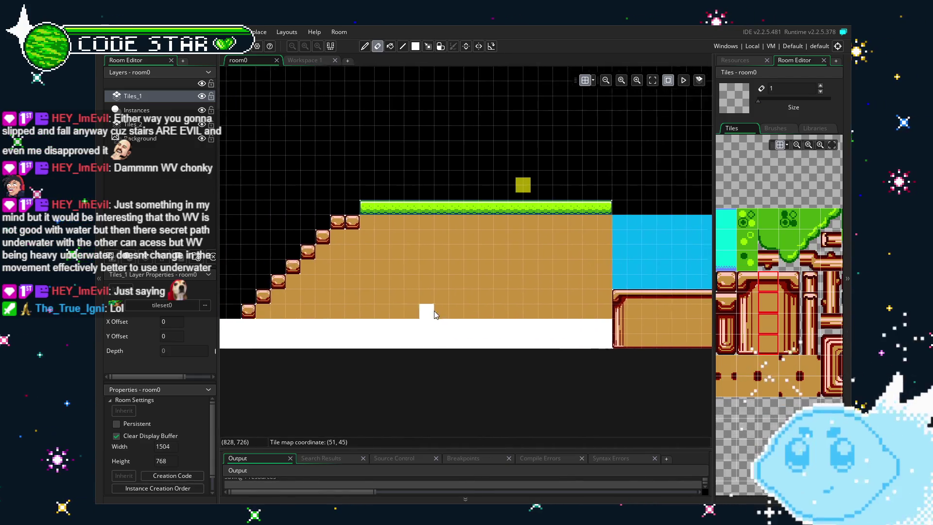
{"action": "scroll", "coordinate": [430, 320], "scroll_direction": "up", "scroll_amount": 2}
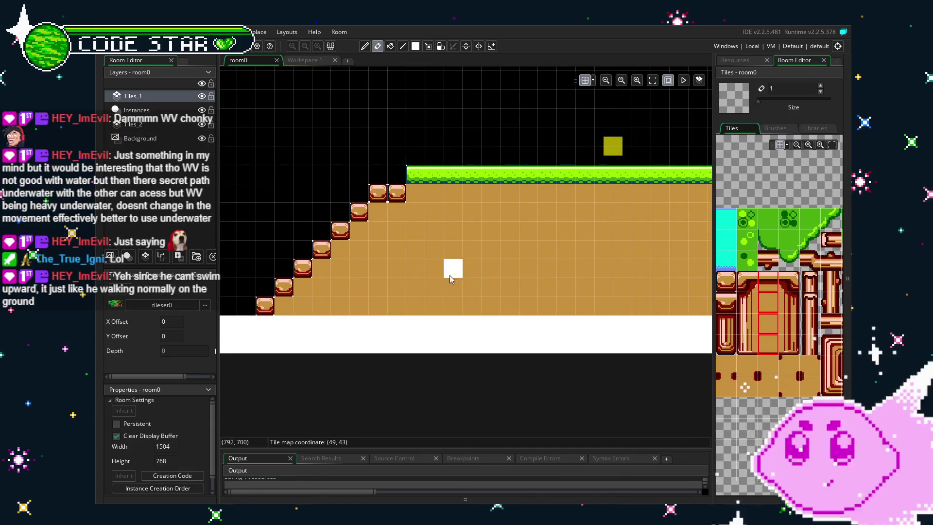
{"action": "left_click_drag", "start_coordinate": [453, 278], "coordinate": [328, 283]}
{"action": "left_click_drag", "start_coordinate": [483, 265], "coordinate": [383, 273]}
{"action": "left_click_drag", "start_coordinate": [495, 304], "coordinate": [358, 319]}
{"action": "scroll", "coordinate": [355, 318], "scroll_direction": "up", "scroll_amount": 2}
{"action": "mouse_move", "coordinate": [461, 364]}
{"action": "left_mouse_down"}
{"action": "mouse_move", "coordinate": [327, 358]}
{"action": "mouse_move", "coordinate": [440, 343]}
{"action": "left_mouse_up"}
{"action": "left_click_drag", "start_coordinate": [349, 338], "coordinate": [551, 335]}
{"action": "key", "text": "m"}
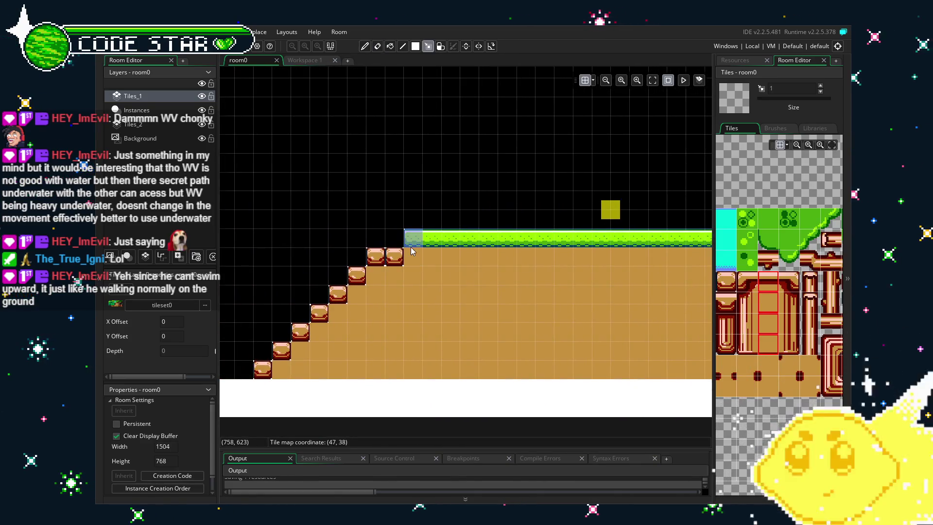
{"action": "left_click_drag", "start_coordinate": [419, 246], "coordinate": [433, 364]}
{"action": "key", "text": "ctrl+c"}
- Fill the ground column with dirt down to the room bottom and paint it rightward as a brush
{"action": "scroll", "coordinate": [582, 345], "scroll_direction": "right", "scroll_amount": 10}
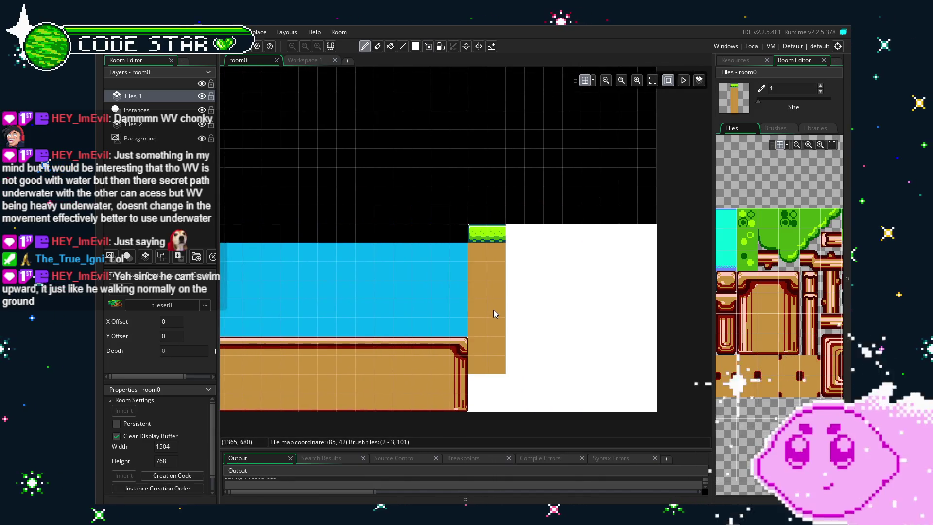
{"action": "mouse_move", "coordinate": [489, 314]}
{"action": "left_mouse_down"}
{"action": "mouse_move", "coordinate": [475, 336]}
{"action": "mouse_move", "coordinate": [492, 398]}
{"action": "left_mouse_up"}
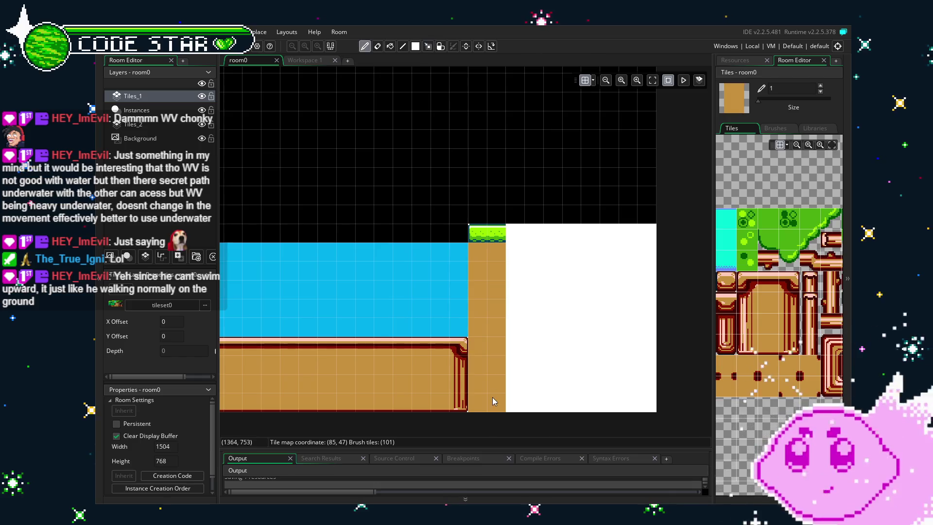
{"action": "left_click_drag", "start_coordinate": [485, 329], "coordinate": [495, 378]}
{"action": "key", "text": "Escape"}
{"action": "mouse_move", "coordinate": [496, 234]}
{"action": "left_mouse_down"}
{"action": "mouse_move", "coordinate": [505, 346]}
{"action": "mouse_move", "coordinate": [520, 334]}
{"action": "mouse_move", "coordinate": [627, 333]}
{"action": "left_mouse_up"}
{"action": "key", "text": "ctrl+c"}
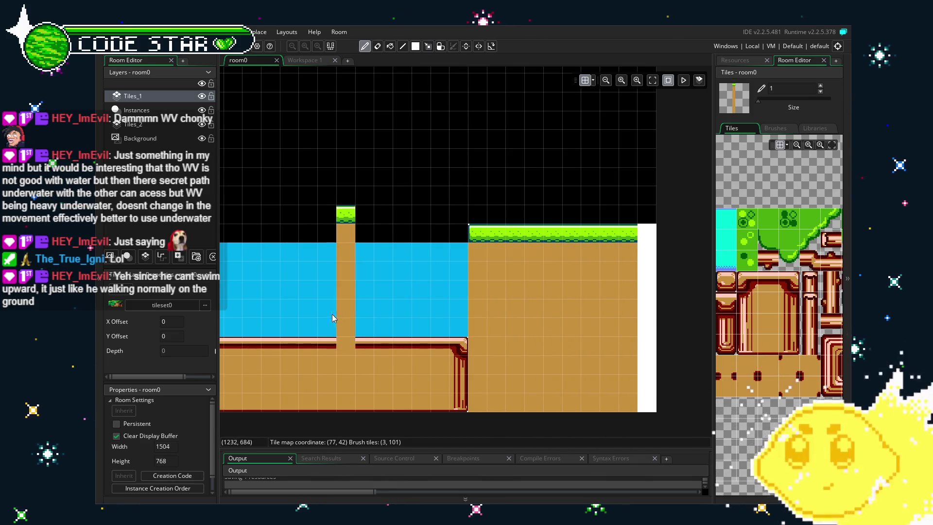
{"action": "left_click_drag", "start_coordinate": [340, 318], "coordinate": [567, 323]}
- Copy a grass-topped tile column and stamp it into the white strip at the right edge
{"action": "key", "text": "e"}
{"action": "left_click_drag", "start_coordinate": [329, 245], "coordinate": [334, 376]}
{"action": "key", "text": "ctrl+c"}
{"action": "scroll", "coordinate": [498, 312], "scroll_direction": "right", "scroll_amount": 10}
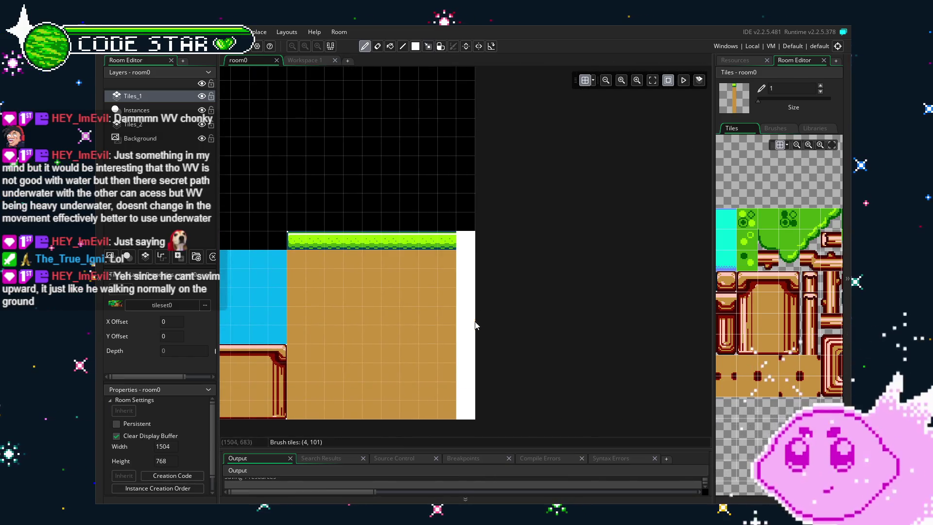
{"action": "left_click", "coordinate": [464, 323]}
- Select the bottom strip of tiles and move it left into place
{"action": "key", "text": "e"}
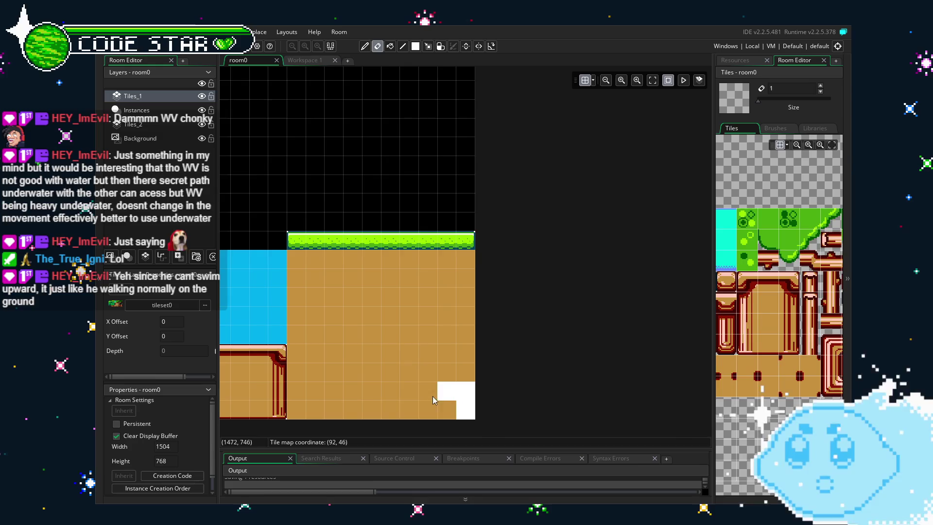
{"action": "key", "text": "r"}
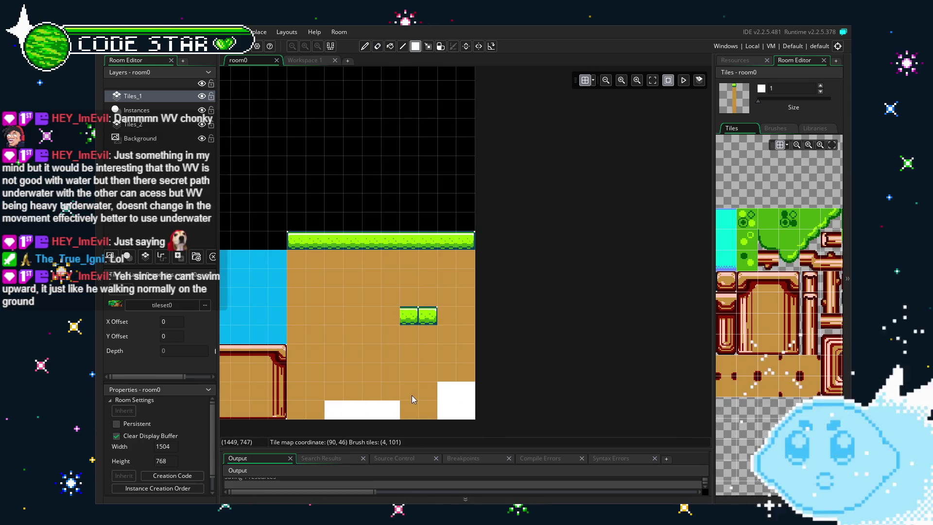
{"action": "key", "text": "m"}
{"action": "left_click_drag", "start_coordinate": [408, 391], "coordinate": [148, 422]}
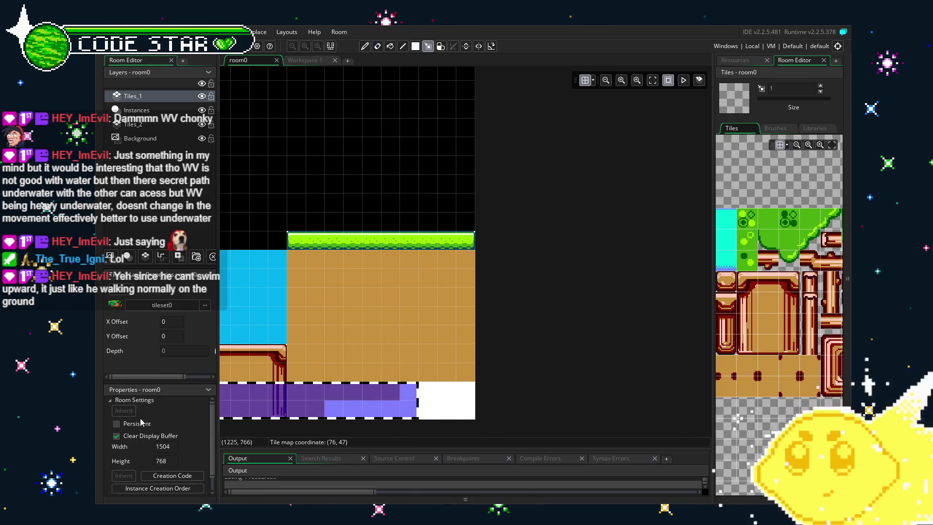
{"action": "left_click_drag", "start_coordinate": [269, 427], "coordinate": [544, 384]}
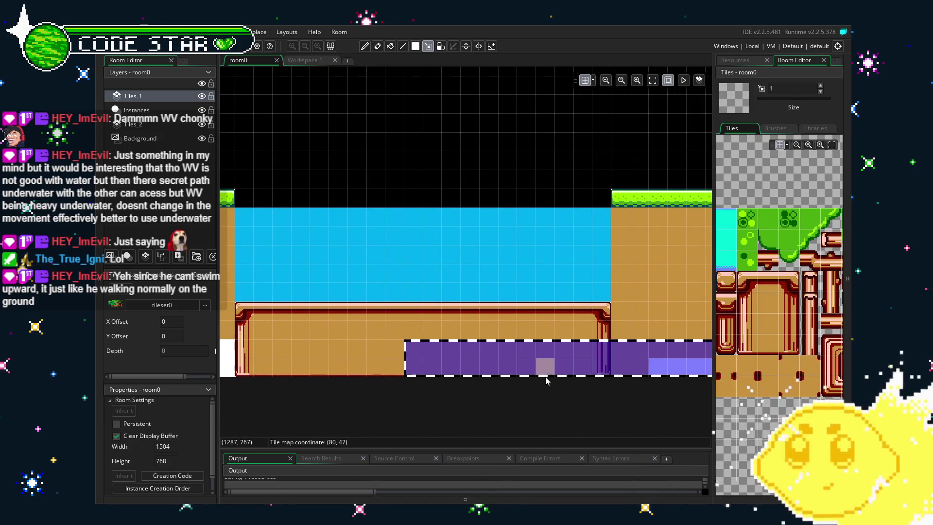
{"action": "left_click_drag", "start_coordinate": [417, 350], "coordinate": [248, 377]}
{"action": "left_click_drag", "start_coordinate": [303, 395], "coordinate": [421, 413]}
{"action": "left_click", "coordinate": [537, 389]}
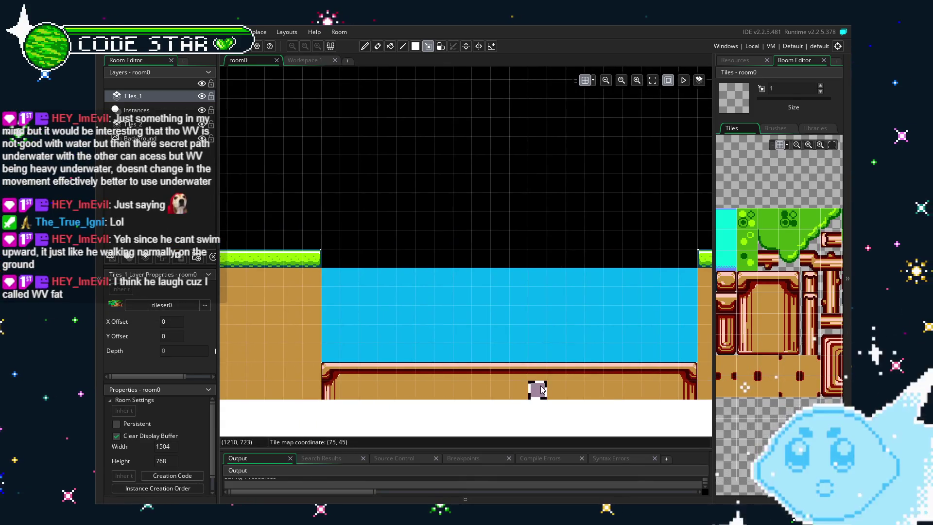
{"action": "mouse_move", "coordinate": [488, 428]}
{"action": "left_mouse_down"}
{"action": "mouse_move", "coordinate": [434, 389]}
{"action": "mouse_move", "coordinate": [578, 253]}
{"action": "left_mouse_up"}
{"action": "mouse_move", "coordinate": [394, 279]}
{"action": "left_mouse_down"}
{"action": "mouse_move", "coordinate": [552, 306]}
{"action": "mouse_move", "coordinate": [723, 384]}
{"action": "left_mouse_up"}
{"action": "left_click_drag", "start_coordinate": [460, 377], "coordinate": [755, 379]}
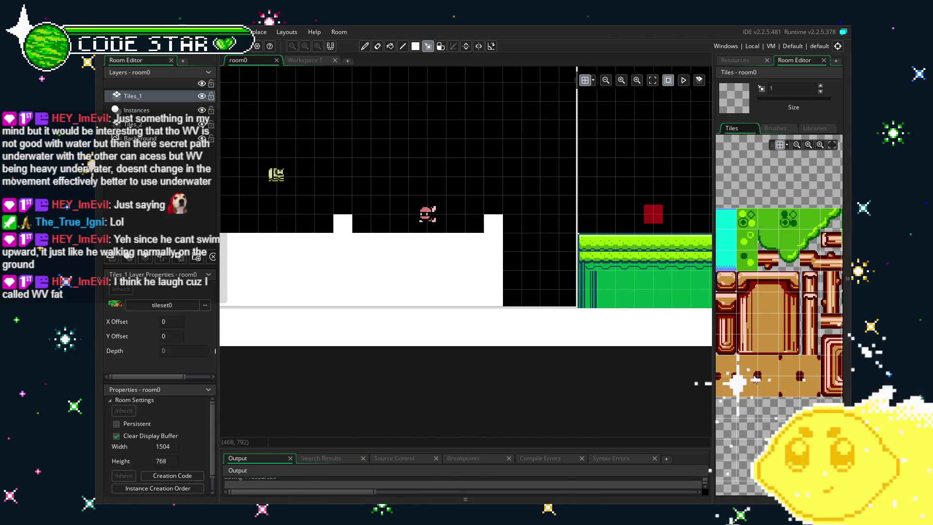
{"action": "mouse_move", "coordinate": [498, 389]}
{"action": "left_mouse_down"}
{"action": "mouse_move", "coordinate": [579, 393]}
{"action": "mouse_move", "coordinate": [540, 400]}
{"action": "left_mouse_up"}
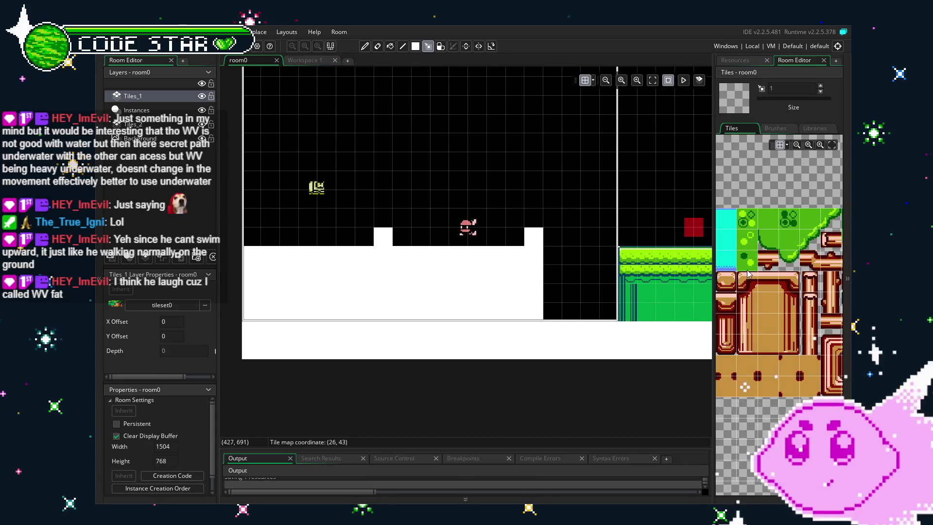
{"action": "left_click", "coordinate": [775, 266]}
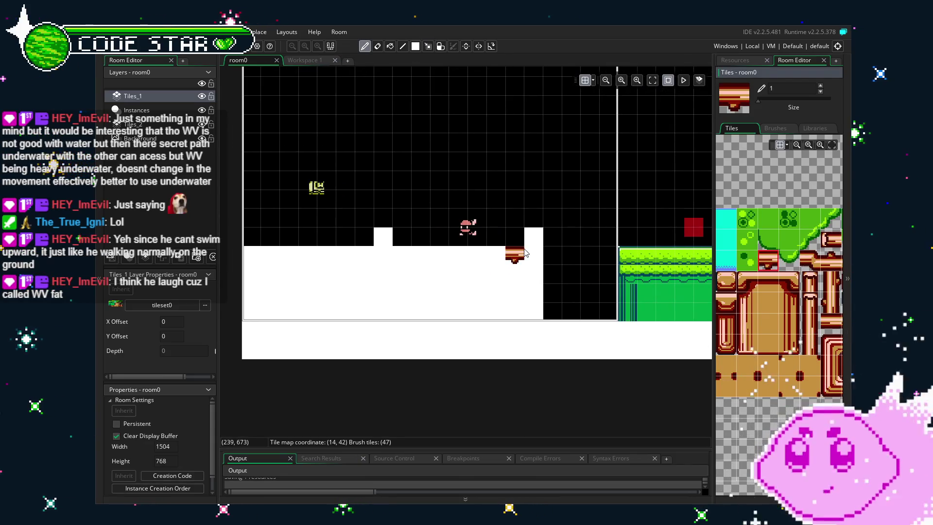
{"action": "left_click_drag", "start_coordinate": [449, 257], "coordinate": [414, 257]}
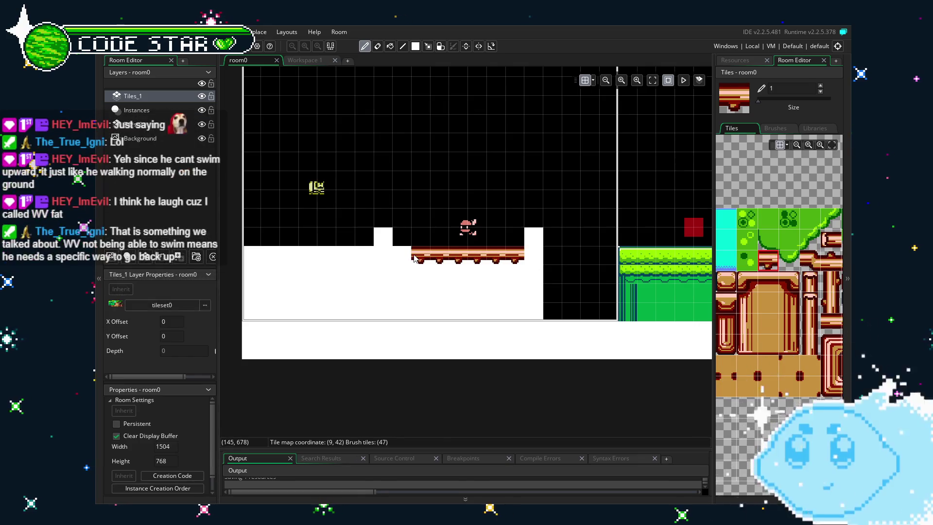
{"action": "left_click_drag", "start_coordinate": [753, 280], "coordinate": [713, 285]}
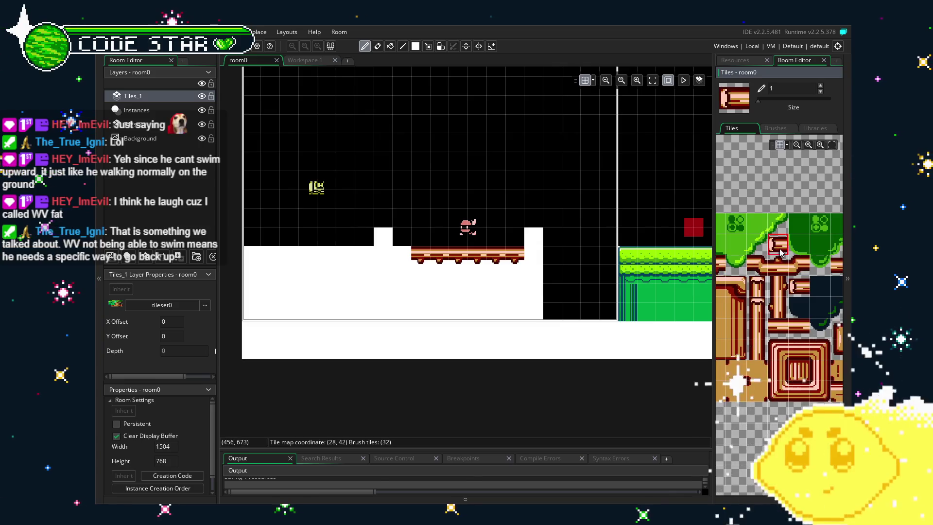
{"action": "left_click_drag", "start_coordinate": [787, 260], "coordinate": [749, 274]}
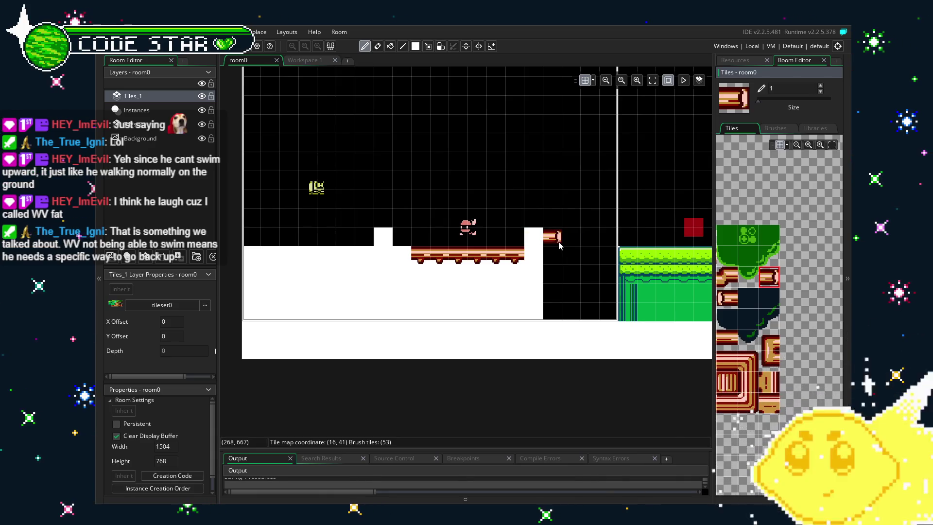
{"action": "left_click", "coordinate": [533, 237]}
{"action": "left_click", "coordinate": [727, 277]}
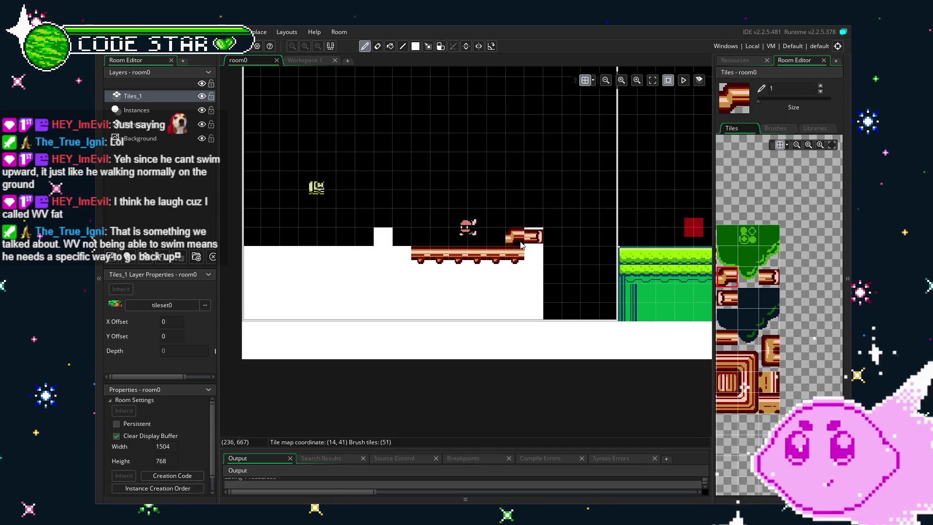
{"action": "left_click_drag", "start_coordinate": [520, 245], "coordinate": [622, 254]}
{"action": "scroll", "coordinate": [831, 350], "scroll_direction": "up", "scroll_amount": 2}
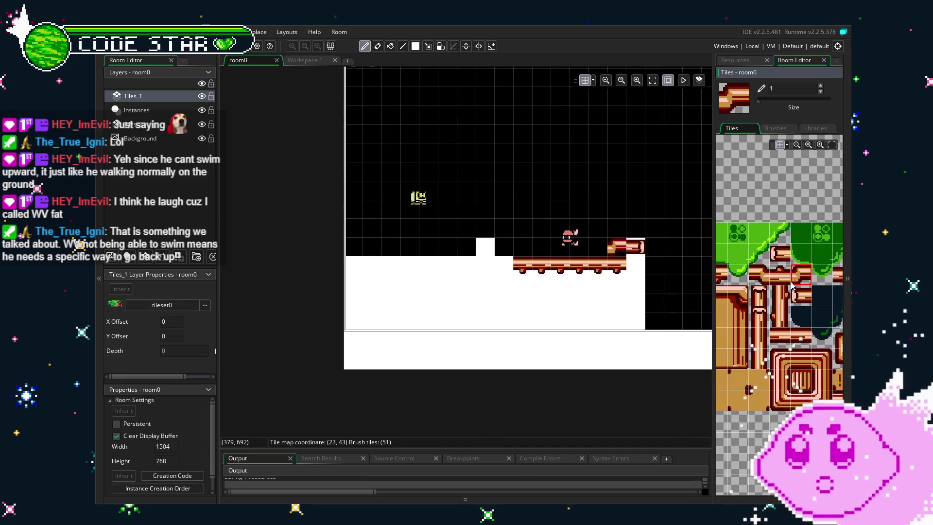
{"action": "left_click", "coordinate": [603, 257]}
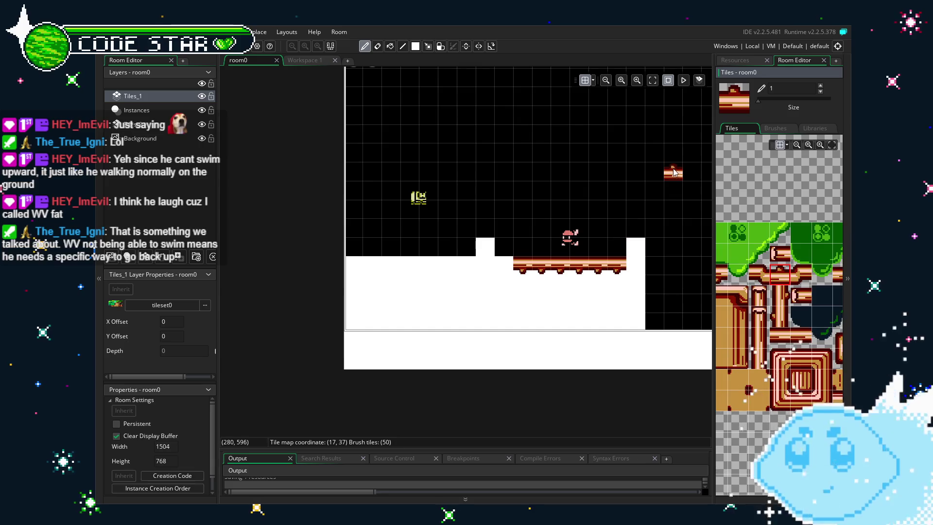
{"action": "key", "text": "e"}
{"action": "left_click_drag", "start_coordinate": [614, 270], "coordinate": [496, 273]}
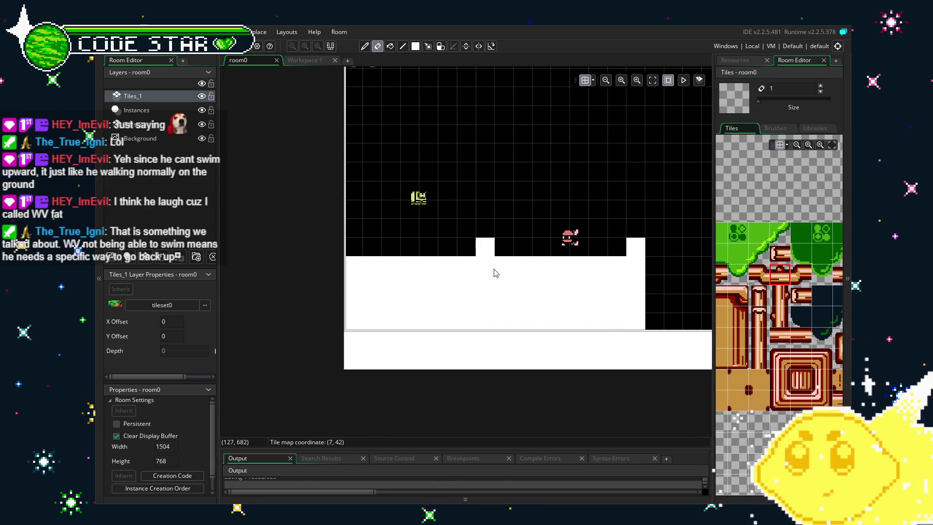
- Paint log tiles along the ground's top edge and down its right edge
{"action": "left_click_drag", "start_coordinate": [484, 319], "coordinate": [502, 326]}
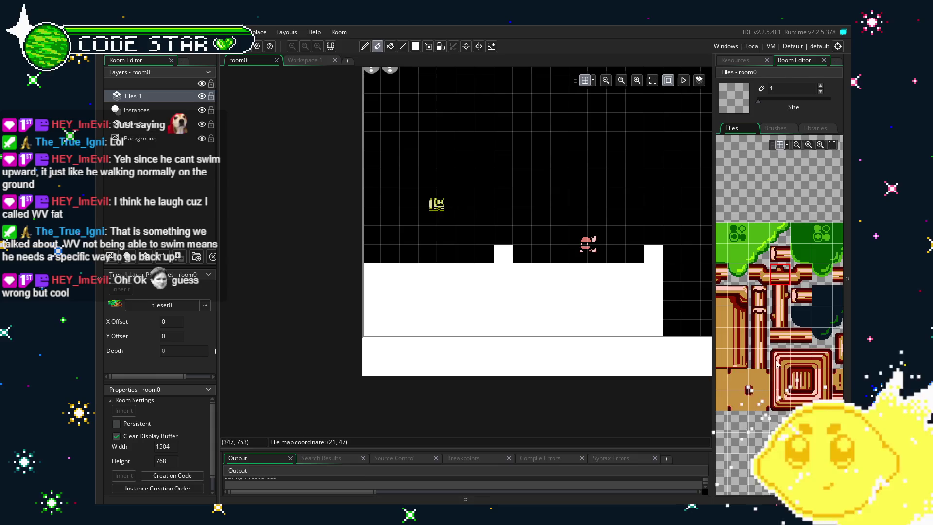
{"action": "left_click", "coordinate": [798, 362]}
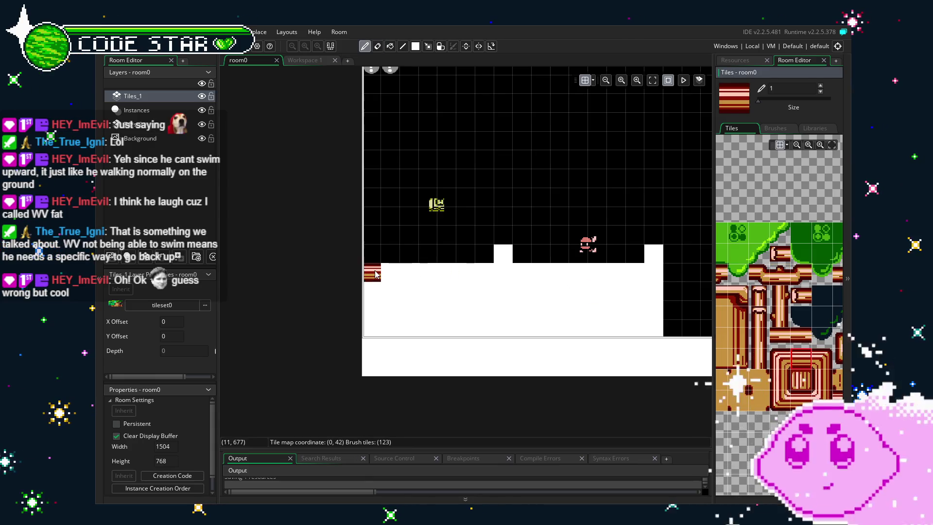
{"action": "left_click_drag", "start_coordinate": [373, 273], "coordinate": [630, 275]}
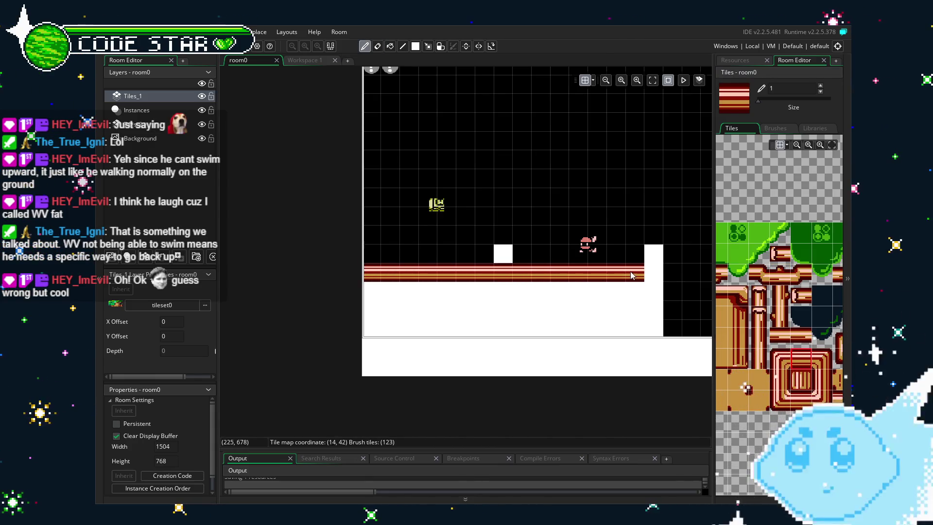
{"action": "left_click", "coordinate": [832, 363]}
{"action": "left_click", "coordinate": [653, 273]}
{"action": "left_click", "coordinate": [825, 381]}
{"action": "left_click_drag", "start_coordinate": [653, 285], "coordinate": [652, 337]}
- Fill the white area beneath the log row with the brown dirt tile
{"action": "left_click_drag", "start_coordinate": [721, 340], "coordinate": [761, 344]}
{"action": "left_click", "coordinate": [760, 342]}
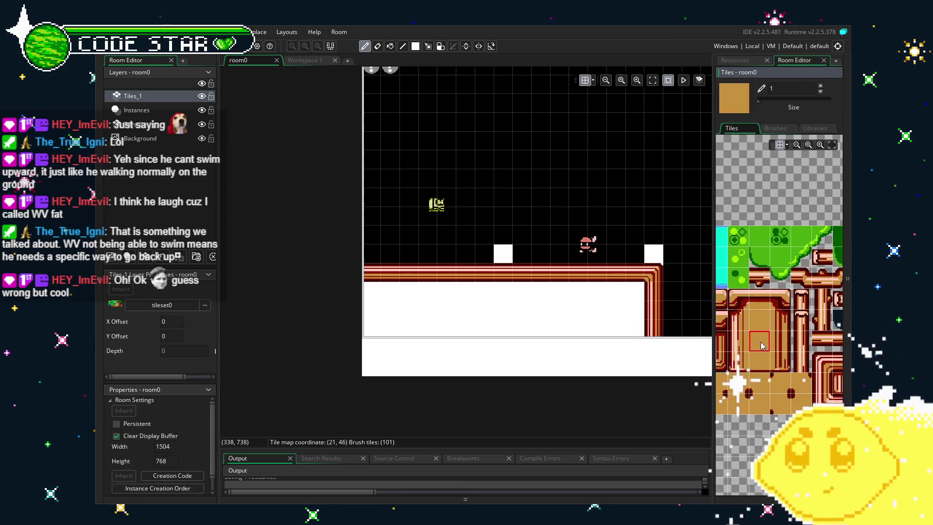
{"action": "left_click_drag", "start_coordinate": [626, 305], "coordinate": [369, 316]}
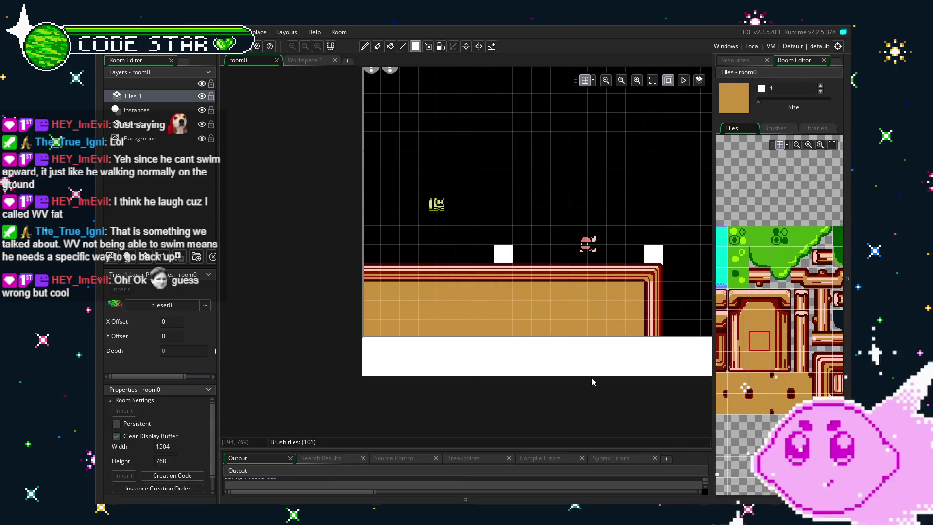
{"action": "key", "text": "e"}
{"action": "scroll", "coordinate": [458, 382], "scroll_direction": "right", "scroll_amount": 3}
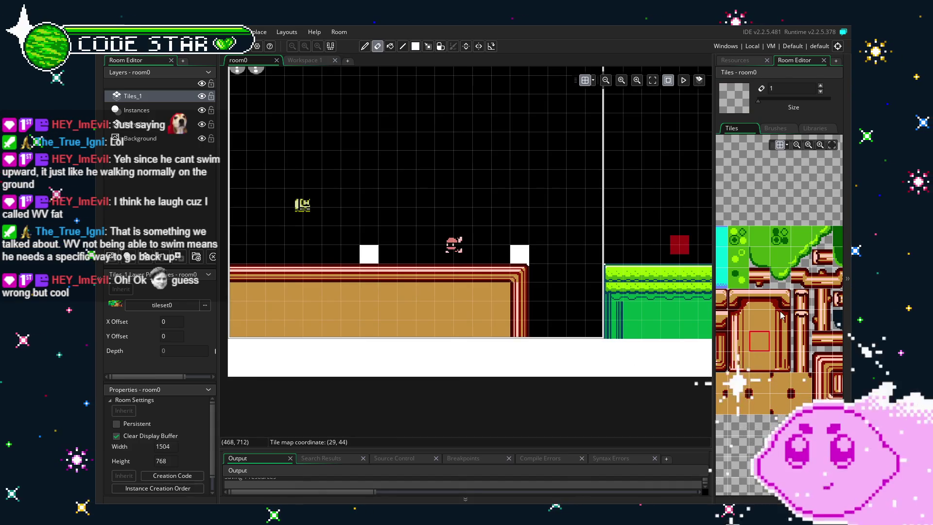
- Paint log tiles over the white blocks and turn the right block into a pipe-top
{"action": "left_click", "coordinate": [816, 305]}
{"action": "left_click", "coordinate": [800, 298]}
{"action": "left_click", "coordinate": [370, 254]}
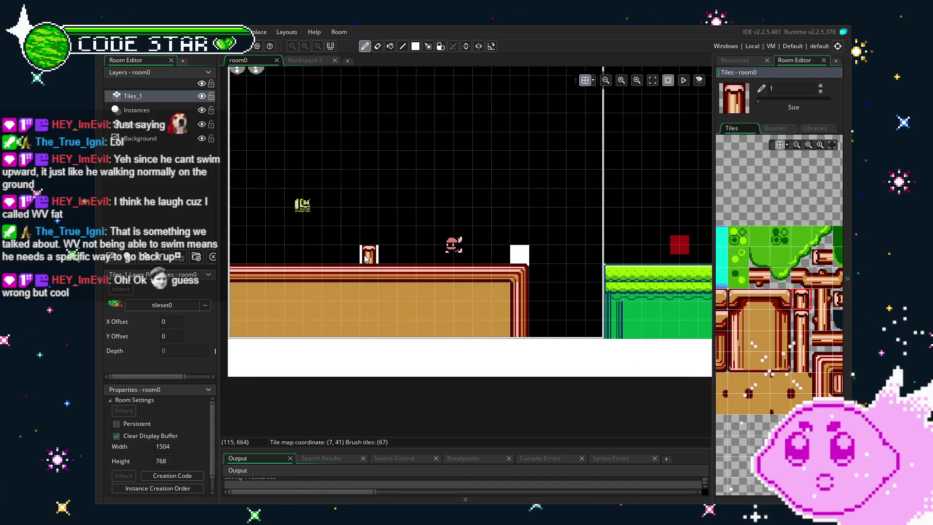
{"action": "scroll", "coordinate": [748, 343], "scroll_direction": "right", "scroll_amount": 2}
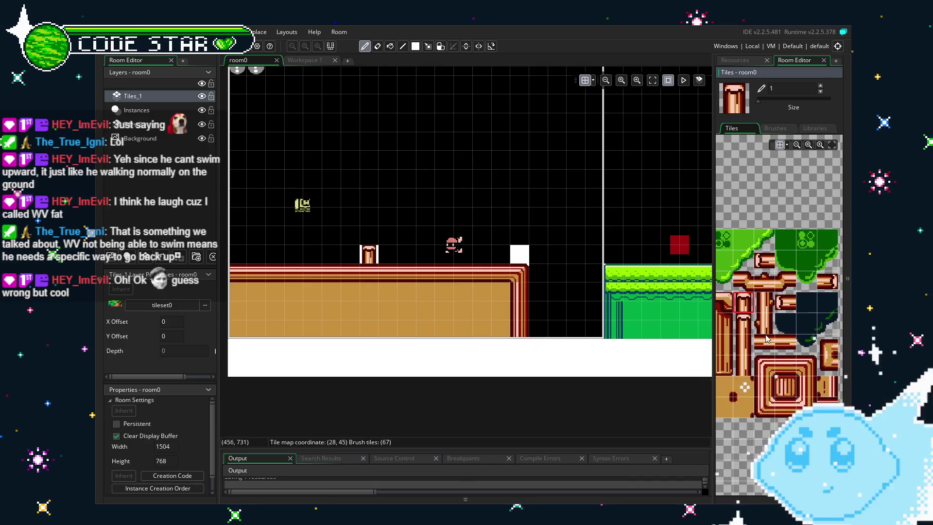
{"action": "scroll", "coordinate": [748, 345], "scroll_direction": "up", "scroll_amount": 1}
{"action": "left_click", "coordinate": [594, 292]}
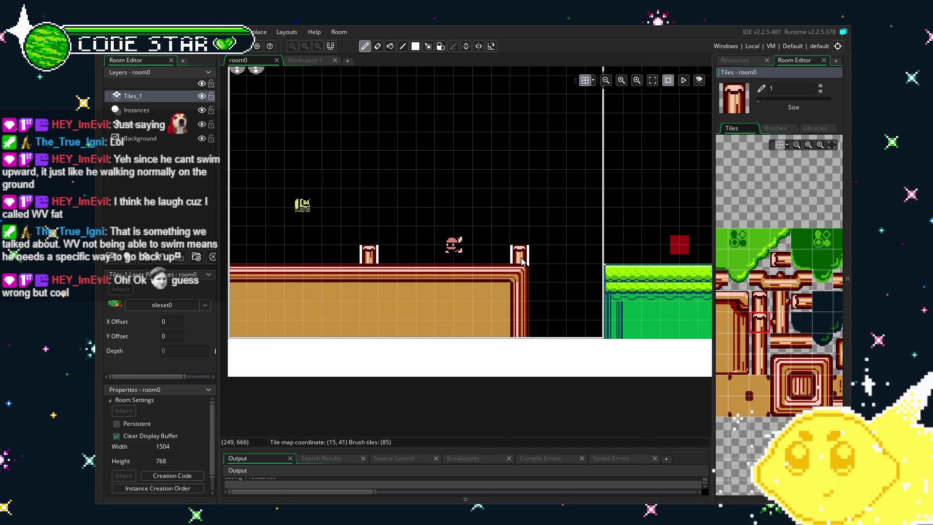
{"action": "left_click", "coordinate": [759, 302]}
{"action": "left_click", "coordinate": [519, 254]}
- Pan along the level to review the brick staircase, grass platform and water area
{"action": "key", "text": "e"}
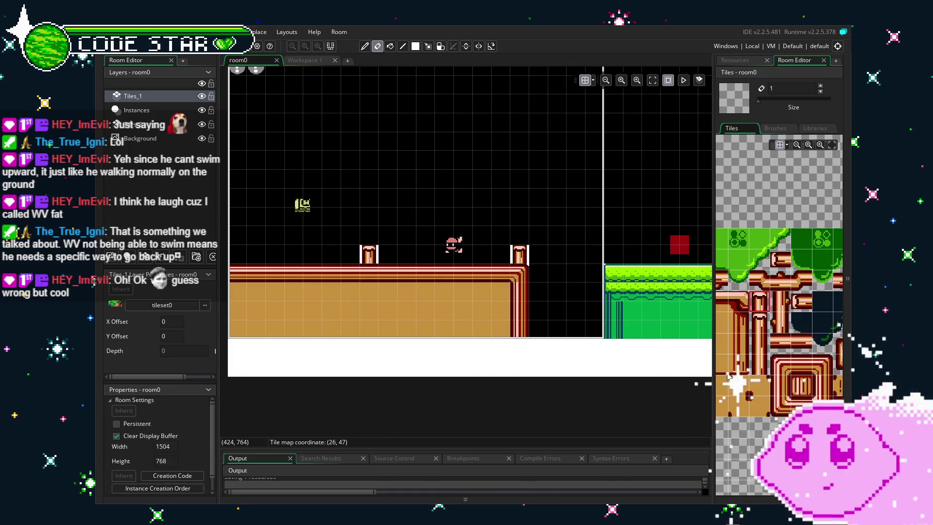
{"action": "scroll", "coordinate": [779, 373], "scroll_direction": "left", "scroll_amount": 2}
{"action": "scroll", "coordinate": [816, 369], "scroll_direction": "right", "scroll_amount": 3}
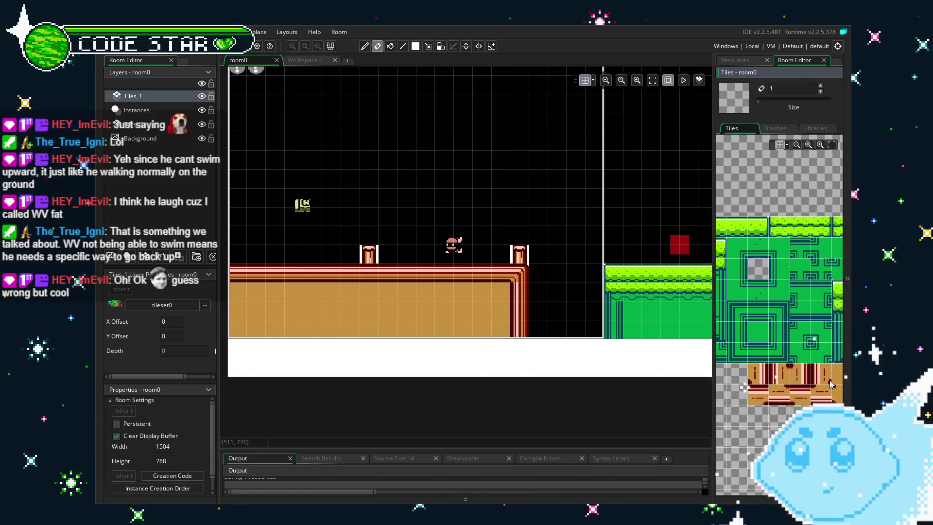
{"action": "mouse_move", "coordinate": [503, 389]}
{"action": "left_mouse_down"}
{"action": "mouse_move", "coordinate": [587, 386]}
{"action": "mouse_move", "coordinate": [512, 400]}
{"action": "left_mouse_up"}
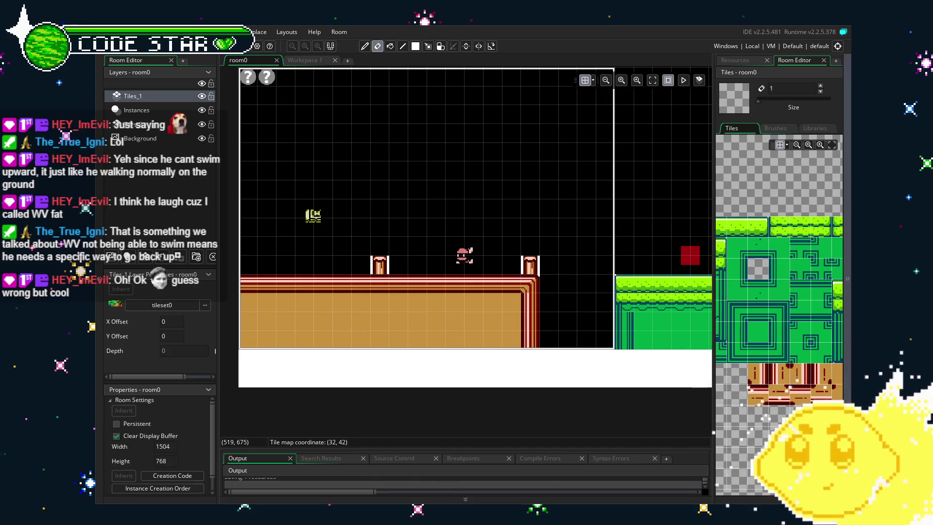
{"action": "left_click_drag", "start_coordinate": [634, 334], "coordinate": [497, 328]}
{"action": "left_click_drag", "start_coordinate": [612, 328], "coordinate": [573, 329]}
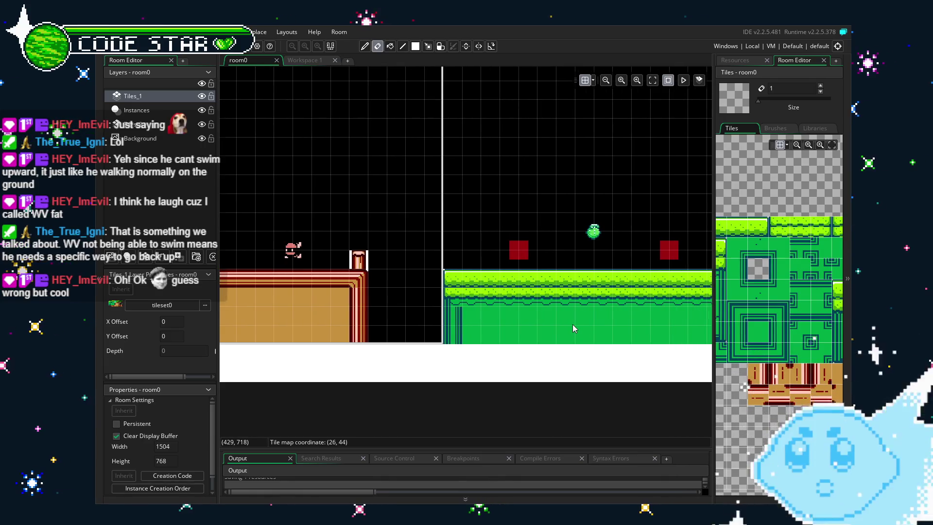
{"action": "left_click_drag", "start_coordinate": [527, 381], "coordinate": [401, 373]}
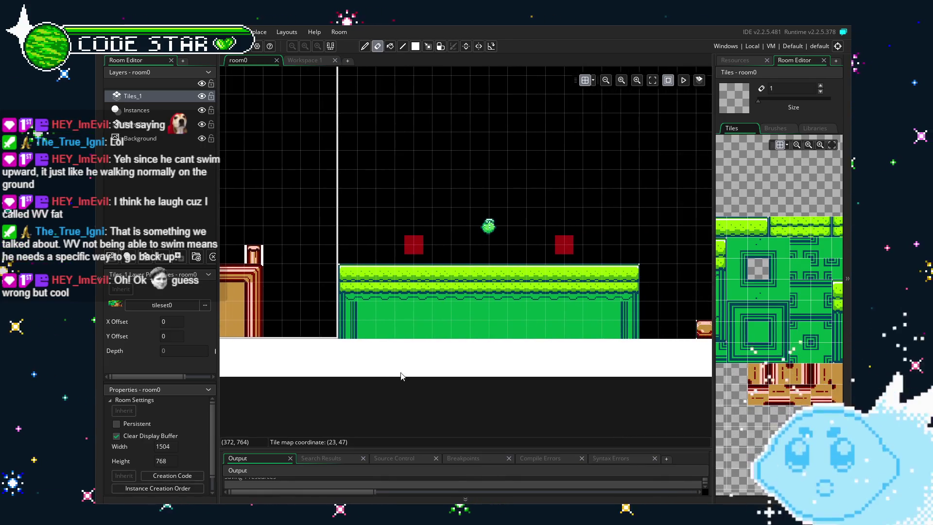
{"action": "left_click_drag", "start_coordinate": [575, 373], "coordinate": [382, 367]}
{"action": "left_click_drag", "start_coordinate": [544, 340], "coordinate": [462, 350]}
{"action": "left_click_drag", "start_coordinate": [558, 273], "coordinate": [454, 327]}
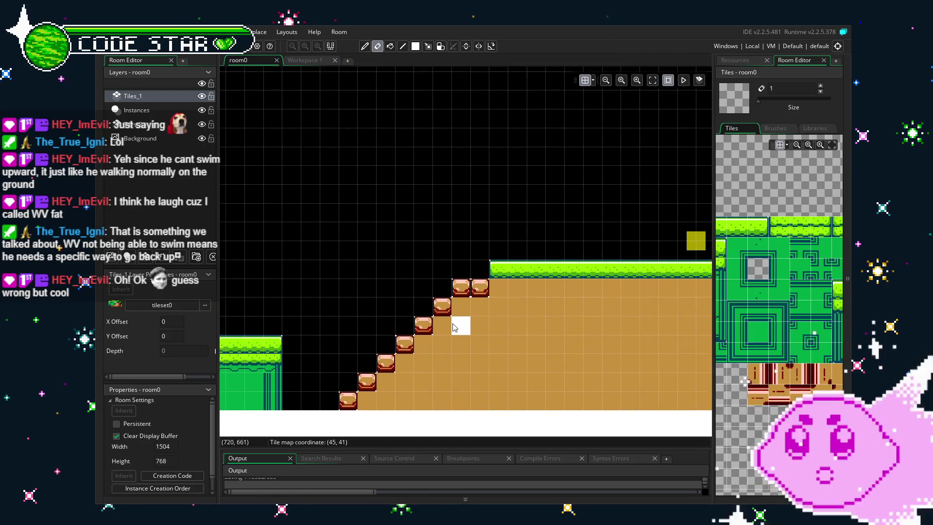
{"action": "left_click_drag", "start_coordinate": [585, 234], "coordinate": [512, 257]}
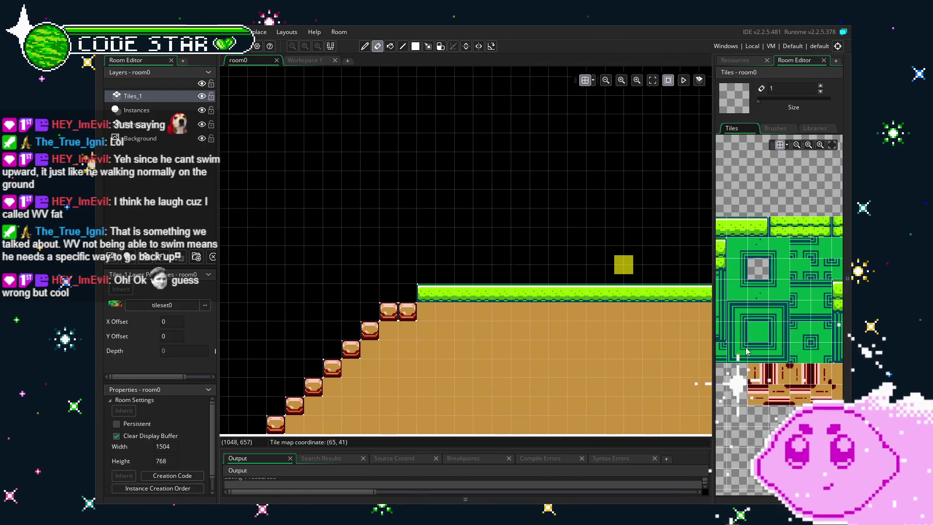
{"action": "mouse_move", "coordinate": [559, 332]}
{"action": "left_mouse_down"}
{"action": "mouse_move", "coordinate": [344, 340]}
{"action": "mouse_move", "coordinate": [455, 335]}
{"action": "left_mouse_up"}
{"action": "scroll", "coordinate": [721, 340], "scroll_direction": "down", "scroll_amount": 3}
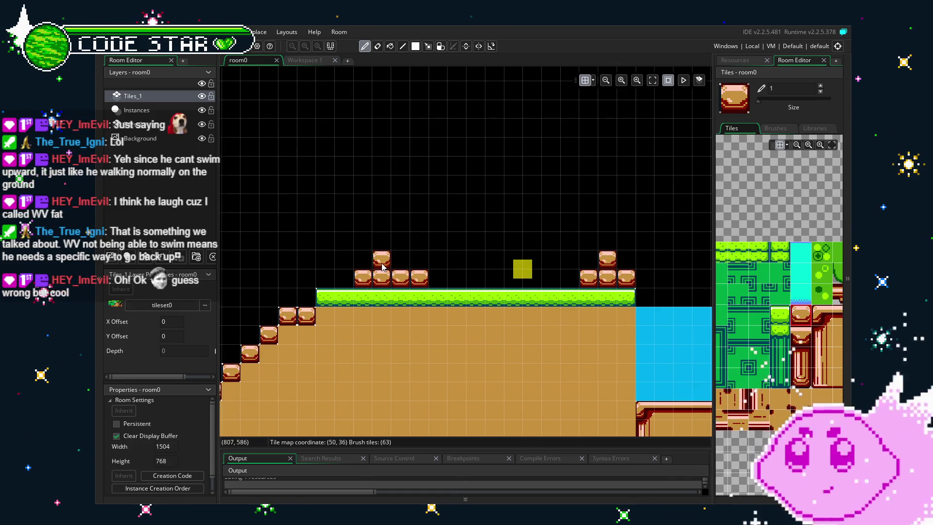
- Make Instances the active layer and drag block objects onto the left brick stack
{"action": "left_click", "coordinate": [737, 61]}
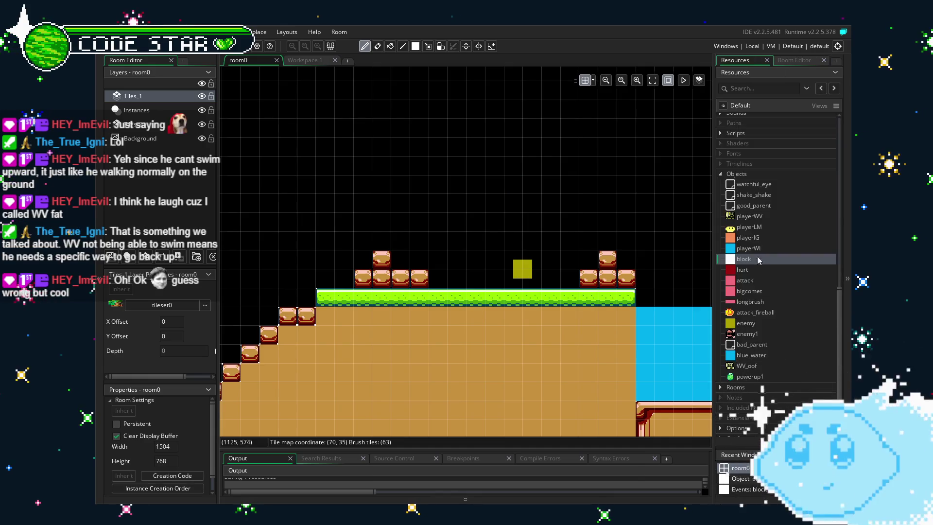
{"action": "left_click", "coordinate": [738, 264]}
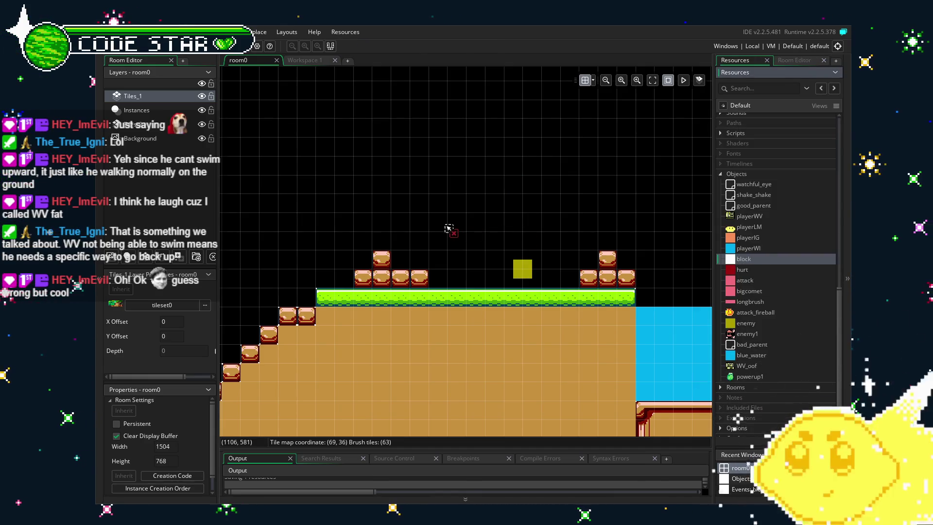
{"action": "left_click_drag", "start_coordinate": [447, 226], "coordinate": [447, 226]}
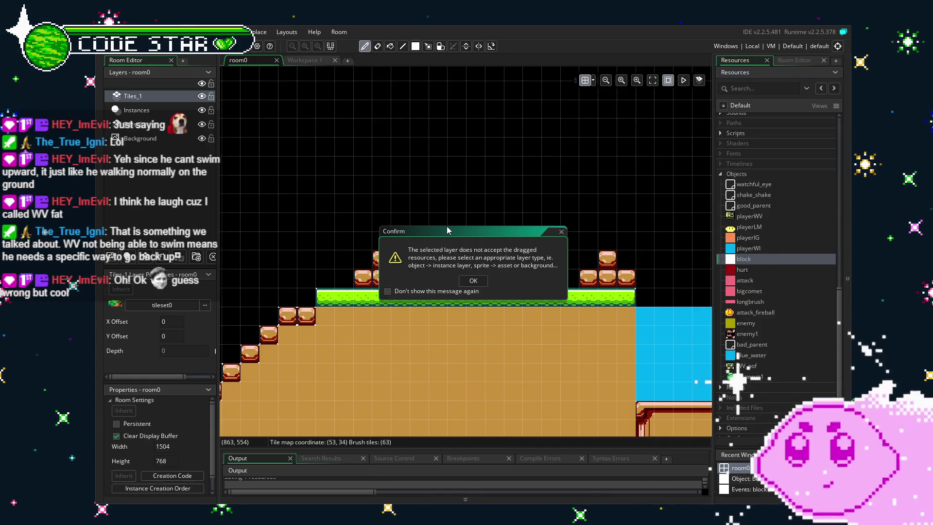
{"action": "left_click", "coordinate": [559, 233]}
{"action": "left_click", "coordinate": [160, 112]}
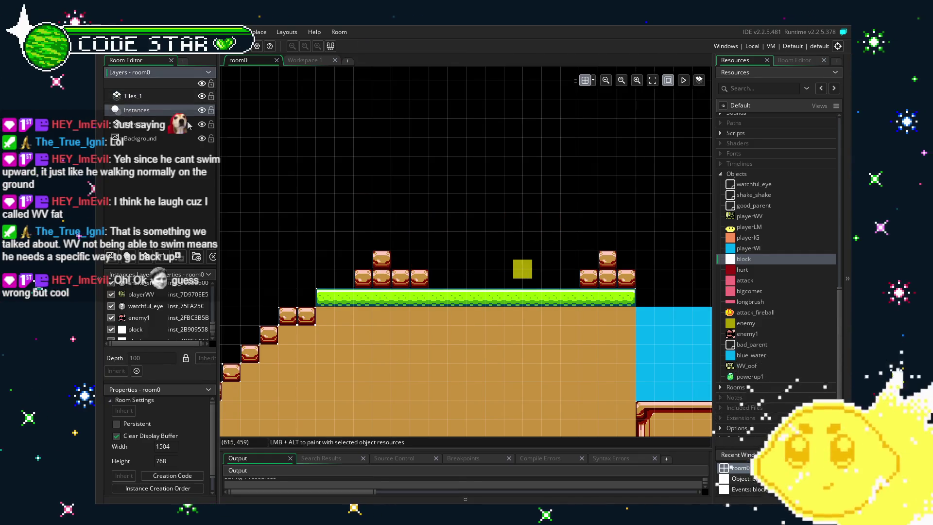
{"action": "left_click_drag", "start_coordinate": [733, 262], "coordinate": [416, 258]}
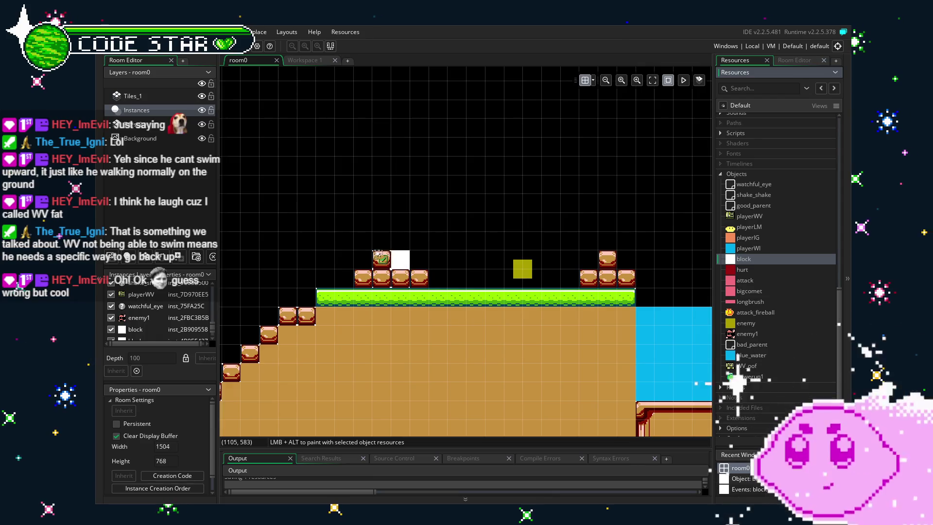
{"action": "left_click_drag", "start_coordinate": [361, 255], "coordinate": [370, 255]}
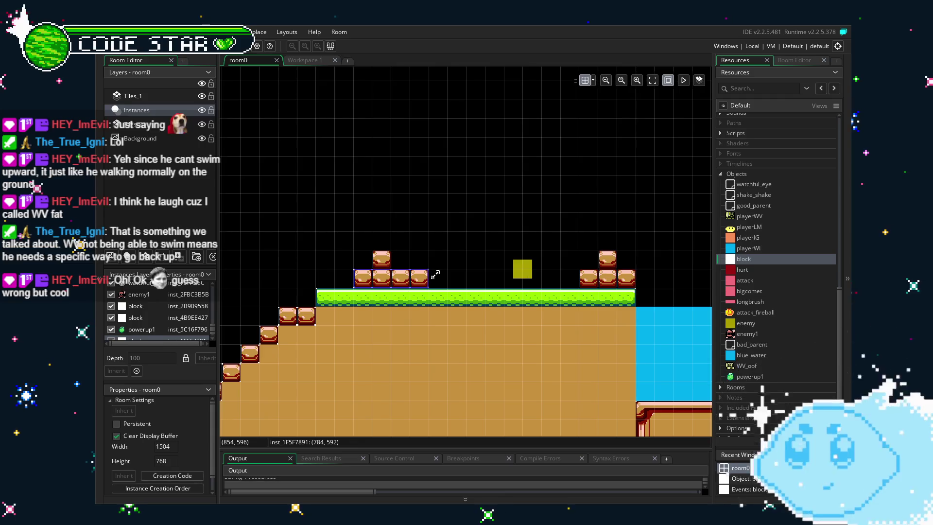
{"action": "mouse_move", "coordinate": [734, 260]}
{"action": "left_mouse_down"}
{"action": "mouse_move", "coordinate": [402, 268]}
{"action": "mouse_move", "coordinate": [377, 242]}
{"action": "mouse_move", "coordinate": [388, 257]}
{"action": "left_mouse_up"}
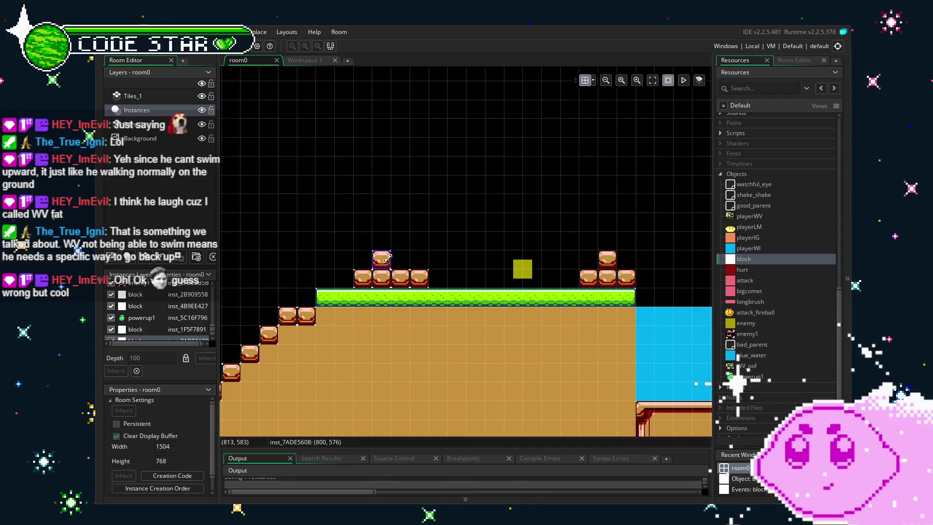
- Select the two stacked blocks and move them onto the right brick stack
{"action": "left_click", "coordinate": [364, 256]}
{"action": "left_click", "coordinate": [387, 262]}
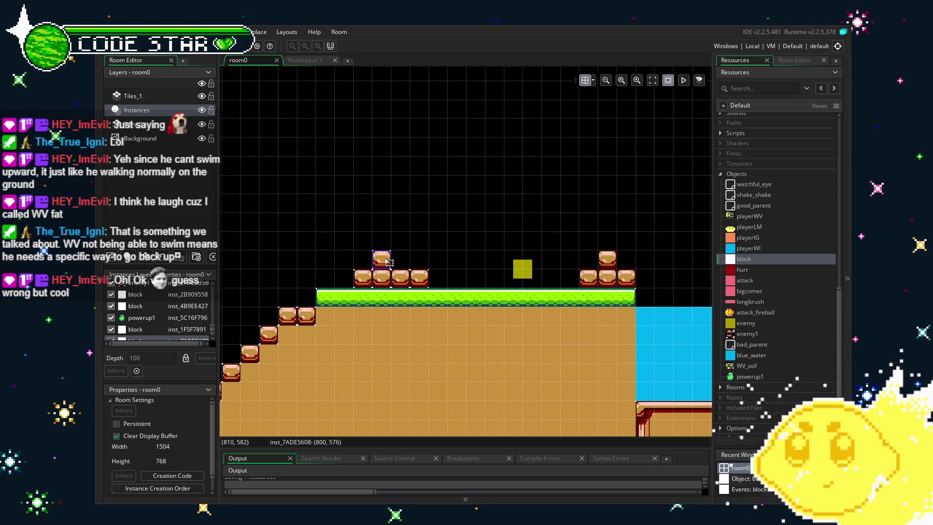
{"action": "left_click", "coordinate": [405, 285]}
{"action": "left_click", "coordinate": [383, 264], "text": "shift"}
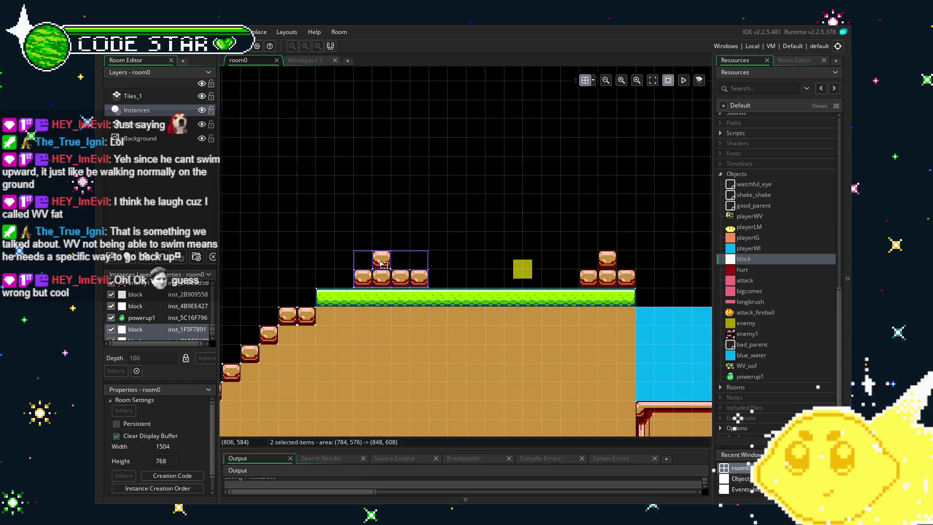
{"action": "mouse_move", "coordinate": [391, 283]}
{"action": "left_mouse_down"}
{"action": "mouse_move", "coordinate": [589, 264]}
{"action": "mouse_move", "coordinate": [625, 279]}
{"action": "mouse_move", "coordinate": [616, 283]}
{"action": "left_mouse_up"}
{"action": "left_click", "coordinate": [616, 283]}
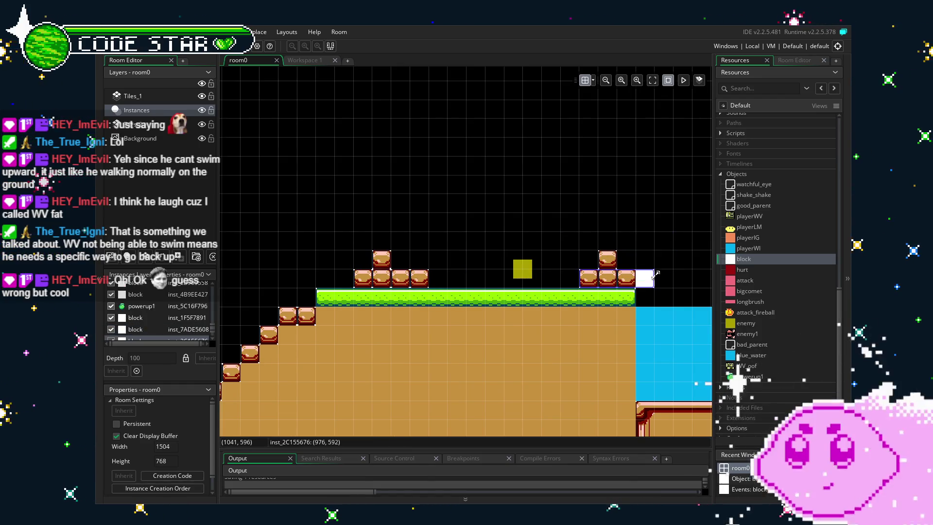
{"action": "left_click", "coordinate": [517, 251]}
- Open the block object's workspace briefly, then return to the room0 editor
{"action": "scroll", "coordinate": [517, 251], "scroll_direction": "down", "scroll_amount": 2}
{"action": "scroll", "coordinate": [438, 282], "scroll_direction": "down", "scroll_amount": 3}
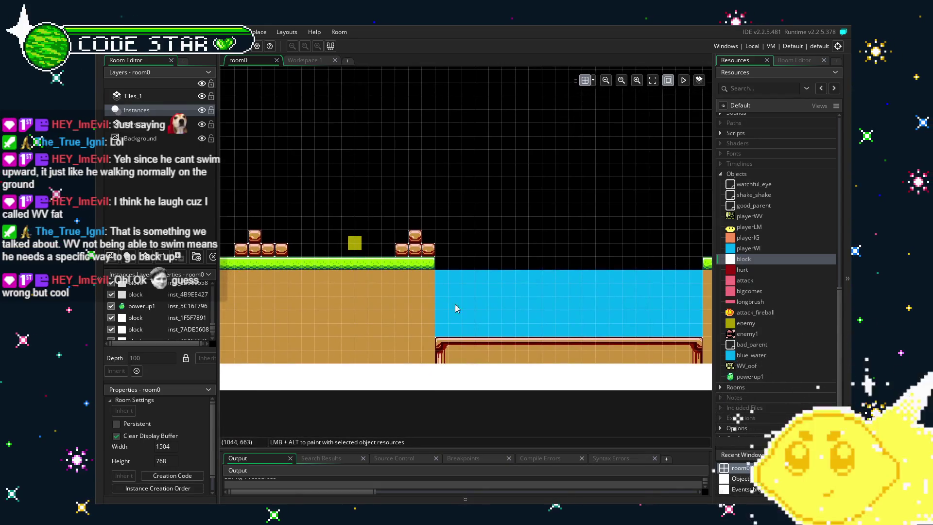
{"action": "left_click", "coordinate": [301, 60]}
{"action": "left_click", "coordinate": [233, 61]}
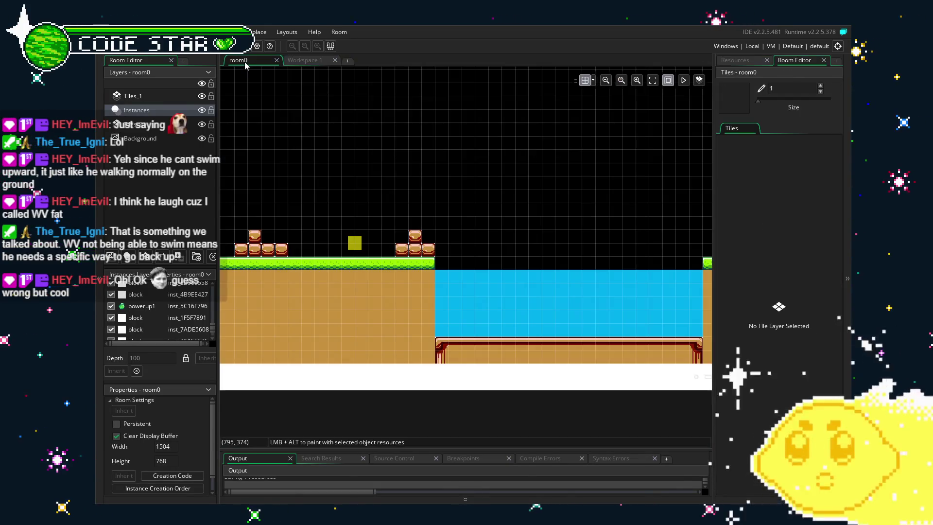
- Pick the cyan water tile from the widened tileset, activate Tiles_2, and show Resources
{"action": "left_click", "coordinate": [153, 96]}
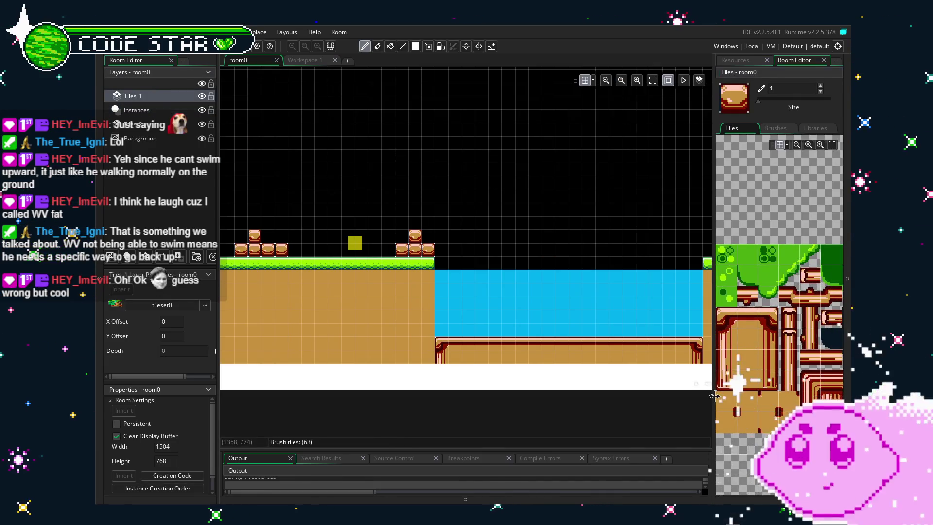
{"action": "left_click_drag", "start_coordinate": [714, 386], "coordinate": [553, 382]}
{"action": "mouse_move", "coordinate": [775, 370]}
{"action": "left_mouse_down"}
{"action": "mouse_move", "coordinate": [827, 375]}
{"action": "mouse_move", "coordinate": [622, 382]}
{"action": "left_mouse_up"}
{"action": "left_click", "coordinate": [692, 239]}
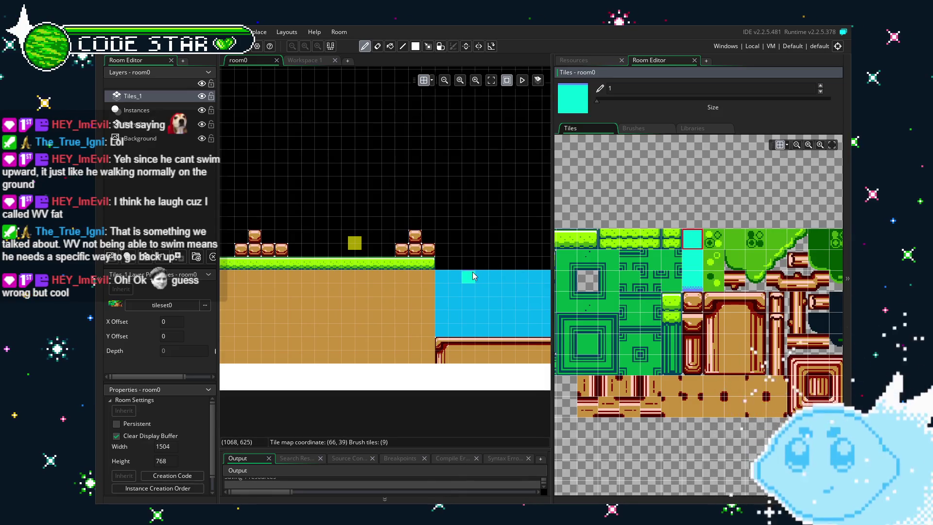
{"action": "left_click", "coordinate": [131, 125]}
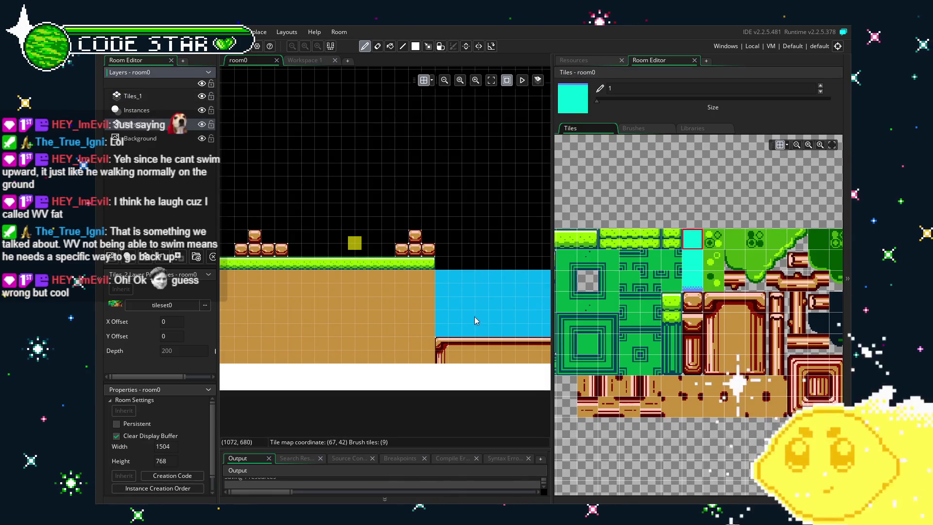
{"action": "left_click_drag", "start_coordinate": [449, 253], "coordinate": [349, 254]}
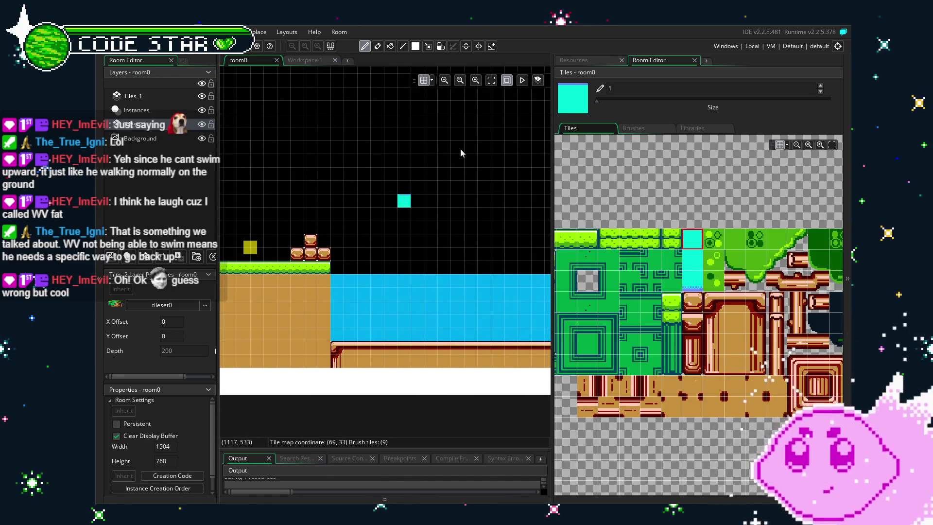
{"action": "left_click", "coordinate": [590, 60]}
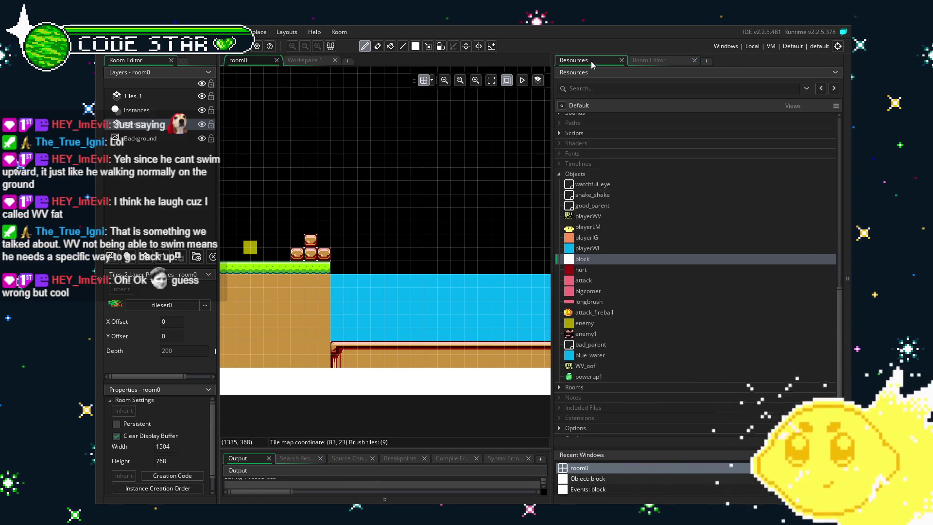
- Remove blue_water from Instances, add an Instances_1 layer above Background, and paste it there
{"action": "left_click", "coordinate": [163, 112]}
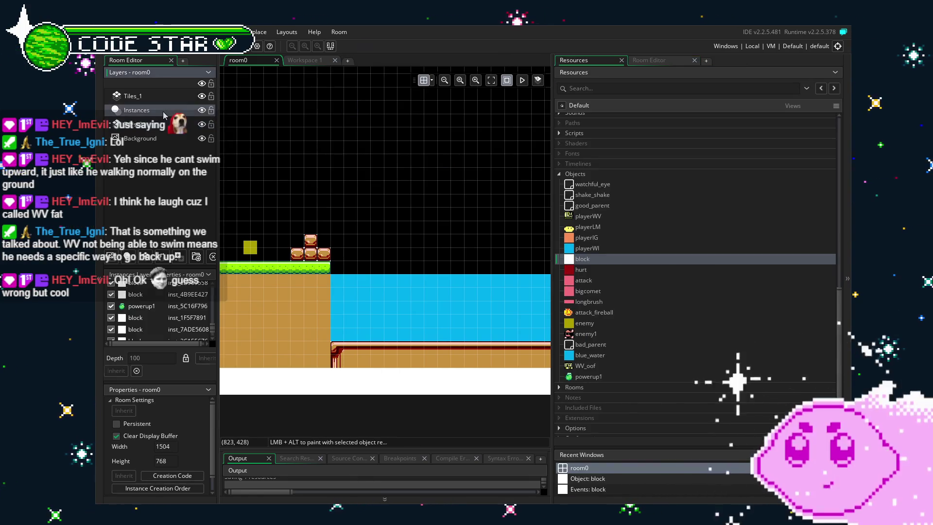
{"action": "left_click", "coordinate": [415, 305]}
{"action": "left_click_drag", "start_coordinate": [419, 310], "coordinate": [370, 291]}
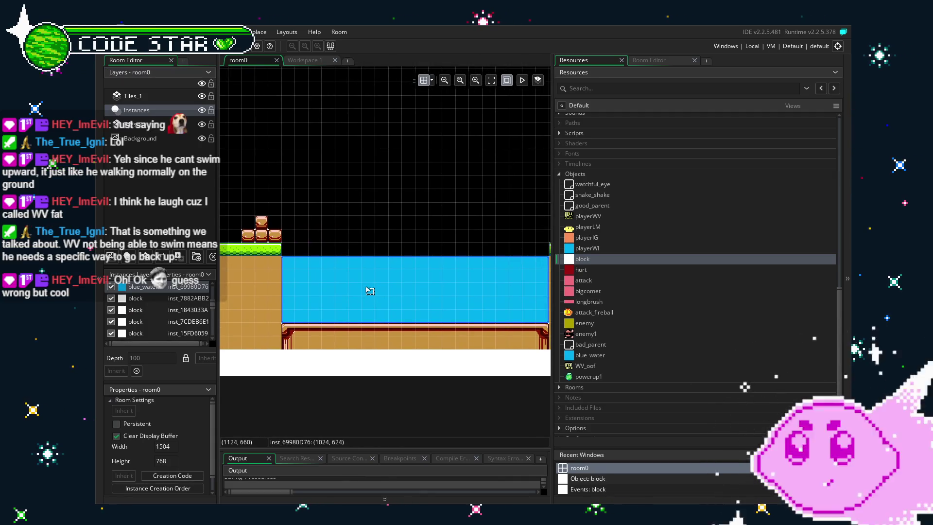
{"action": "key", "text": "Delete"}
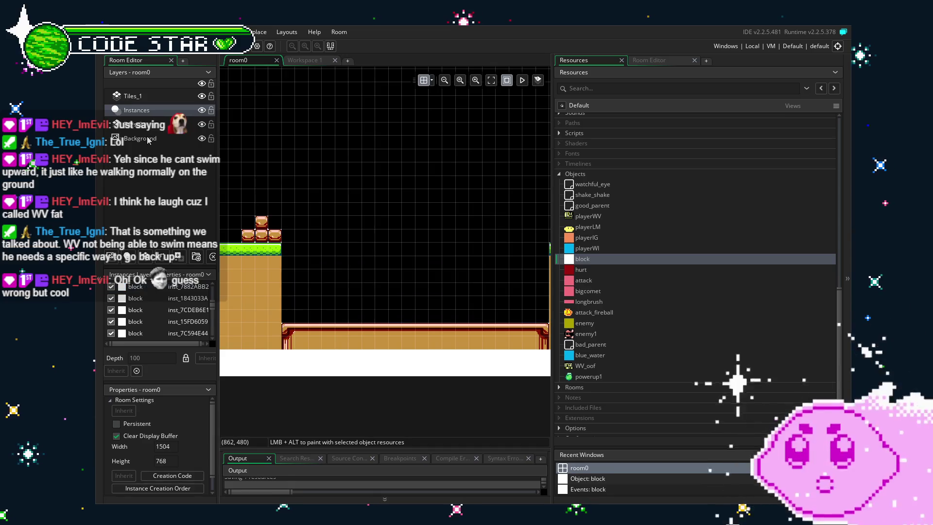
{"action": "right_click", "coordinate": [148, 140]}
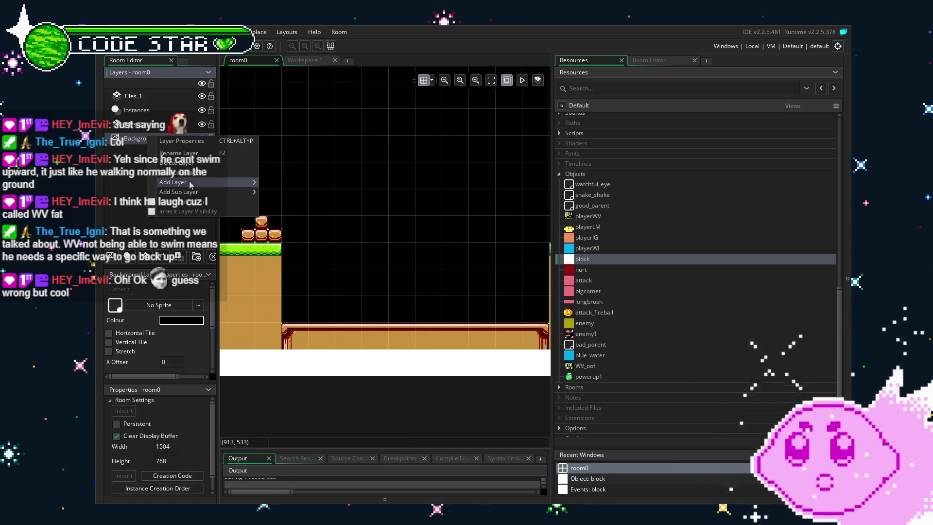
{"action": "mouse_move", "coordinate": [233, 182]}
{"action": "left_click", "coordinate": [296, 197]}
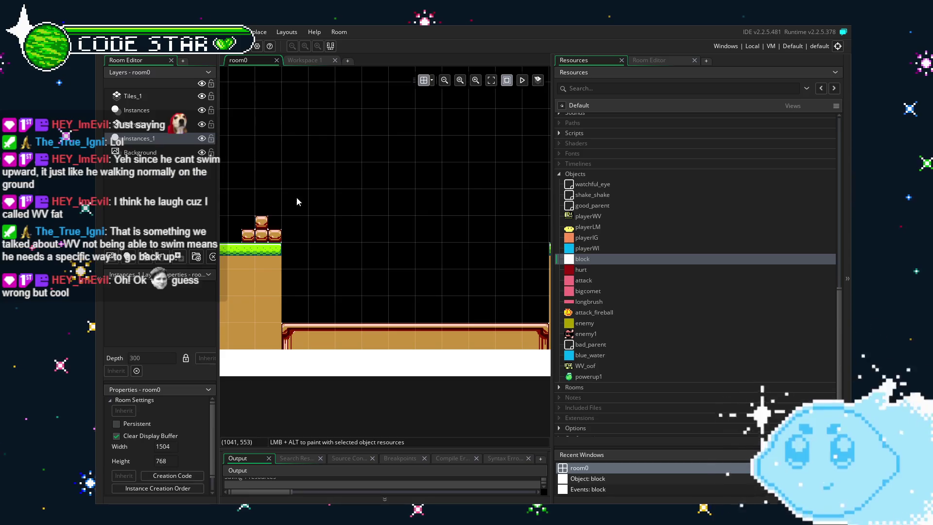
{"action": "key", "text": "ctrl+v"}
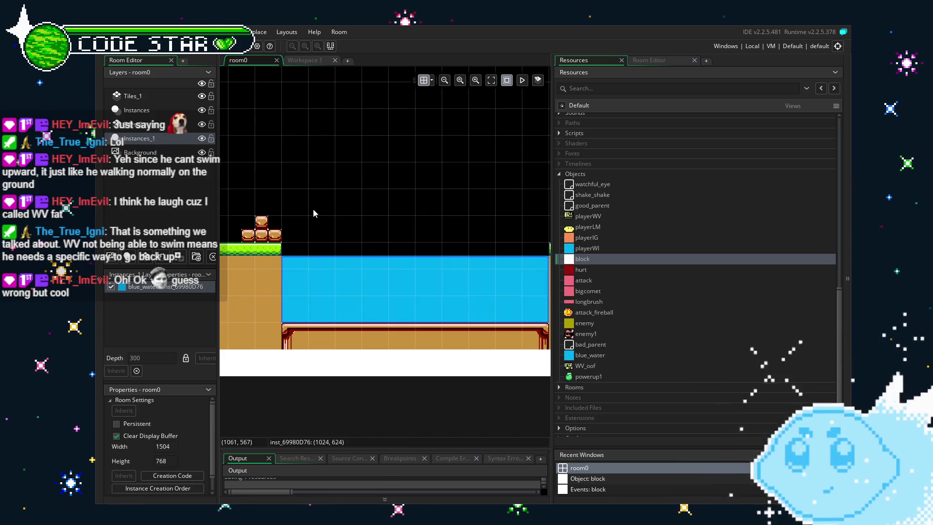
{"action": "left_click", "coordinate": [313, 212]}
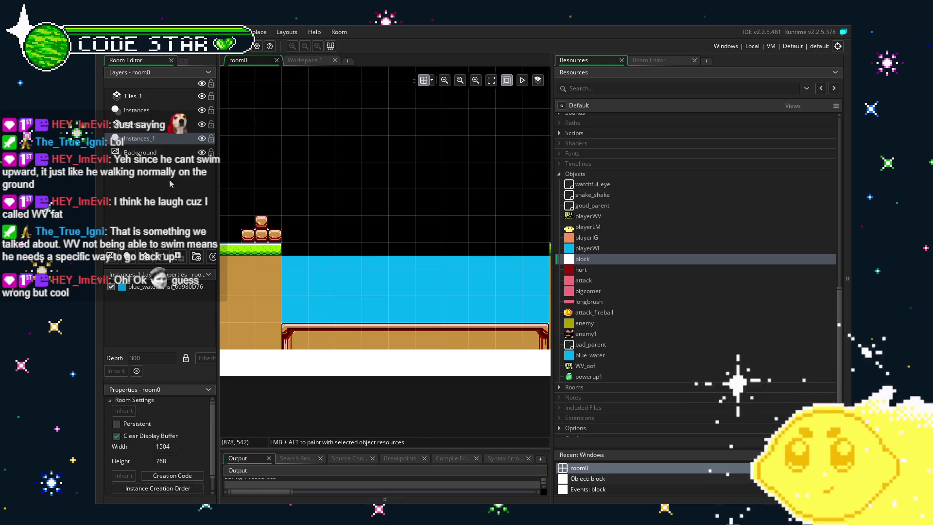
{"action": "left_click", "coordinate": [145, 124]}
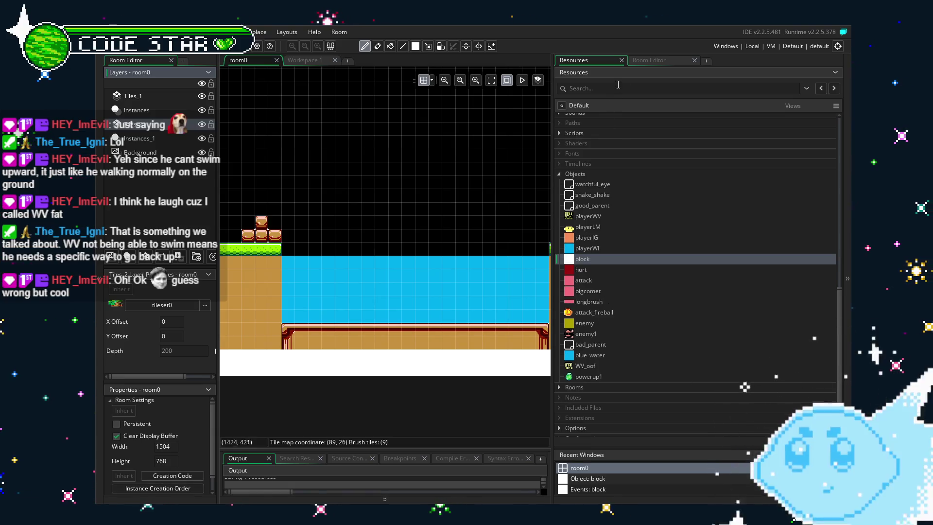
- Paint the pool's top row and interior with cyan water tiles
{"action": "left_click", "coordinate": [641, 61]}
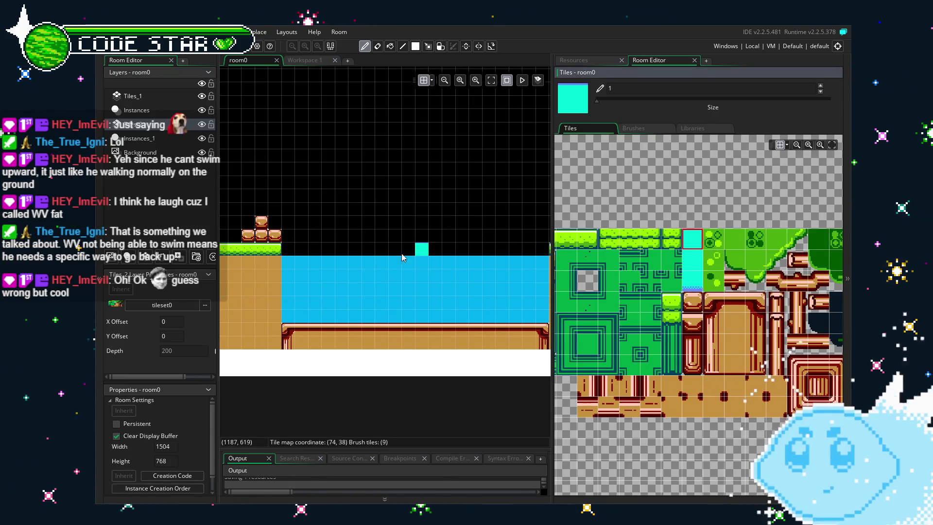
{"action": "left_click_drag", "start_coordinate": [291, 266], "coordinate": [531, 267]}
{"action": "key", "text": "r"}
{"action": "scroll", "coordinate": [439, 268], "scroll_direction": "right", "scroll_amount": 3}
{"action": "left_click", "coordinate": [454, 264]}
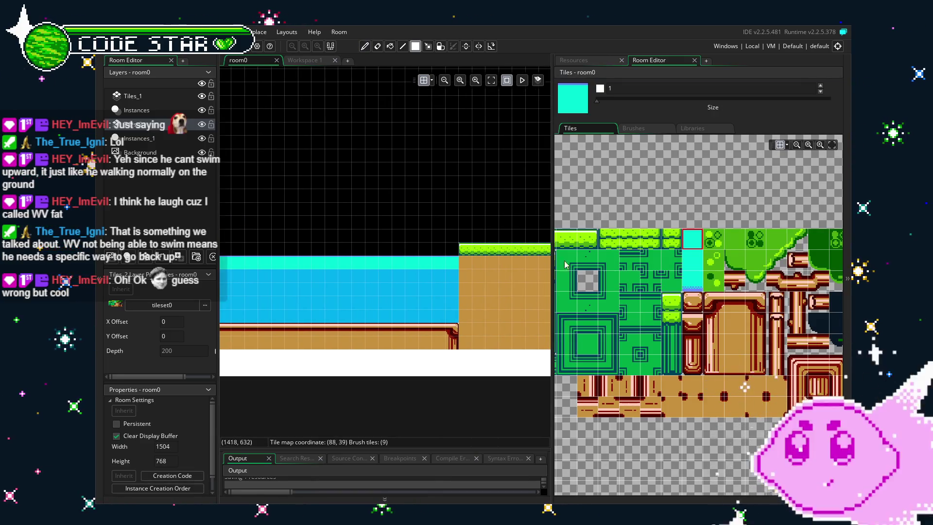
{"action": "left_click", "coordinate": [673, 259]}
{"action": "left_click", "coordinate": [688, 259]}
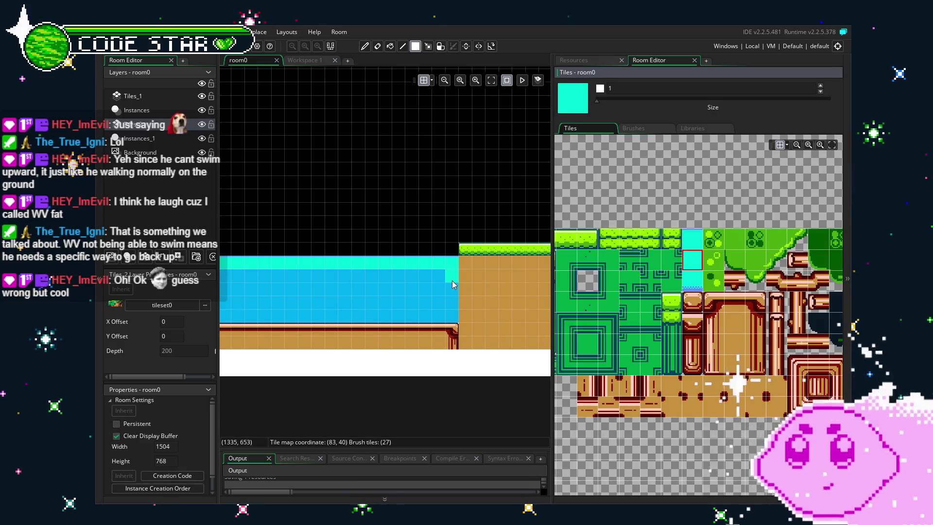
{"action": "left_click_drag", "start_coordinate": [456, 272], "coordinate": [192, 308]}
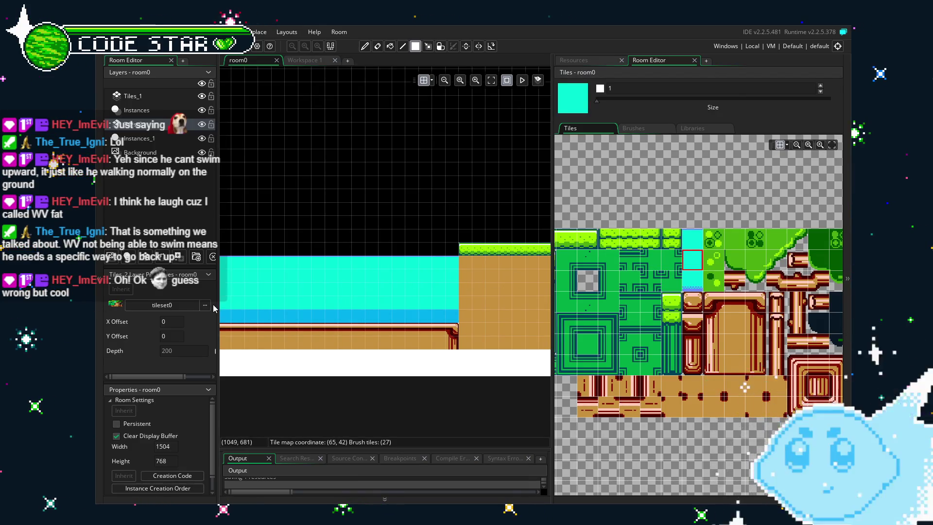
{"action": "scroll", "coordinate": [339, 287], "scroll_direction": "left", "scroll_amount": 5}
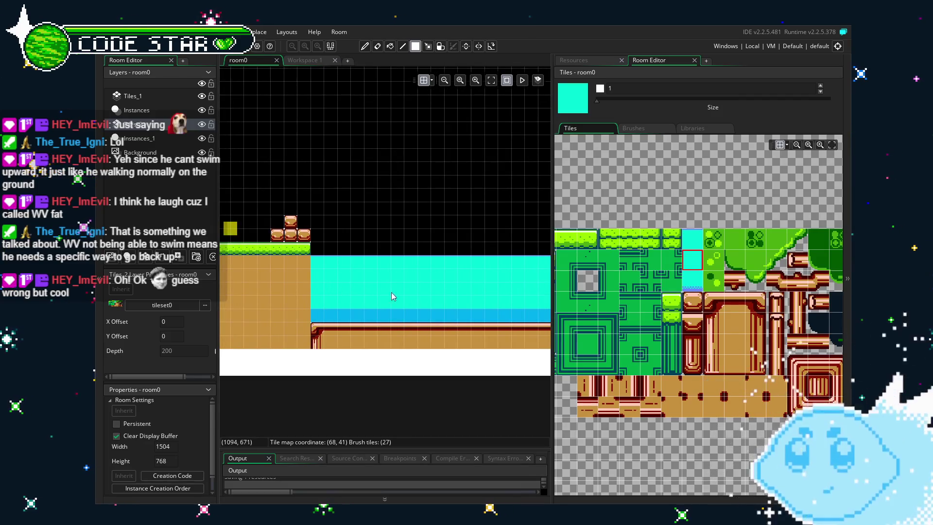
- Paint the pool's bottom row with the blue-bottomed cyan water tile
{"action": "left_click", "coordinate": [692, 280]}
{"action": "left_click_drag", "start_coordinate": [321, 325], "coordinate": [360, 324]}
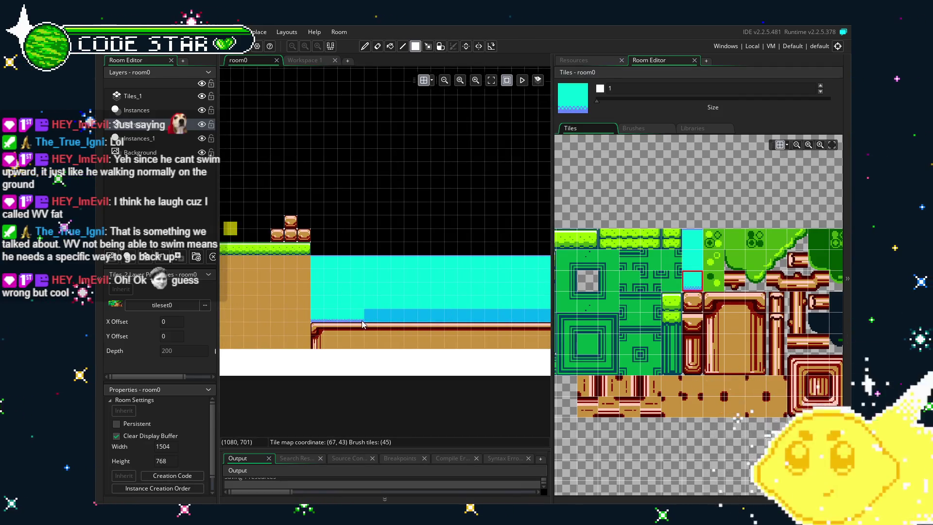
{"action": "left_click_drag", "start_coordinate": [497, 310], "coordinate": [282, 299]}
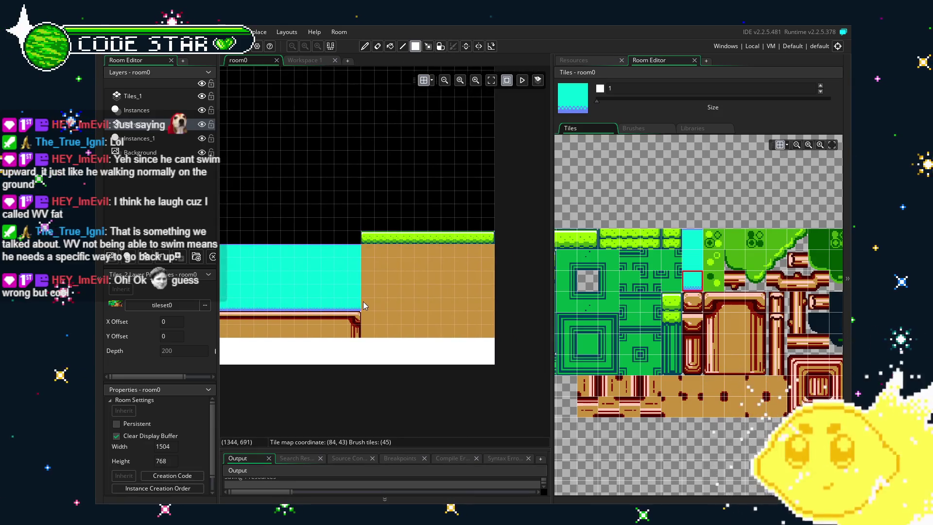
{"action": "key", "text": "e"}
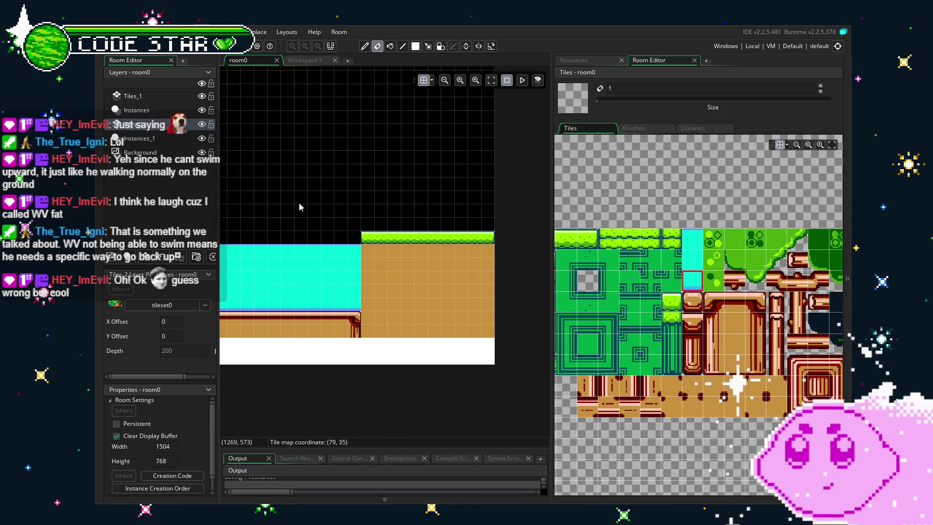
{"action": "left_click_drag", "start_coordinate": [302, 208], "coordinate": [385, 206]}
{"action": "mouse_move", "coordinate": [262, 248]}
{"action": "left_mouse_down"}
{"action": "mouse_move", "coordinate": [484, 265]}
{"action": "mouse_move", "coordinate": [441, 294]}
{"action": "mouse_move", "coordinate": [262, 269]}
{"action": "mouse_move", "coordinate": [348, 299]}
{"action": "mouse_move", "coordinate": [528, 298]}
{"action": "left_mouse_up"}
{"action": "scroll", "coordinate": [262, 266], "scroll_direction": "down", "scroll_amount": 4}
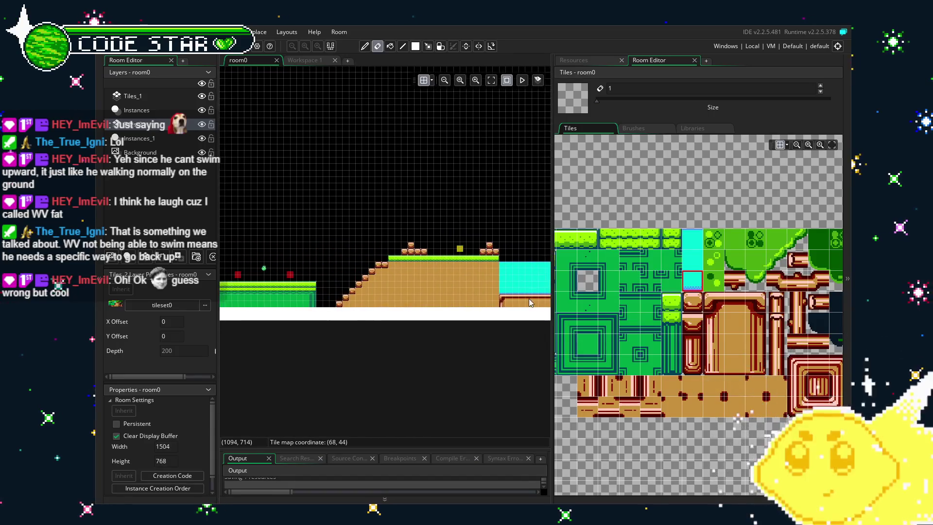
{"action": "mouse_move", "coordinate": [365, 312]}
{"action": "left_mouse_down"}
{"action": "mouse_move", "coordinate": [447, 300]}
{"action": "mouse_move", "coordinate": [435, 302]}
{"action": "left_mouse_up"}
{"action": "scroll", "coordinate": [611, 323], "scroll_direction": "up", "scroll_amount": 2}
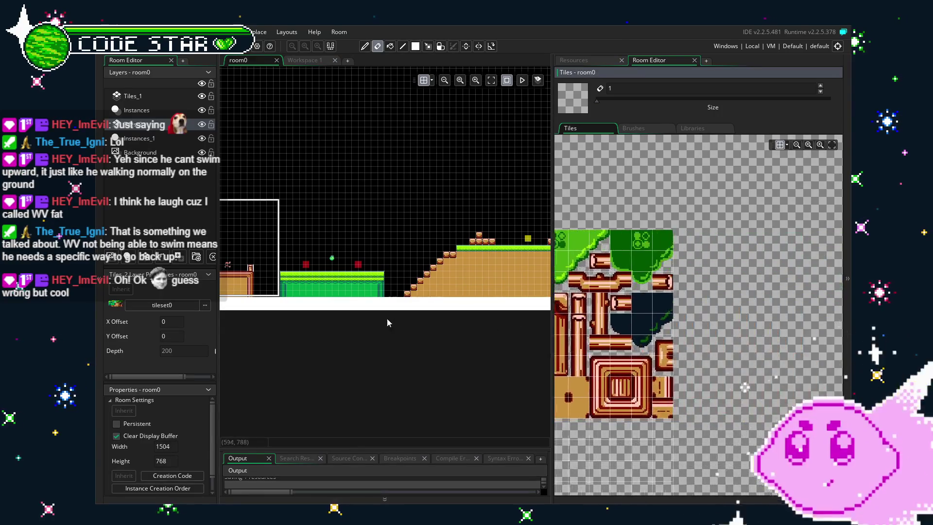
{"action": "scroll", "coordinate": [556, 233], "scroll_direction": "down", "scroll_amount": 2}
{"action": "mouse_move", "coordinate": [552, 274]}
{"action": "left_mouse_down"}
{"action": "mouse_move", "coordinate": [565, 350]}
{"action": "mouse_move", "coordinate": [517, 180]}
{"action": "left_mouse_up"}
{"action": "scroll", "coordinate": [568, 359], "scroll_direction": "up", "scroll_amount": 2}
- Stamp two 3x2 green canopy blocks across the room's upper left
{"action": "scroll", "coordinate": [628, 364], "scroll_direction": "down", "scroll_amount": 2}
{"action": "scroll", "coordinate": [561, 371], "scroll_direction": "down", "scroll_amount": 2}
{"action": "scroll", "coordinate": [602, 374], "scroll_direction": "up", "scroll_amount": 2}
{"action": "scroll", "coordinate": [602, 374], "scroll_direction": "down", "scroll_amount": 2}
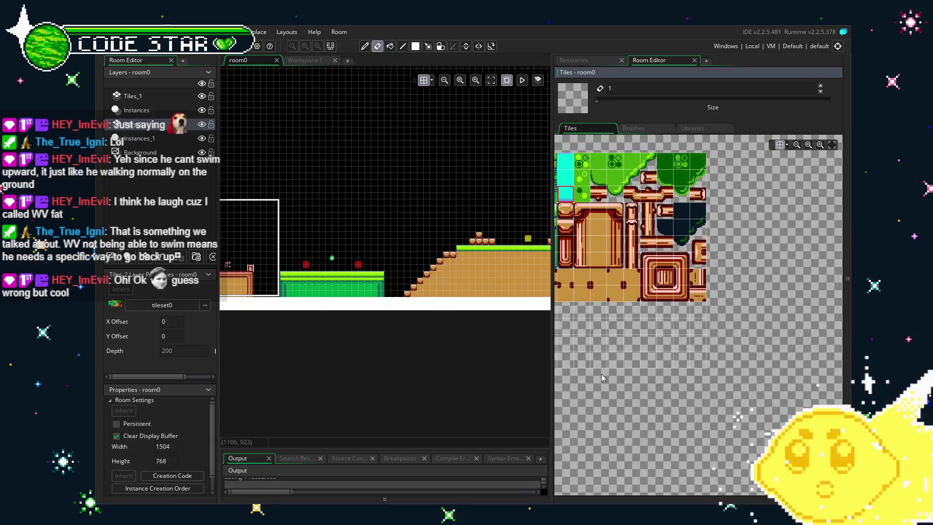
{"action": "left_click_drag", "start_coordinate": [602, 374], "coordinate": [696, 401]}
{"action": "scroll", "coordinate": [662, 378], "scroll_direction": "up", "scroll_amount": 2}
{"action": "scroll", "coordinate": [662, 377], "scroll_direction": "down", "scroll_amount": 1}
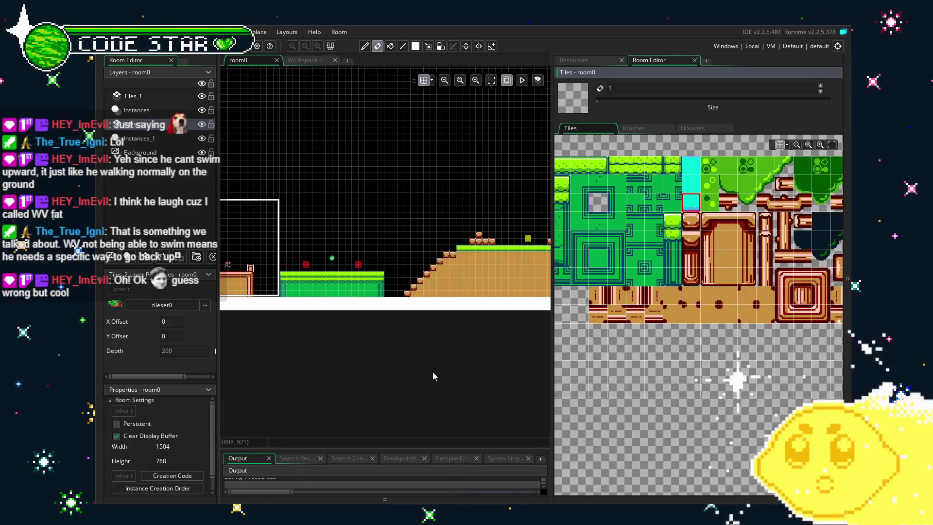
{"action": "scroll", "coordinate": [684, 333], "scroll_direction": "down", "scroll_amount": 1}
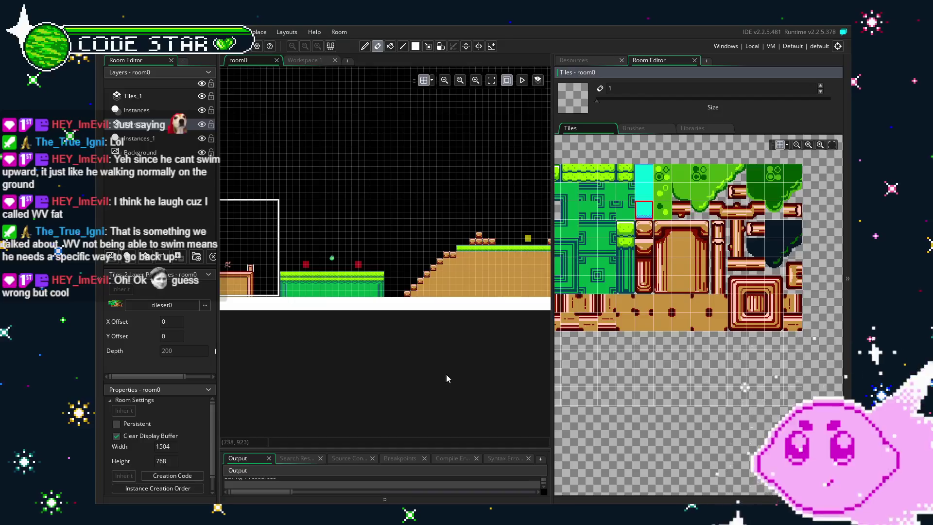
{"action": "scroll", "coordinate": [398, 314], "scroll_direction": "up", "scroll_amount": 2}
{"action": "scroll", "coordinate": [397, 313], "scroll_direction": "up", "scroll_amount": 1}
{"action": "scroll", "coordinate": [308, 298], "scroll_direction": "up", "scroll_amount": 1}
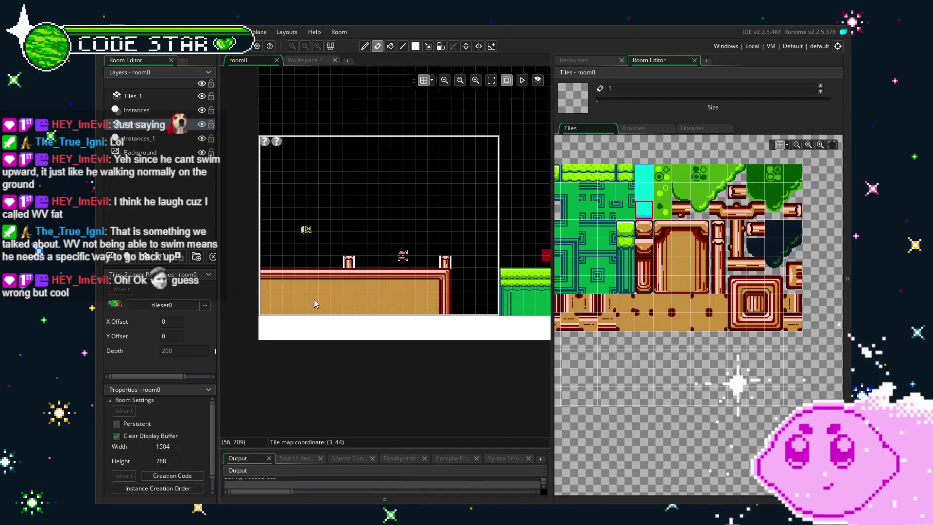
{"action": "scroll", "coordinate": [456, 253], "scroll_direction": "down", "scroll_amount": 1}
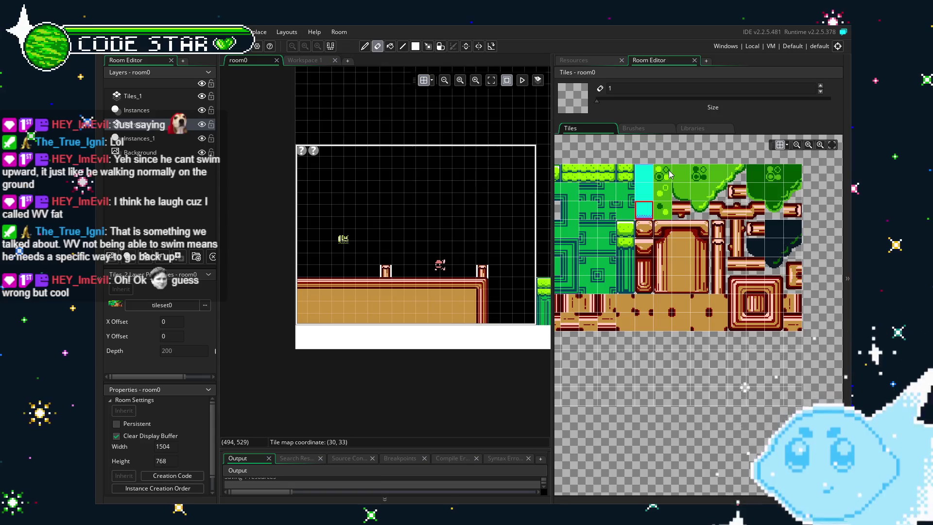
{"action": "left_click_drag", "start_coordinate": [681, 174], "coordinate": [720, 195]}
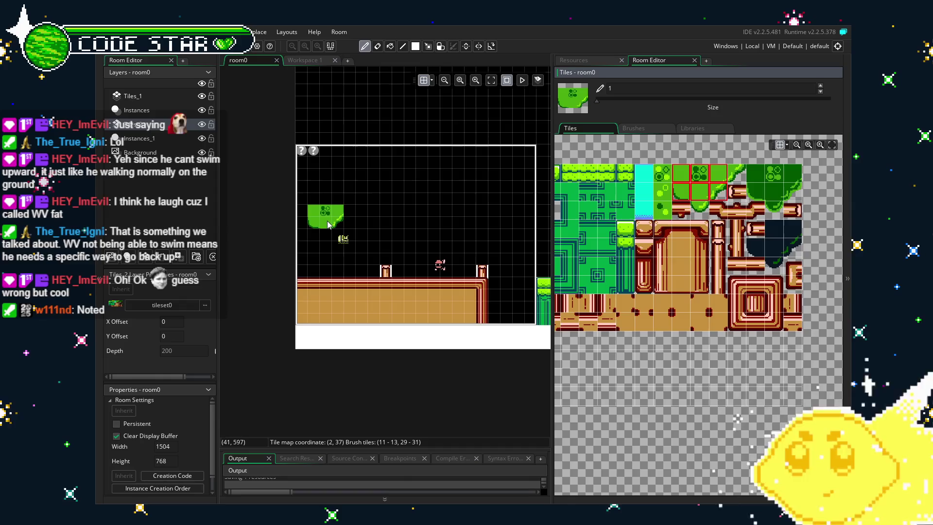
{"action": "left_click", "coordinate": [311, 227]}
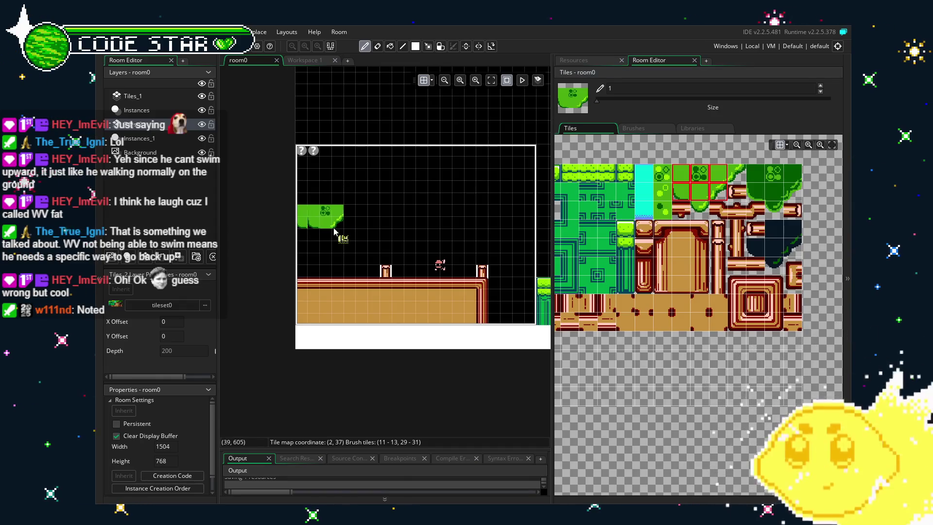
{"action": "left_click", "coordinate": [407, 237]}
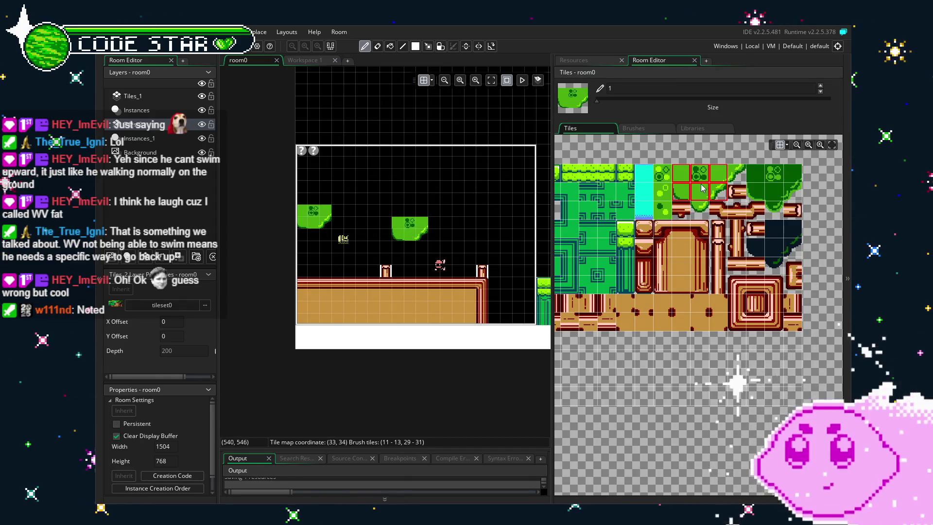
- Fill a large solid green canopy block with the rectangle tool, stretching it right
{"action": "left_click", "coordinate": [679, 193]}
{"action": "left_click_drag", "start_coordinate": [679, 193], "coordinate": [680, 173]}
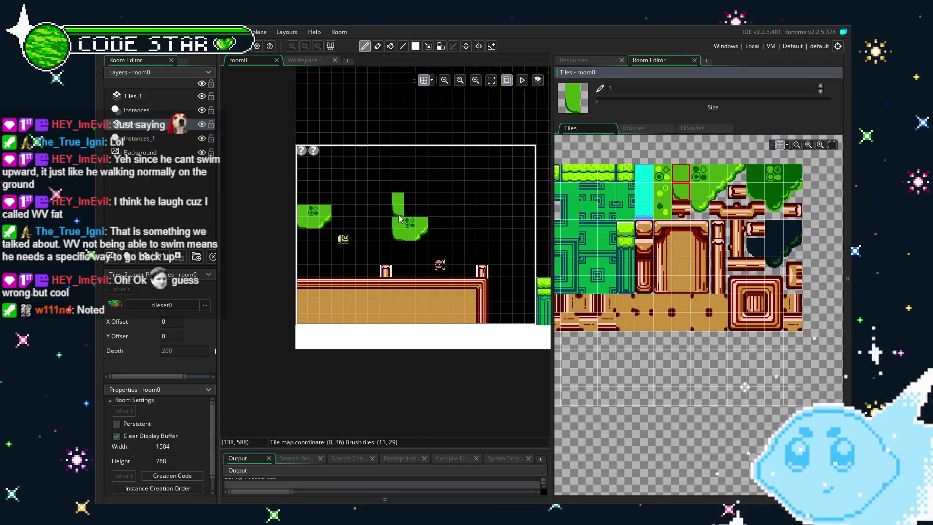
{"action": "scroll", "coordinate": [382, 225], "scroll_direction": "up", "scroll_amount": 2}
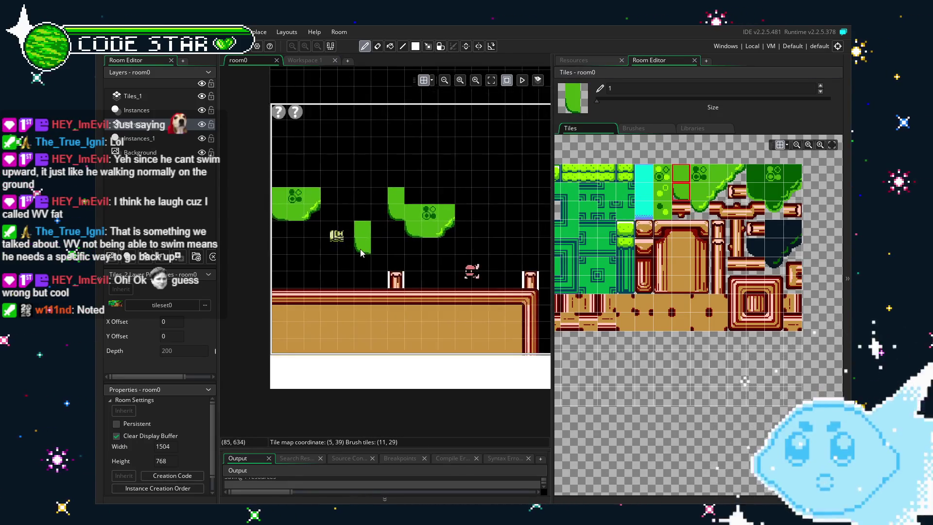
{"action": "left_click", "coordinate": [681, 173]}
{"action": "key", "text": "r"}
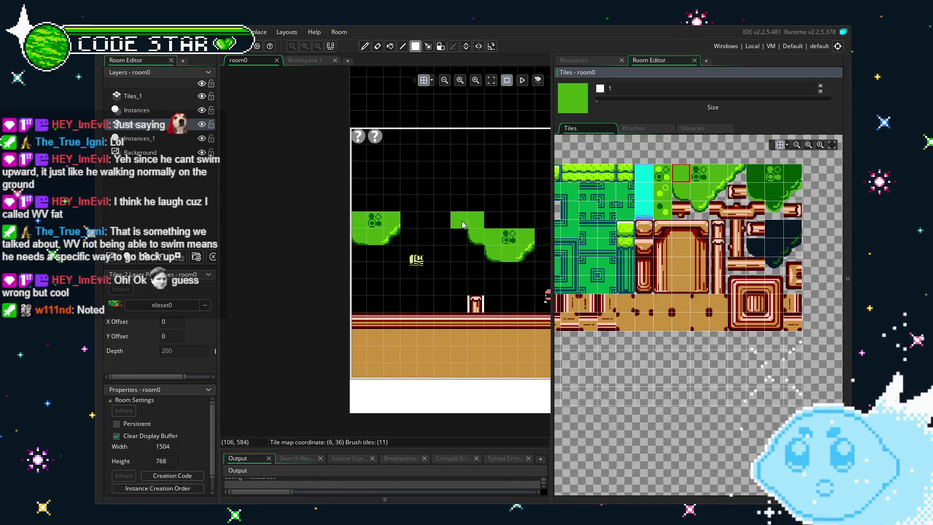
{"action": "left_click_drag", "start_coordinate": [459, 220], "coordinate": [427, 226]}
{"action": "scroll", "coordinate": [406, 216], "scroll_direction": "down", "scroll_amount": 3}
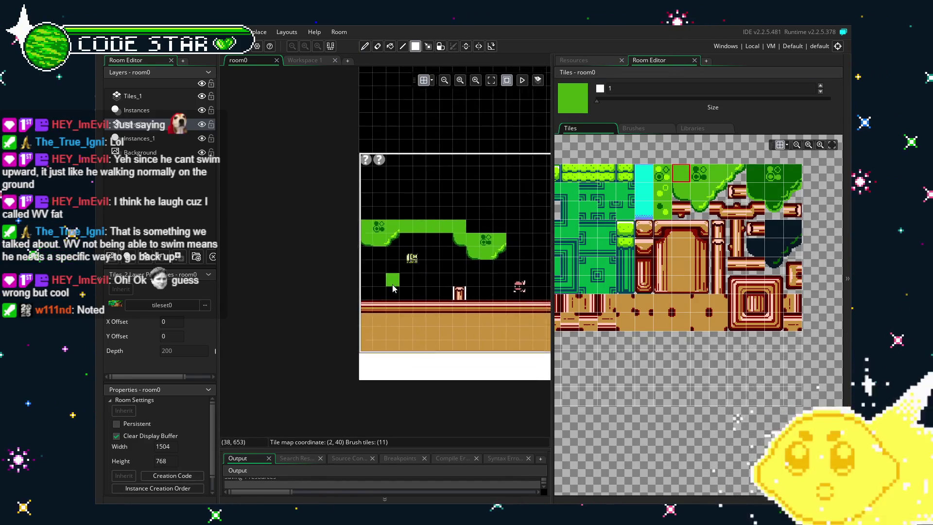
{"action": "left_click_drag", "start_coordinate": [442, 236], "coordinate": [372, 200]}
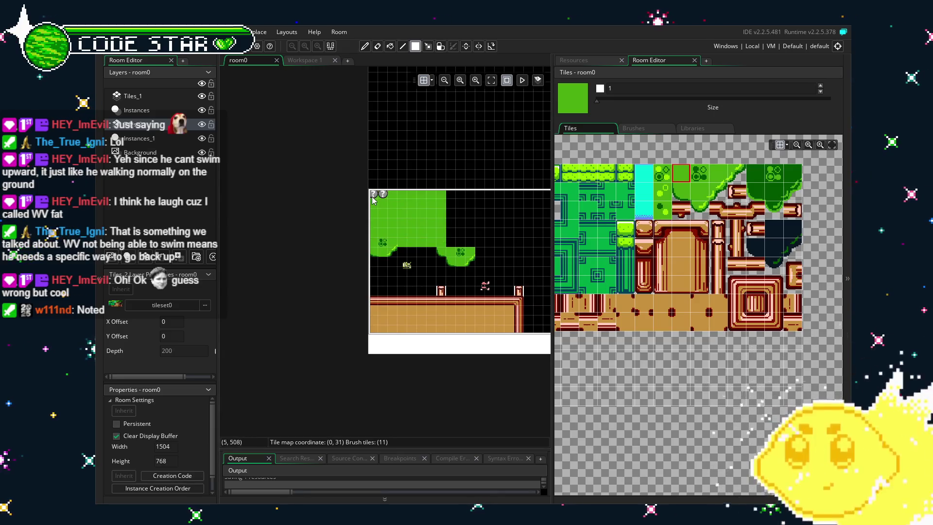
{"action": "mouse_move", "coordinate": [457, 246]}
{"action": "left_mouse_down"}
{"action": "mouse_move", "coordinate": [548, 192]}
{"action": "mouse_move", "coordinate": [474, 196]}
{"action": "left_mouse_up"}
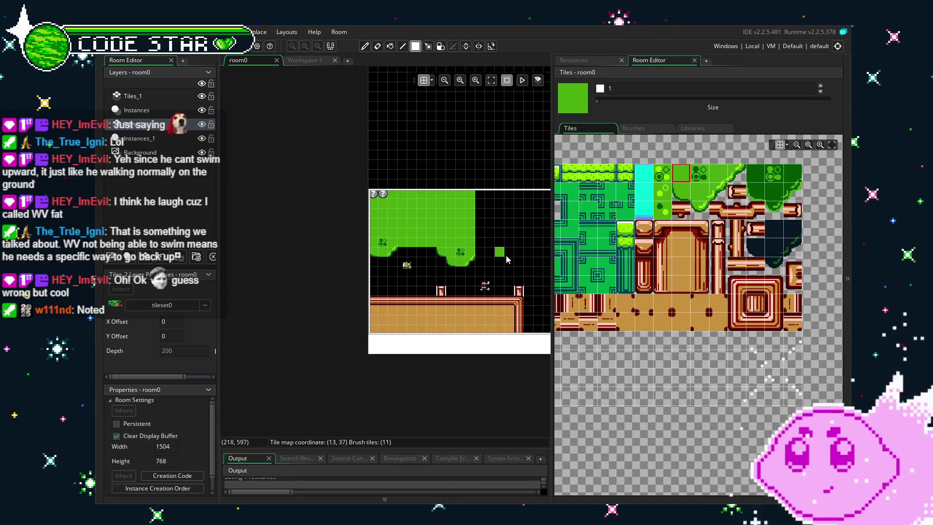
{"action": "scroll", "coordinate": [502, 250], "scroll_direction": "up", "scroll_amount": 2}
{"action": "mouse_move", "coordinate": [718, 192]}
{"action": "left_mouse_down"}
{"action": "mouse_move", "coordinate": [721, 176]}
{"action": "mouse_move", "coordinate": [741, 176]}
{"action": "left_mouse_up"}
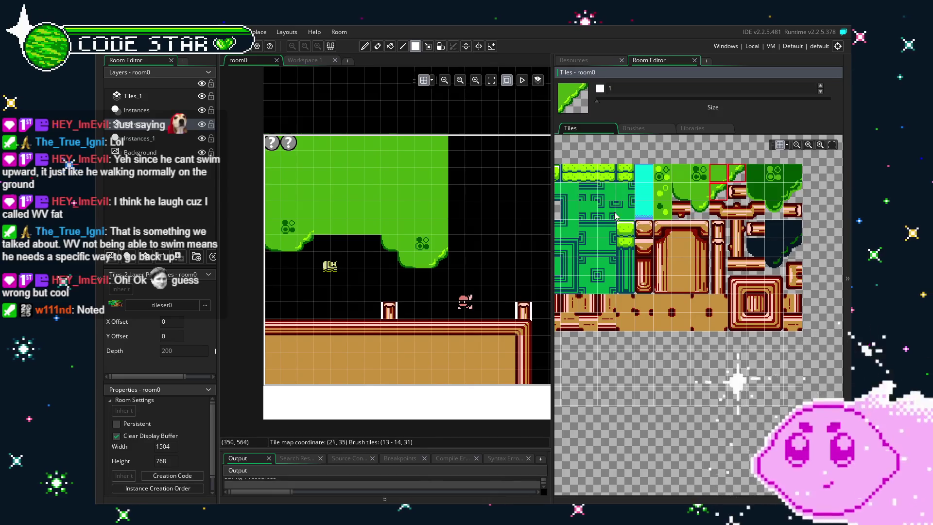
- Place sloped edge and drip tiles on the canopy, replacing the rightmost drip with a two-tile slope
{"action": "left_click", "coordinate": [468, 242]}
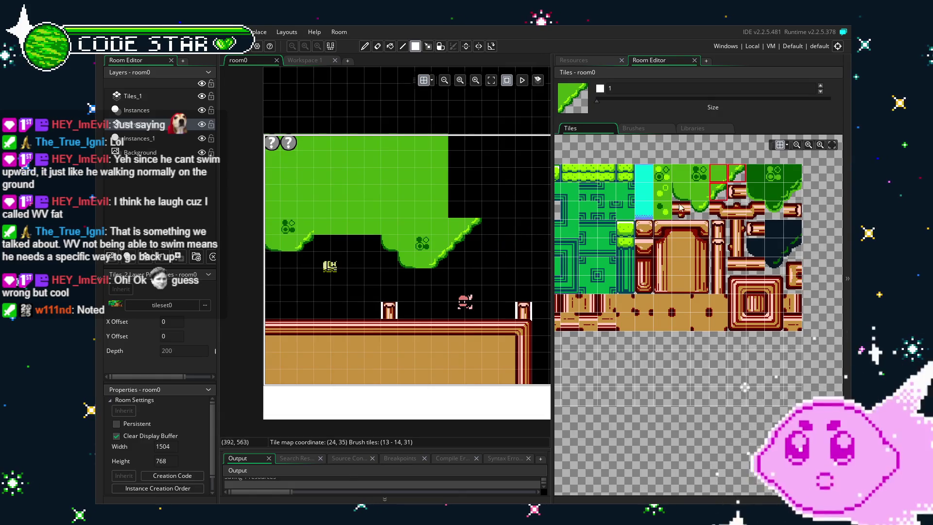
{"action": "left_click", "coordinate": [698, 197]}
{"action": "left_click_drag", "start_coordinate": [703, 195], "coordinate": [687, 202]}
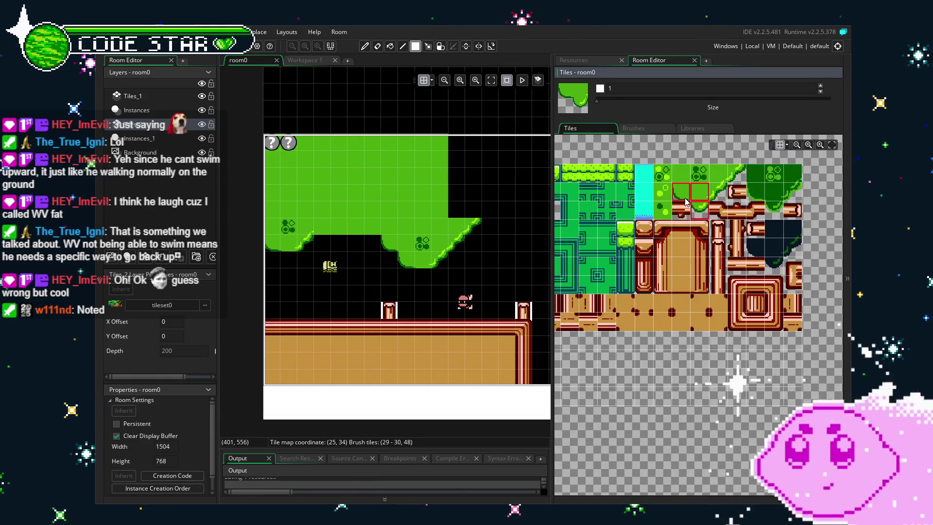
{"action": "left_click", "coordinate": [682, 181], "text": "ctrl"}
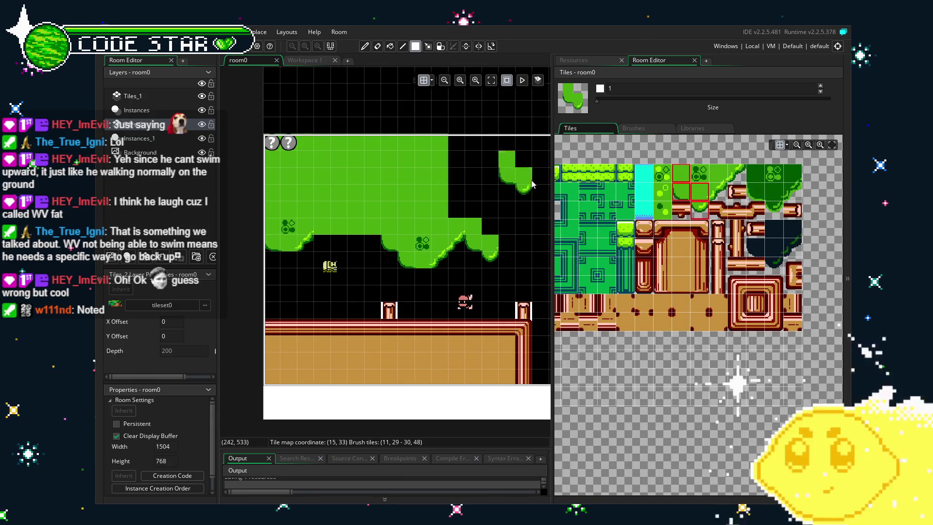
{"action": "left_click", "coordinate": [695, 197]}
{"action": "left_click_drag", "start_coordinate": [694, 197], "coordinate": [697, 208]}
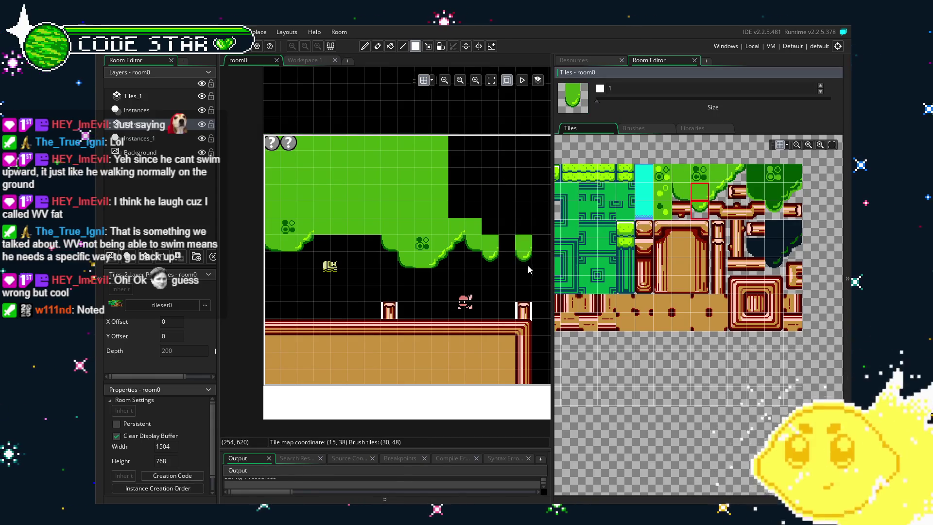
{"action": "right_click", "coordinate": [522, 243]}
{"action": "left_click", "coordinate": [704, 195]}
{"action": "left_click_drag", "start_coordinate": [705, 194], "coordinate": [716, 195]}
{"action": "left_click", "coordinate": [508, 241]}
- Erase a stray green tile from the canopy
{"action": "left_click_drag", "start_coordinate": [429, 328], "coordinate": [372, 337]}
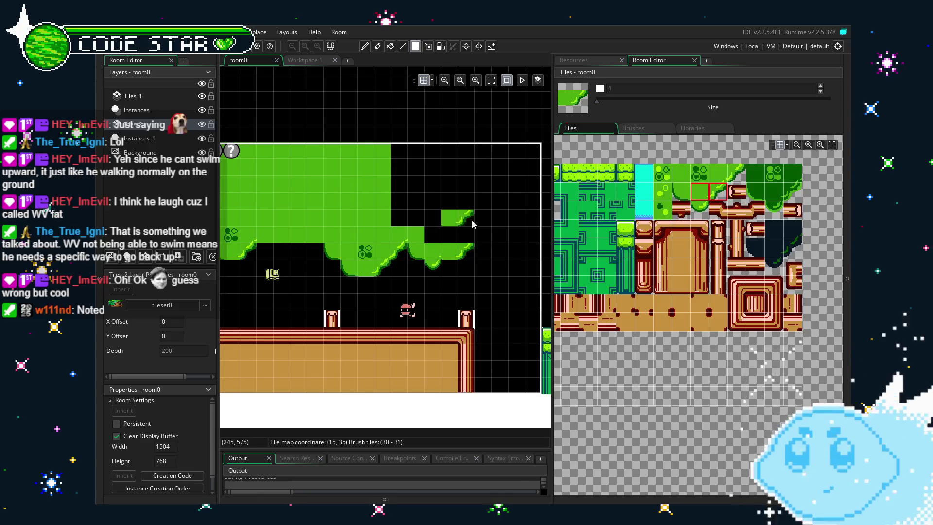
{"action": "scroll", "coordinate": [688, 183], "scroll_direction": "up", "scroll_amount": 2}
{"action": "scroll", "coordinate": [359, 223], "scroll_direction": "up", "scroll_amount": 1}
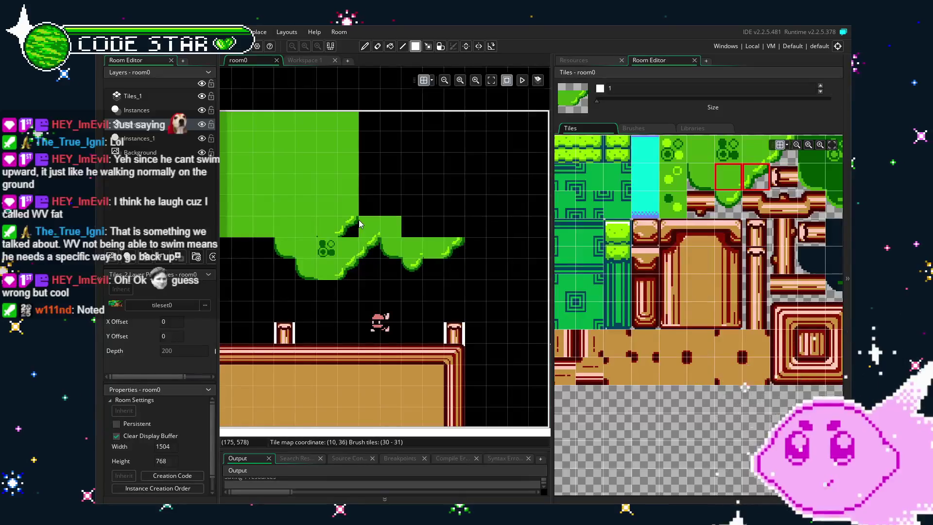
{"action": "left_click", "coordinate": [724, 185]}
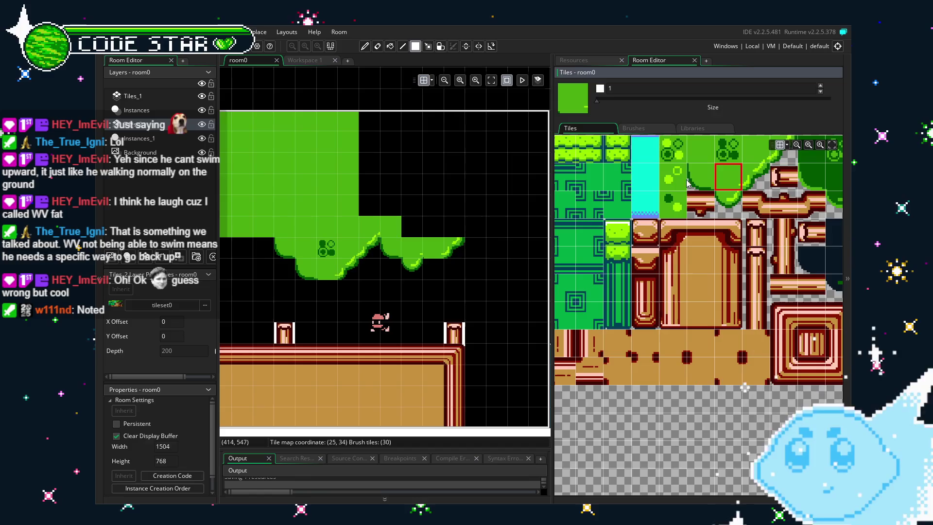
{"action": "left_click", "coordinate": [756, 171]}
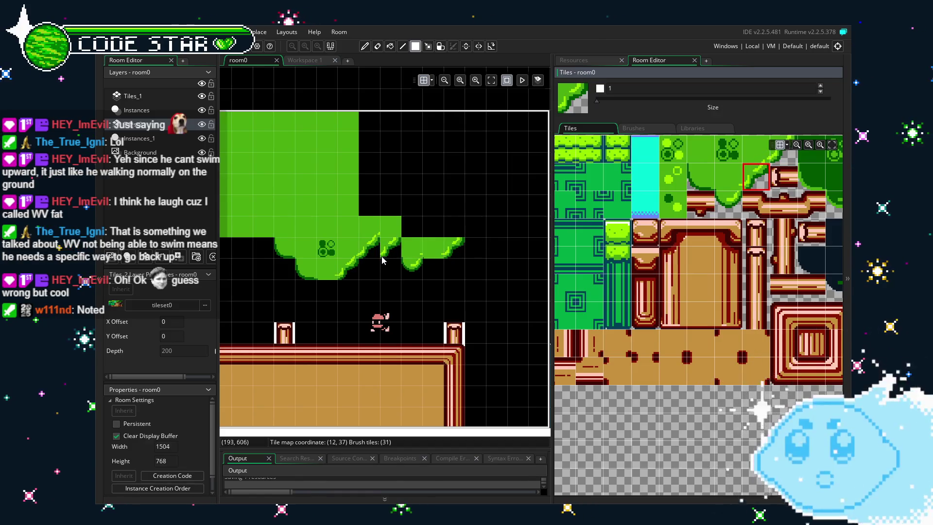
{"action": "key", "text": "e"}
{"action": "left_click", "coordinate": [372, 231]}
- Fill a tall green block extending the canopy right and erase the green below it
{"action": "key", "text": "m"}
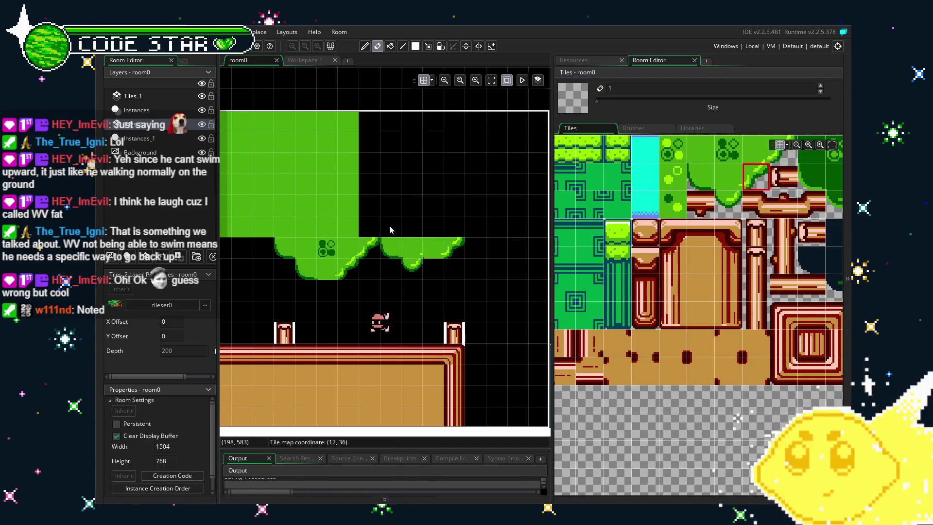
{"action": "left_click_drag", "start_coordinate": [384, 219], "coordinate": [435, 255]}
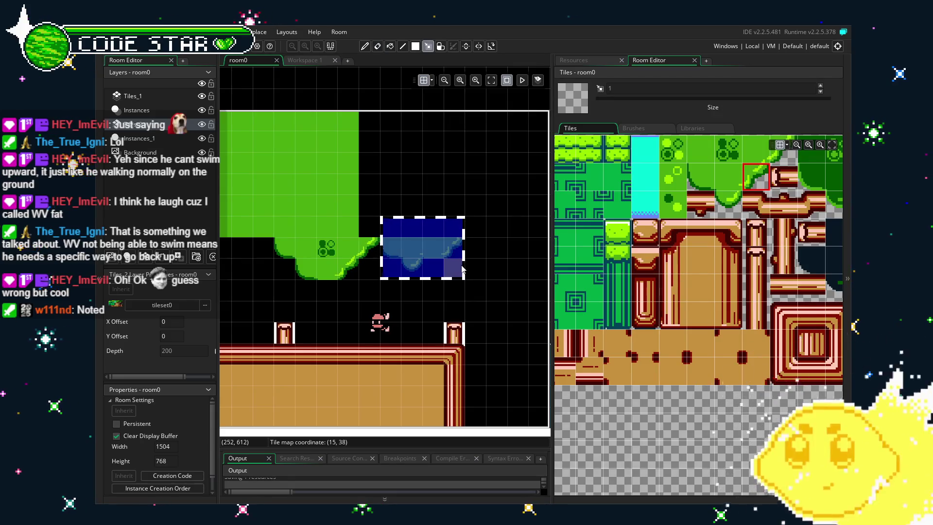
{"action": "key", "text": "ctrl+c"}
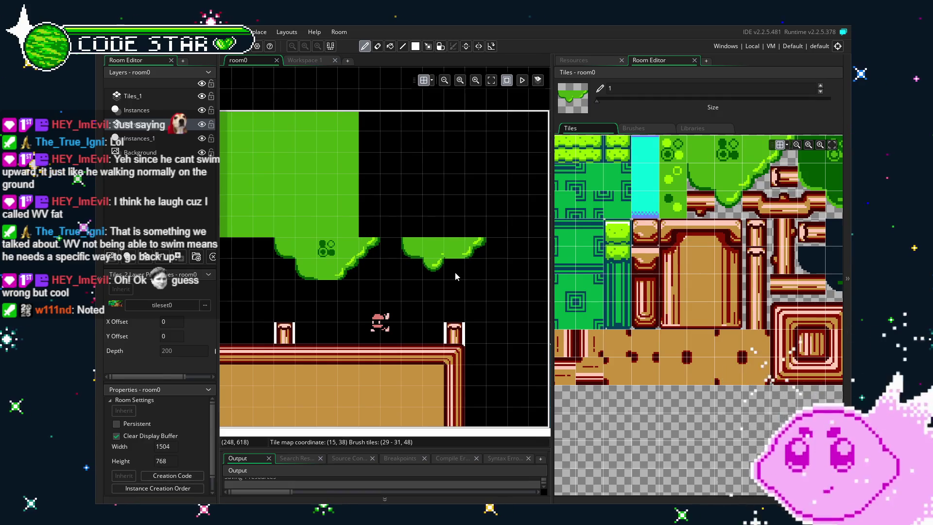
{"action": "left_click", "coordinate": [721, 172]}
{"action": "key", "text": "r"}
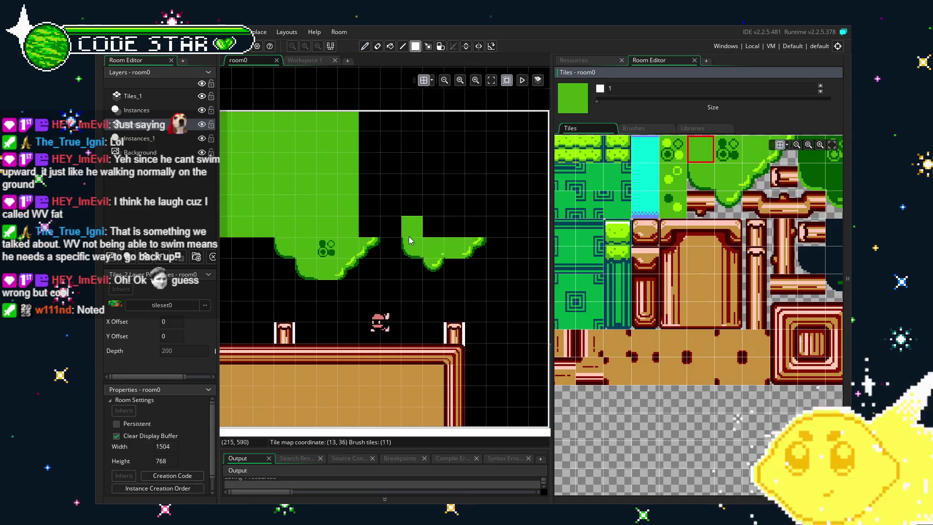
{"action": "mouse_move", "coordinate": [484, 230]}
{"action": "left_mouse_down"}
{"action": "mouse_move", "coordinate": [370, 226]}
{"action": "mouse_move", "coordinate": [370, 119]}
{"action": "left_mouse_up"}
{"action": "key", "text": "e"}
{"action": "mouse_move", "coordinate": [442, 277]}
{"action": "left_mouse_down"}
{"action": "mouse_move", "coordinate": [406, 256]}
{"action": "mouse_move", "coordinate": [483, 246]}
{"action": "left_mouse_up"}
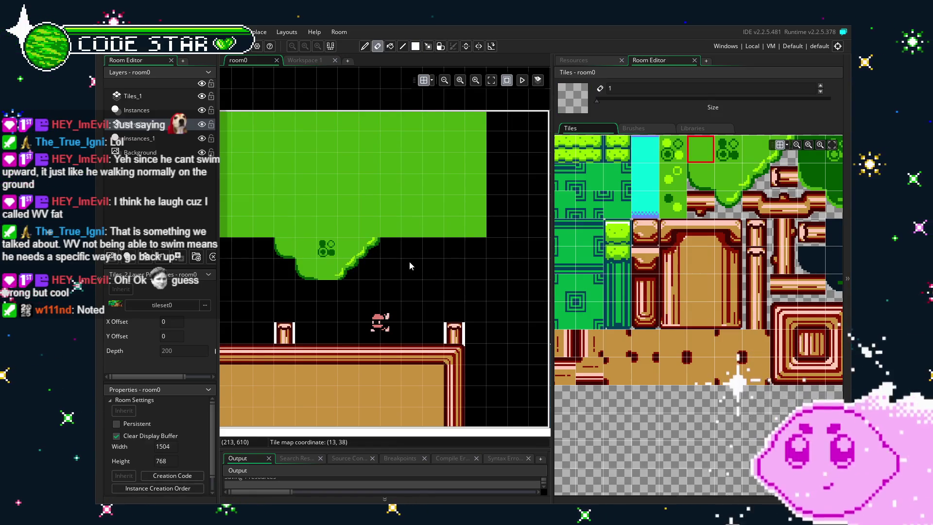
- Erase the rightmost drooping lump, leaving a squared-off step at the canopy's right end
{"action": "mouse_move", "coordinate": [701, 176]}
{"action": "left_mouse_down"}
{"action": "mouse_move", "coordinate": [719, 179]}
{"action": "mouse_move", "coordinate": [729, 204]}
{"action": "left_mouse_up"}
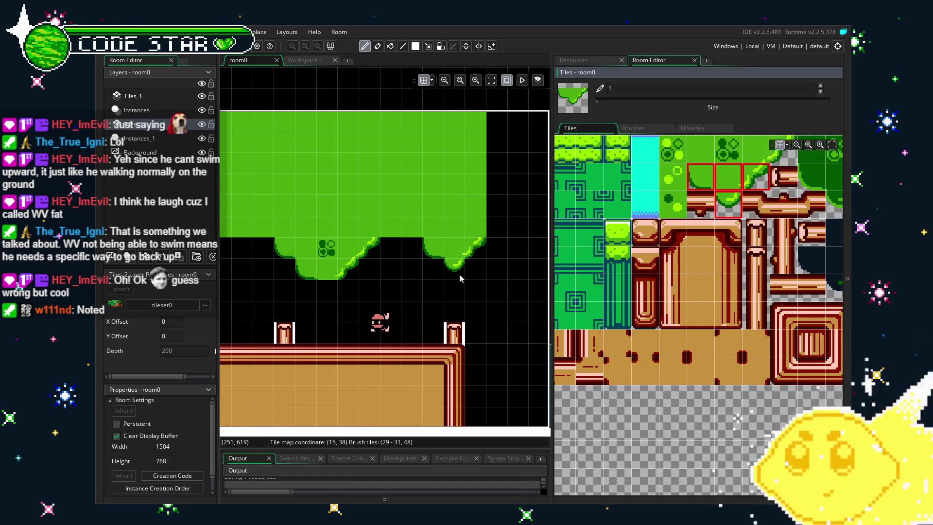
{"action": "key", "text": "Escape"}
{"action": "left_click", "coordinate": [415, 251]}
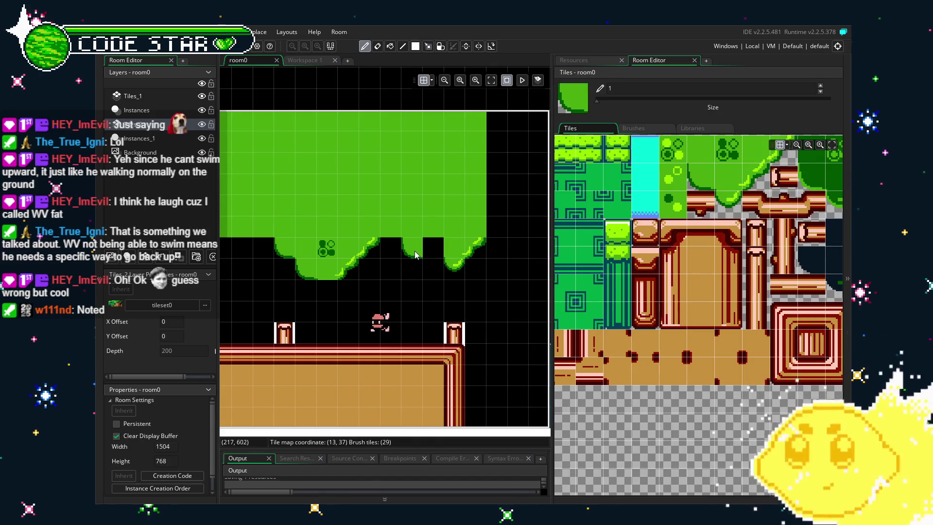
{"action": "key", "text": "e"}
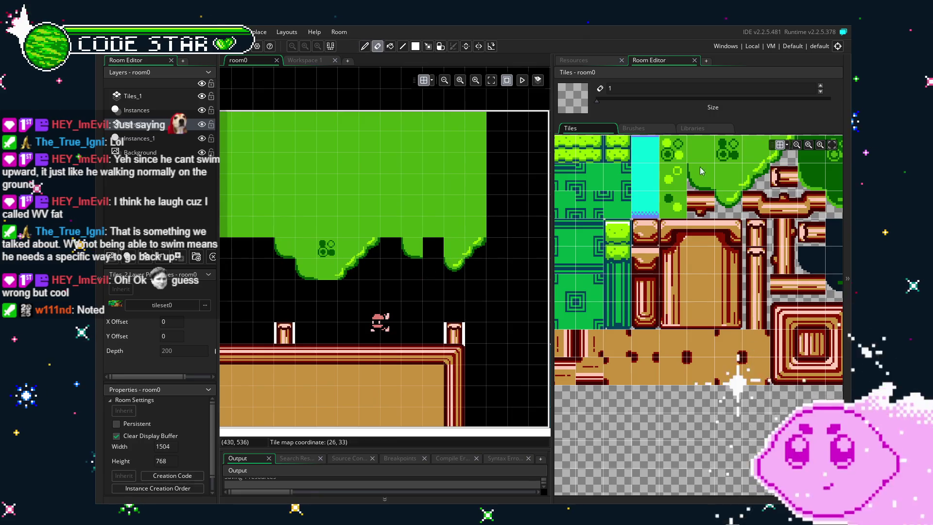
{"action": "left_click", "coordinate": [723, 200]}
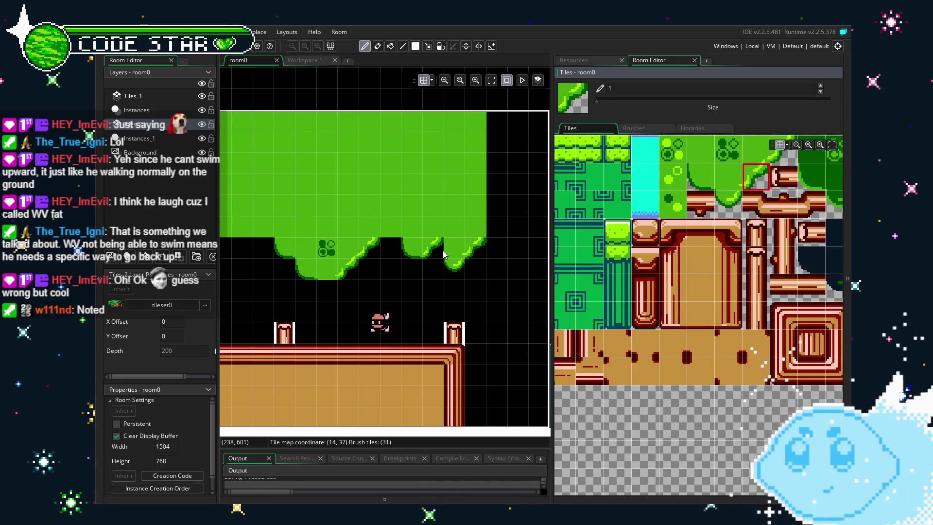
{"action": "key", "text": "e"}
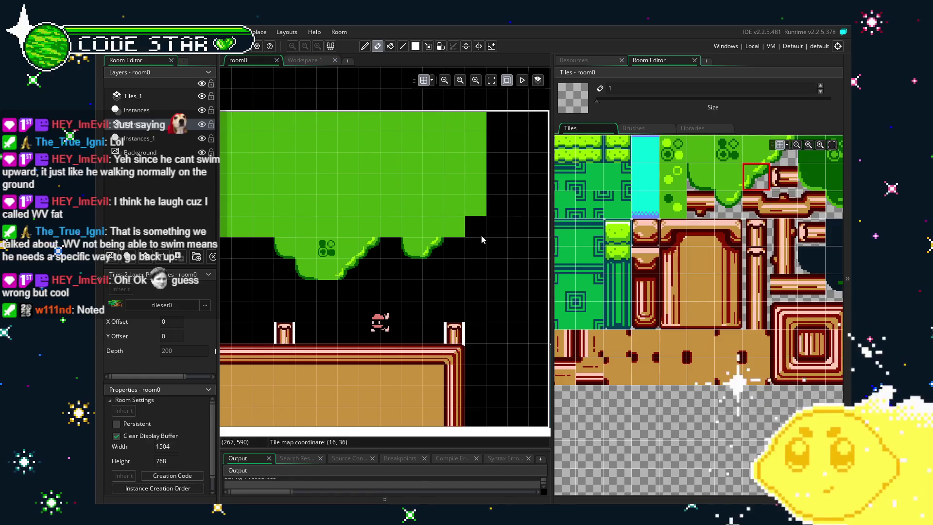
{"action": "left_click_drag", "start_coordinate": [481, 240], "coordinate": [413, 254]}
{"action": "scroll", "coordinate": [352, 314], "scroll_direction": "down", "scroll_amount": 2}
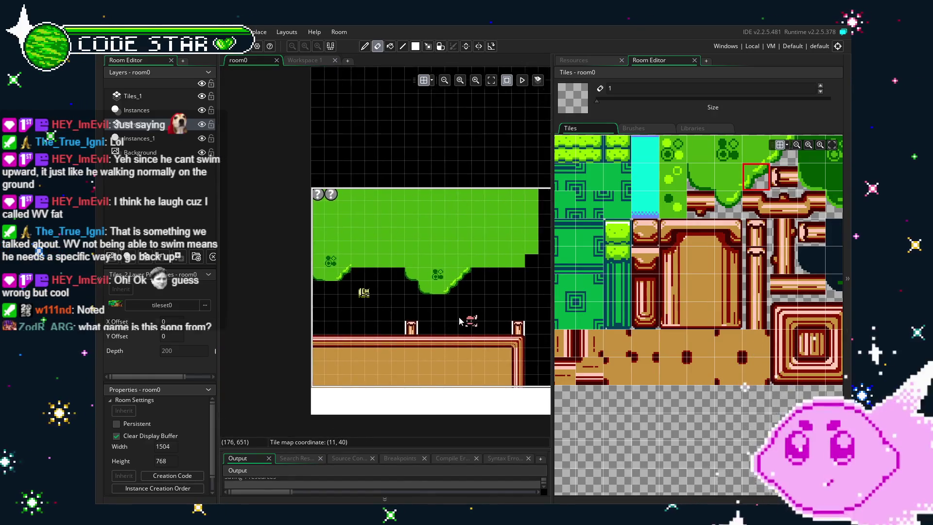
- Fill a gap in the canopy's lower edge with a sloped edge tile
{"action": "left_click_drag", "start_coordinate": [360, 275], "coordinate": [421, 296]}
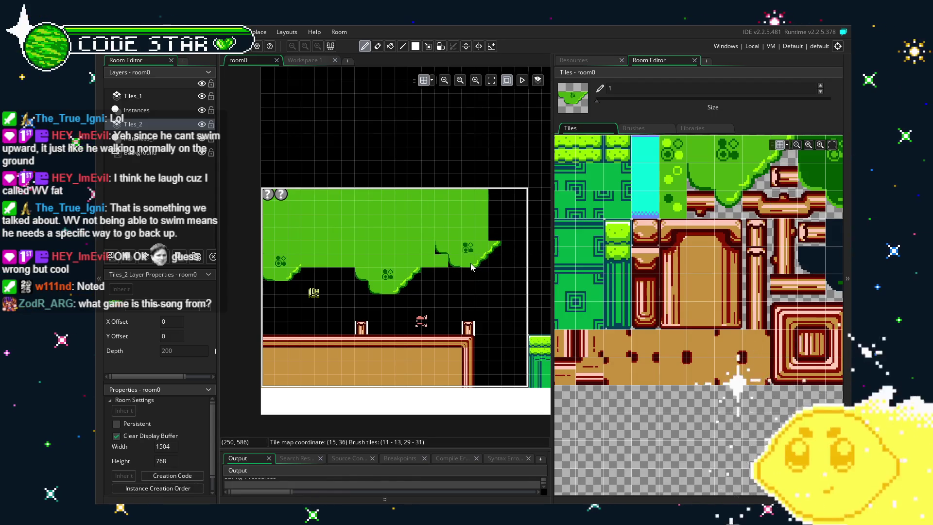
{"action": "key", "text": "e"}
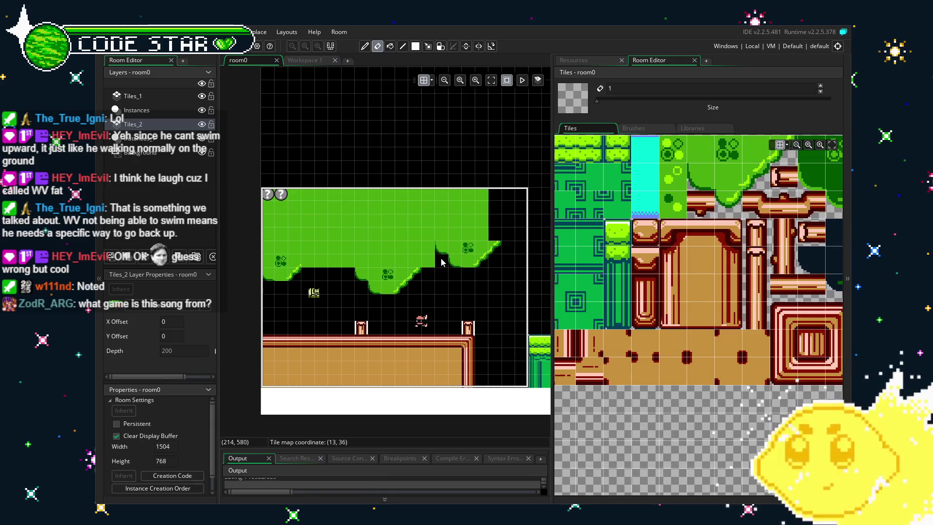
{"action": "scroll", "coordinate": [442, 262], "scroll_direction": "up", "scroll_amount": 3}
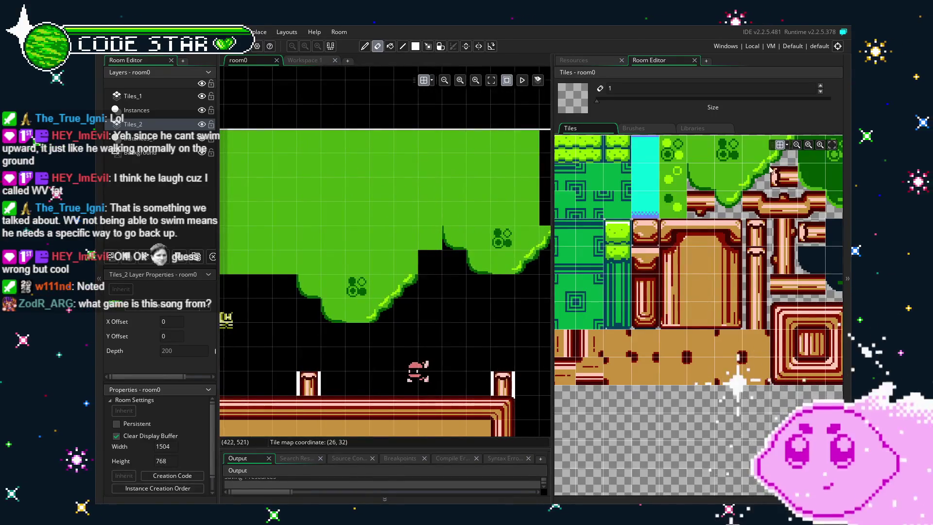
{"action": "left_click", "coordinate": [783, 148]}
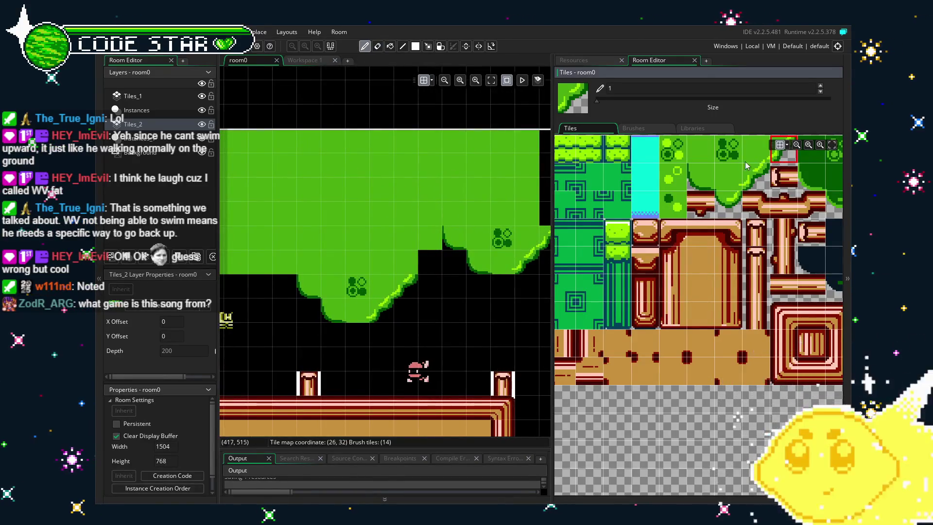
{"action": "left_click", "coordinate": [418, 268]}
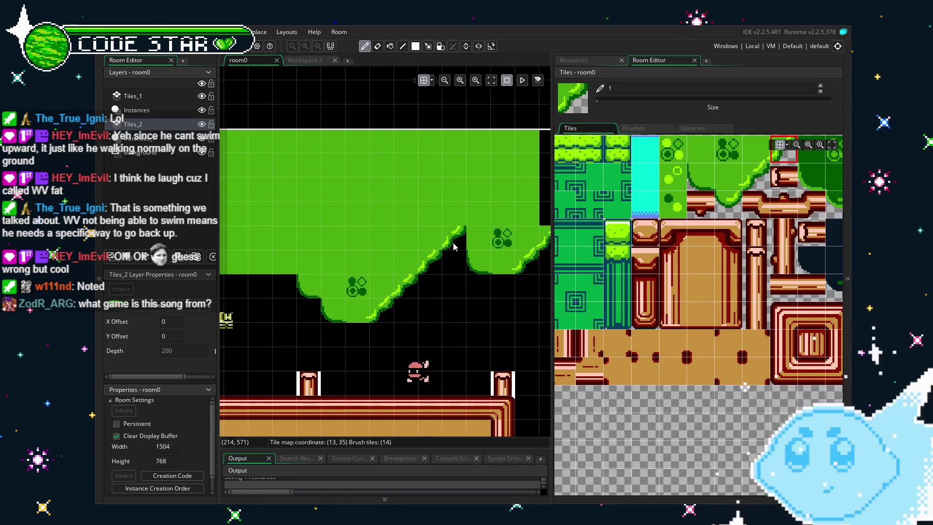
{"action": "scroll", "coordinate": [457, 340], "scroll_direction": "down", "scroll_amount": 3}
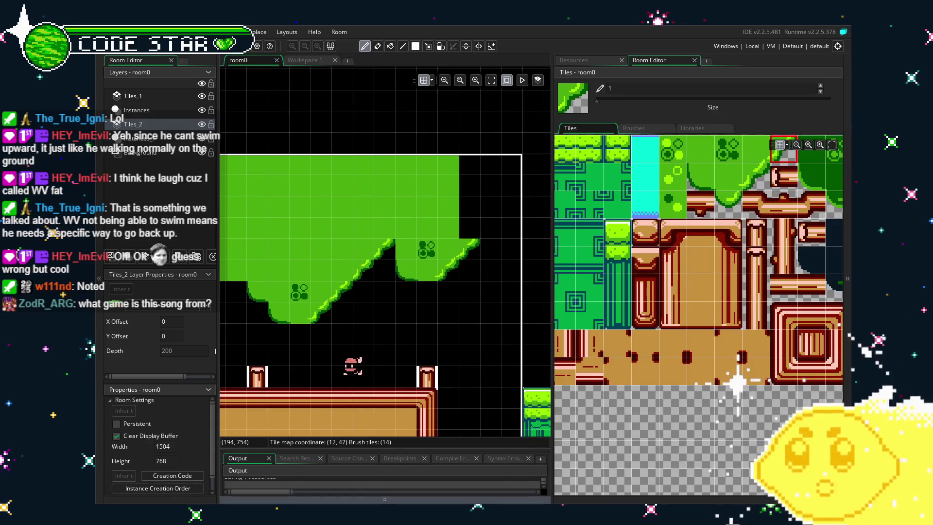
{"action": "scroll", "coordinate": [377, 340], "scroll_direction": "down", "scroll_amount": 2}
- Erase a green tile from the canopy's underside
{"action": "key", "text": "e"}
{"action": "left_click_drag", "start_coordinate": [362, 329], "coordinate": [401, 322]}
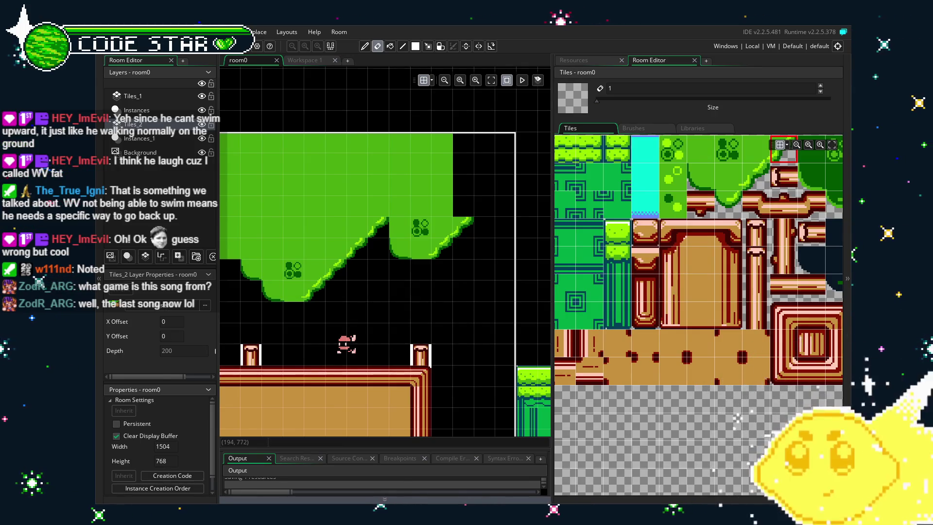
{"action": "left_click_drag", "start_coordinate": [421, 295], "coordinate": [389, 293]}
{"action": "scroll", "coordinate": [355, 304], "scroll_direction": "up", "scroll_amount": 1}
{"action": "scroll", "coordinate": [354, 304], "scroll_direction": "up", "scroll_amount": 1}
{"action": "left_click", "coordinate": [352, 179]}
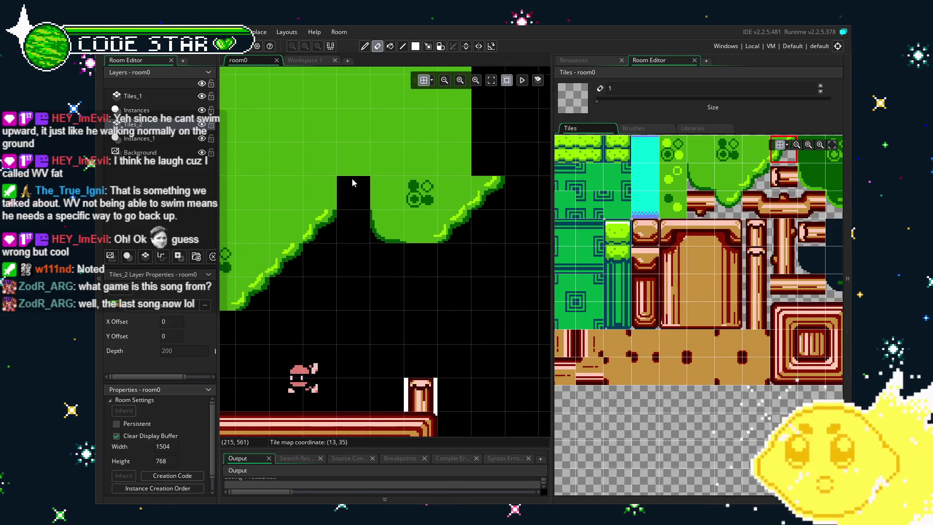
- Place a sloped grass tile on the canopy edge and erase a misplaced tile below it
{"action": "left_click", "coordinate": [704, 185]}
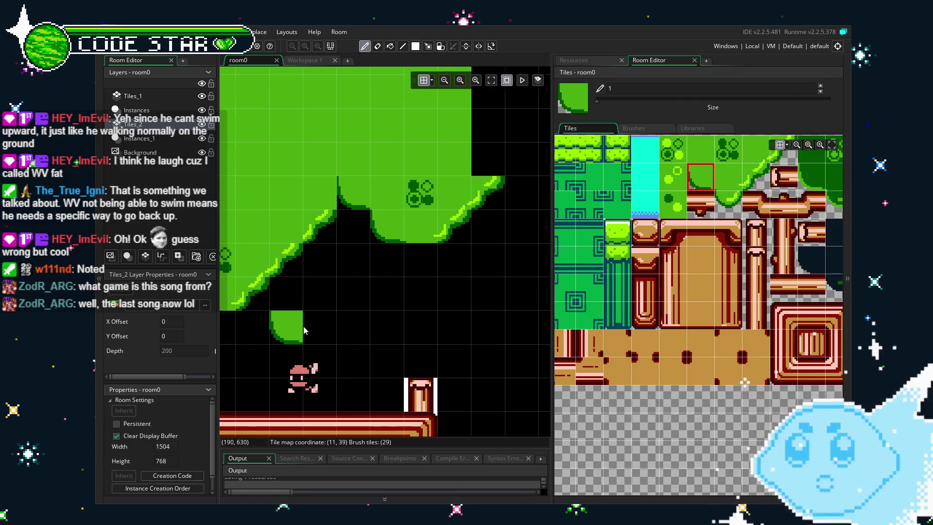
{"action": "left_click_drag", "start_coordinate": [286, 326], "coordinate": [370, 333]}
{"action": "left_click", "coordinate": [756, 178]}
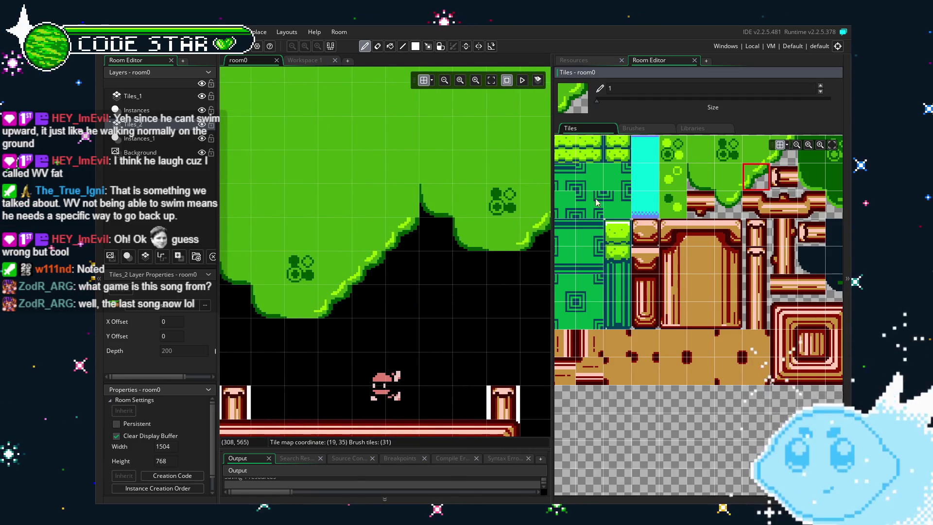
{"action": "left_click", "coordinate": [405, 236]}
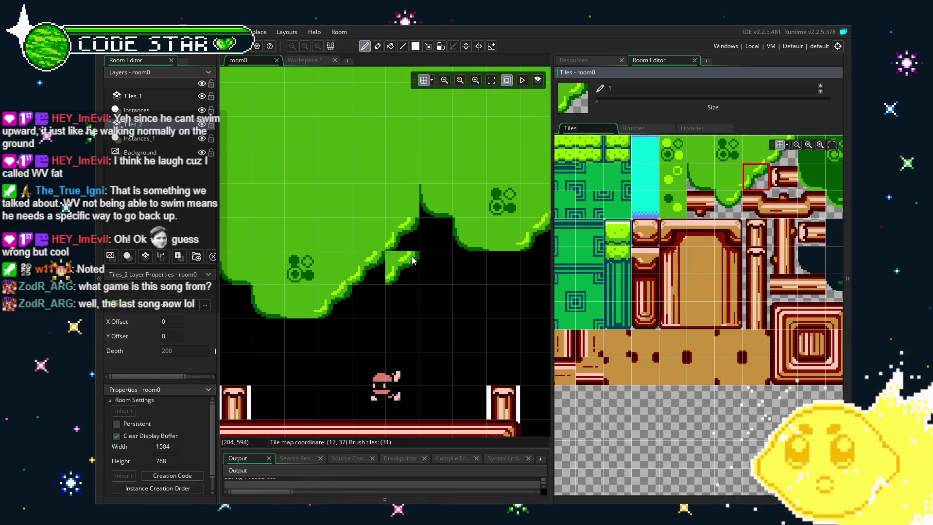
{"action": "left_click", "coordinate": [763, 156]}
{"action": "left_click", "coordinate": [777, 154]}
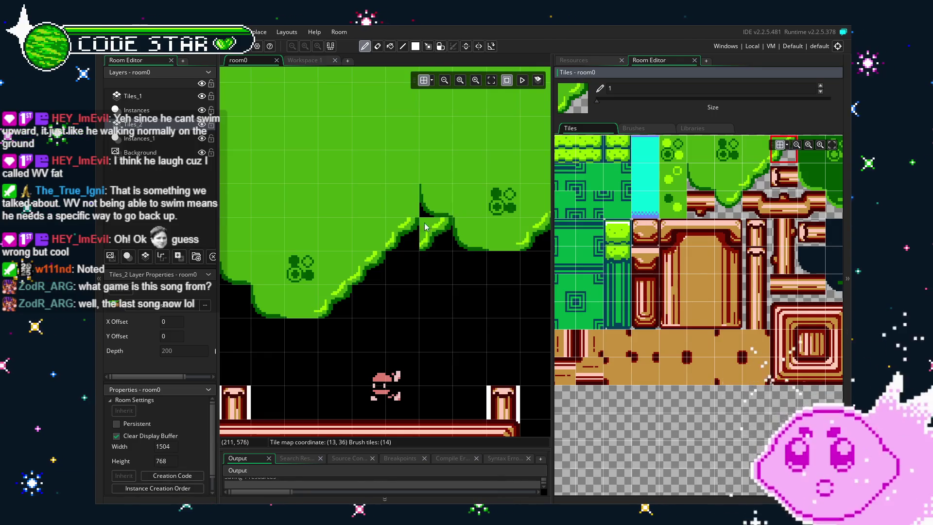
{"action": "key", "text": "e"}
{"action": "left_click", "coordinate": [419, 200]}
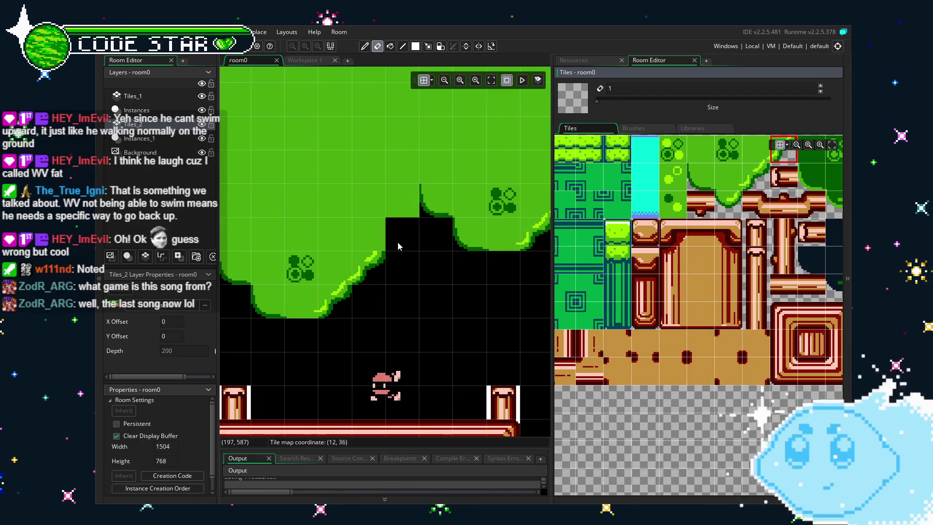
{"action": "scroll", "coordinate": [321, 354], "scroll_direction": "down", "scroll_amount": 3}
{"action": "scroll", "coordinate": [356, 292], "scroll_direction": "down", "scroll_amount": 2, "text": "ctrl"}
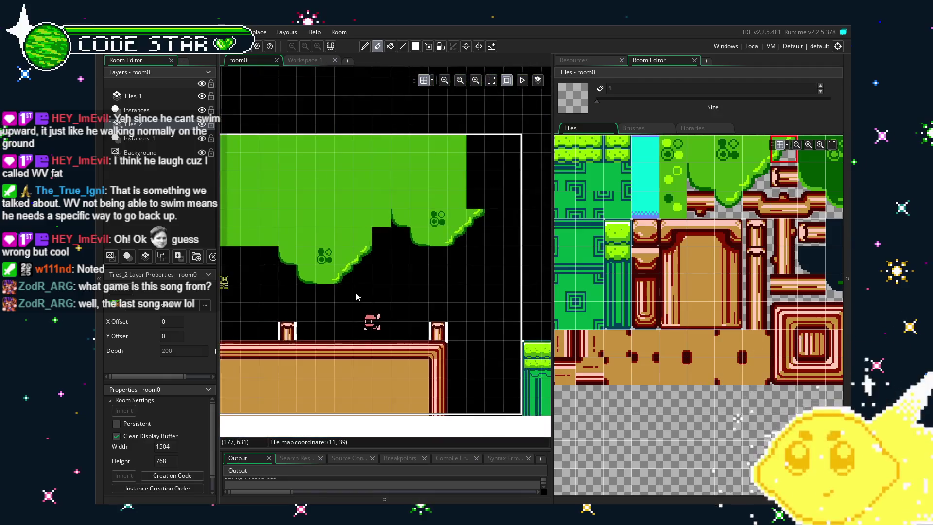
- Cut a block of the canopy's edge tiles, leaving the left half as one long diagonal slope
{"action": "scroll", "coordinate": [421, 325], "scroll_direction": "up", "scroll_amount": 1, "text": "ctrl"}
{"action": "key", "text": "m"}
{"action": "mouse_move", "coordinate": [333, 275]}
{"action": "left_mouse_down"}
{"action": "mouse_move", "coordinate": [457, 311]}
{"action": "mouse_move", "coordinate": [406, 302]}
{"action": "mouse_move", "coordinate": [406, 277]}
{"action": "left_mouse_up"}
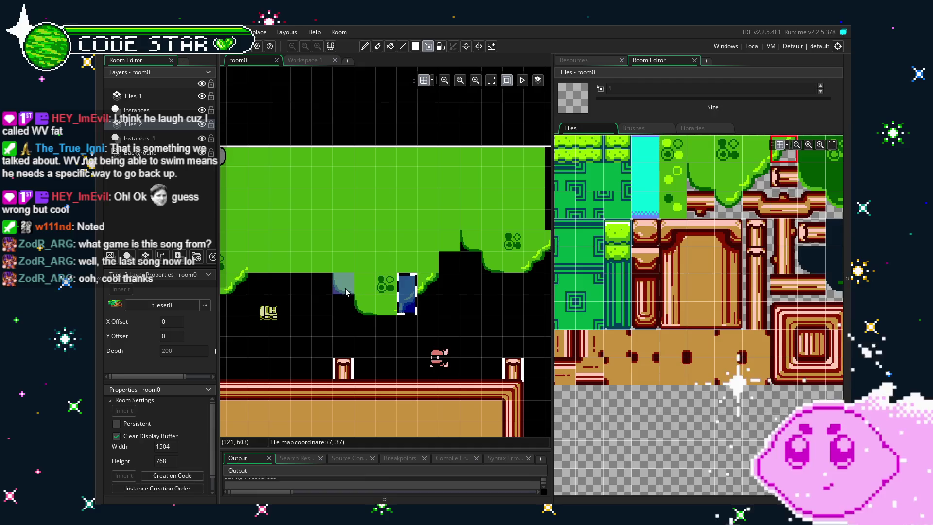
{"action": "mouse_move", "coordinate": [343, 258]}
{"action": "left_mouse_down"}
{"action": "mouse_move", "coordinate": [430, 306]}
{"action": "mouse_move", "coordinate": [453, 307]}
{"action": "left_mouse_up"}
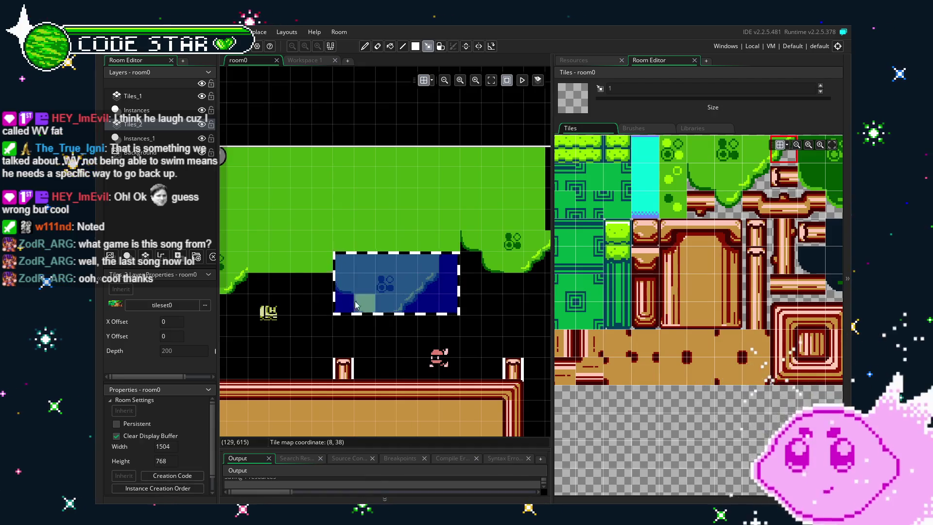
{"action": "left_click_drag", "start_coordinate": [342, 257], "coordinate": [430, 316]}
{"action": "key", "text": "ctrl+x"}
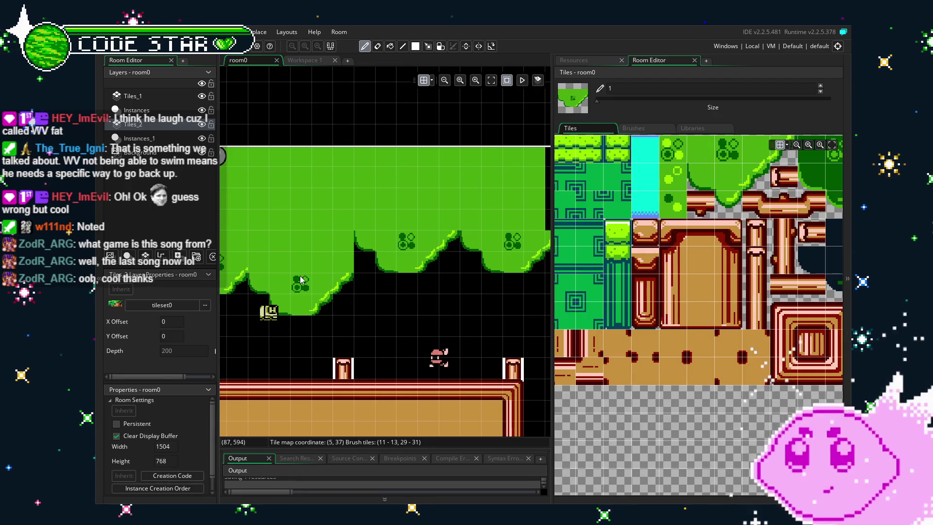
{"action": "key", "text": "e"}
{"action": "key", "text": "m"}
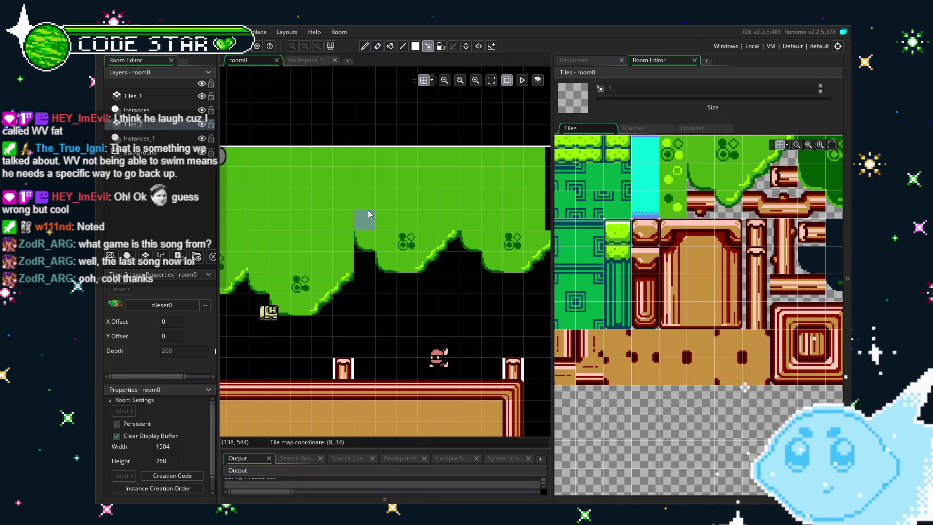
{"action": "left_click", "coordinate": [369, 212]}
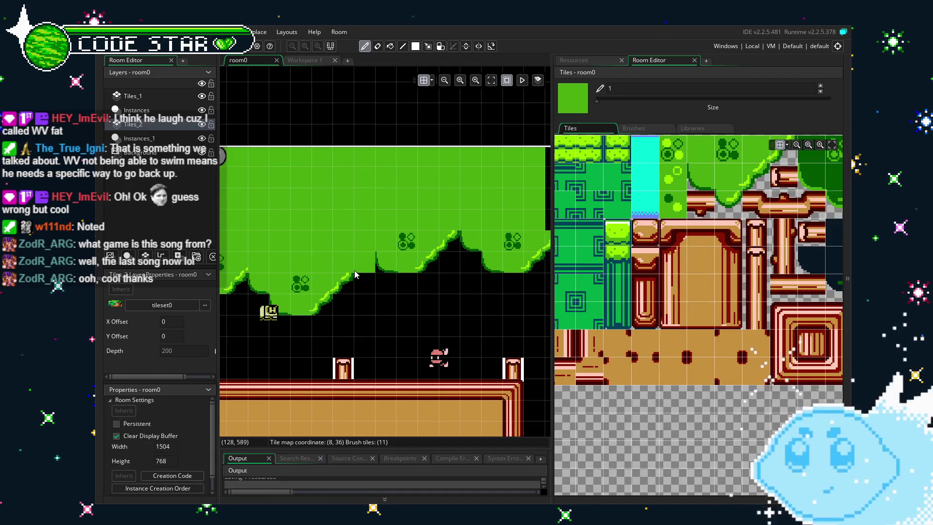
{"action": "scroll", "coordinate": [375, 261], "scroll_direction": "down", "scroll_amount": 3}
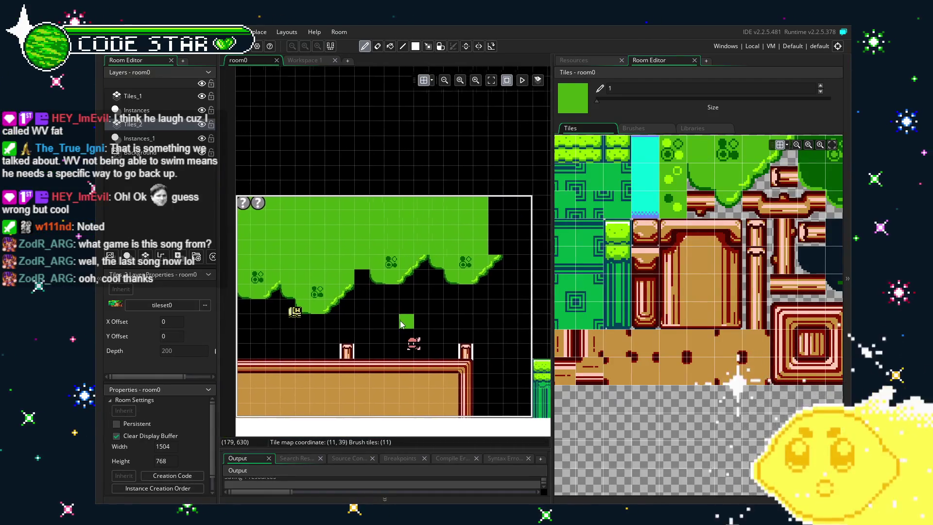
- Erase the slope, grass and clover tiles from the canopy's underside
{"action": "key", "text": "e"}
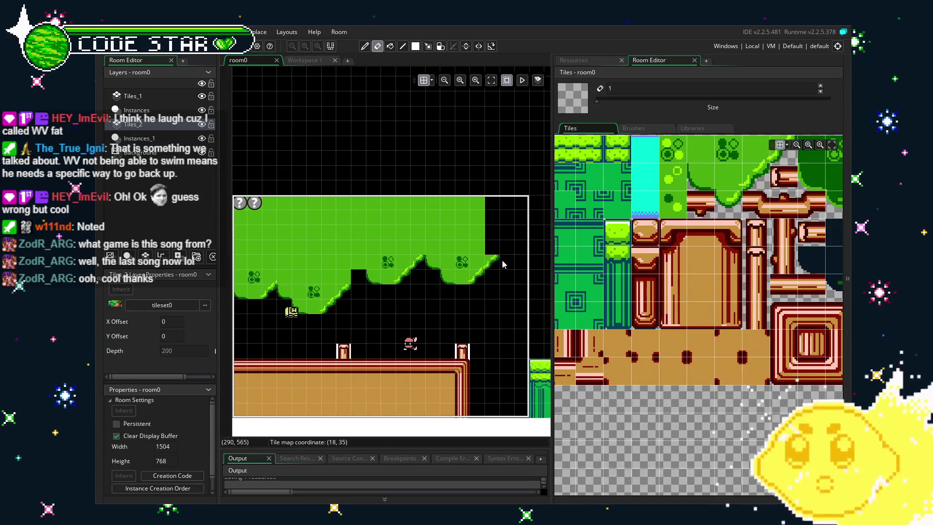
{"action": "mouse_move", "coordinate": [502, 261]}
{"action": "left_mouse_down"}
{"action": "mouse_move", "coordinate": [468, 273]}
{"action": "mouse_move", "coordinate": [338, 276]}
{"action": "left_mouse_up"}
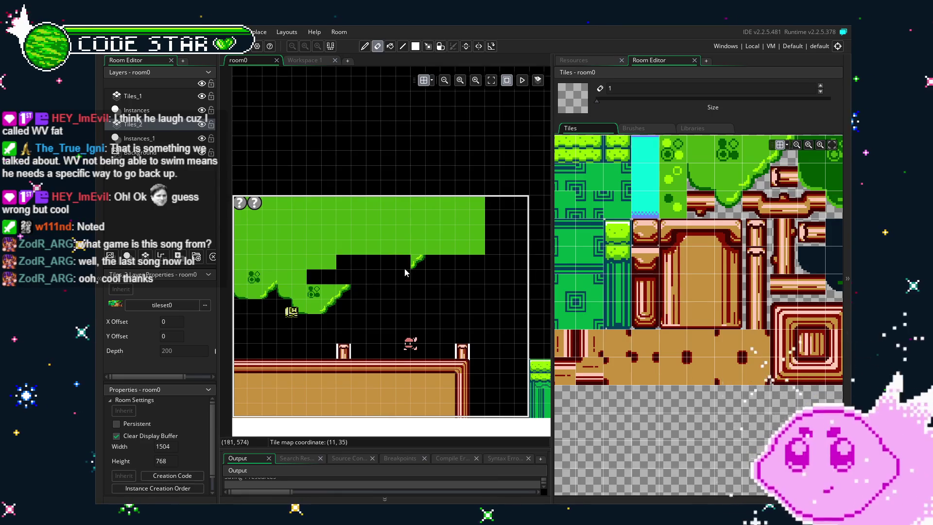
{"action": "mouse_move", "coordinate": [334, 312]}
{"action": "left_mouse_down"}
{"action": "mouse_move", "coordinate": [251, 291]}
{"action": "mouse_move", "coordinate": [325, 264]}
{"action": "mouse_move", "coordinate": [226, 267]}
{"action": "left_mouse_up"}
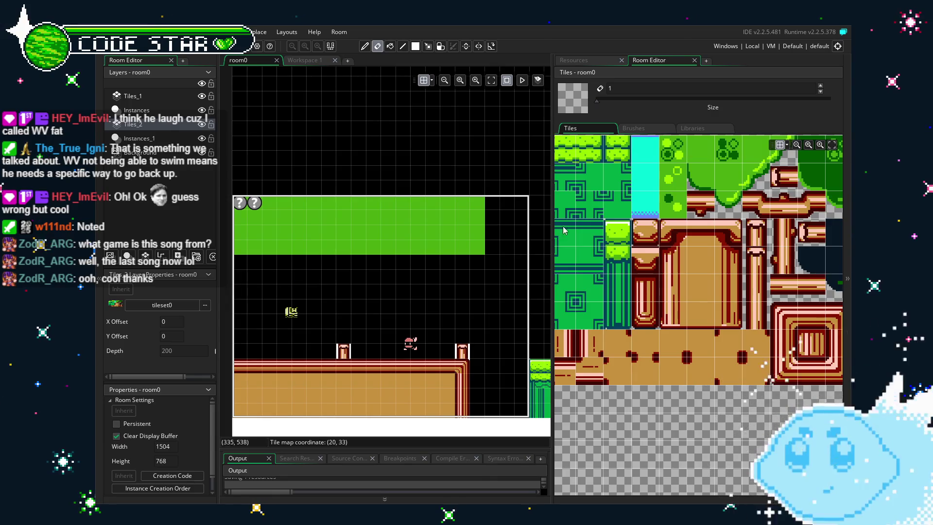
- Paint four 4x3 canopy bumps in a row, then undo them
{"action": "left_click", "coordinate": [630, 164]}
{"action": "left_click_drag", "start_coordinate": [636, 160], "coordinate": [685, 216]}
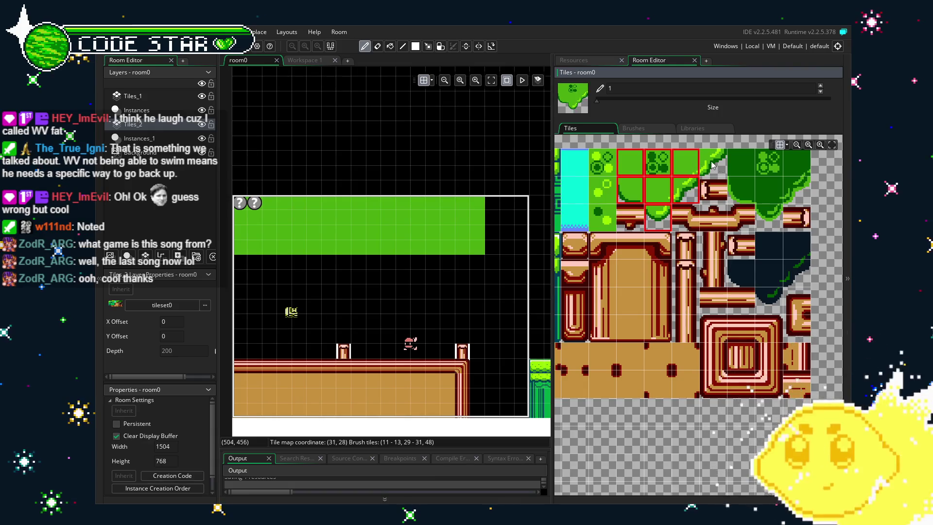
{"action": "left_click_drag", "start_coordinate": [717, 169], "coordinate": [718, 170]}
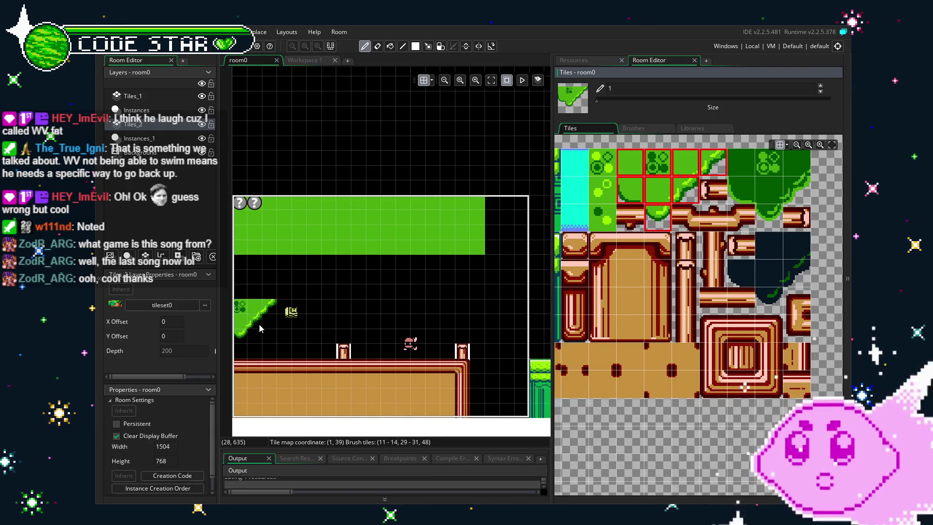
{"action": "left_click_drag", "start_coordinate": [269, 282], "coordinate": [434, 287]}
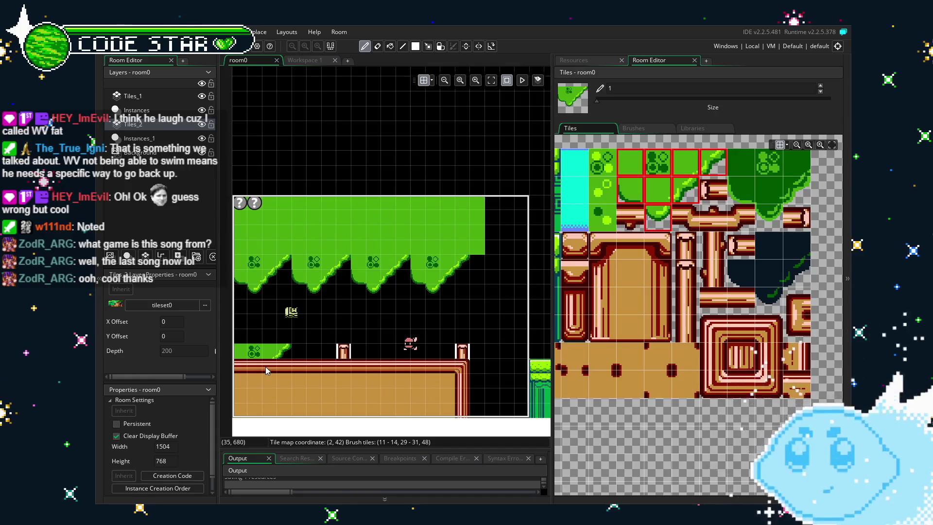
{"action": "scroll", "coordinate": [266, 370], "scroll_direction": "up", "scroll_amount": 1}
{"action": "key", "text": "ctrl+z"}
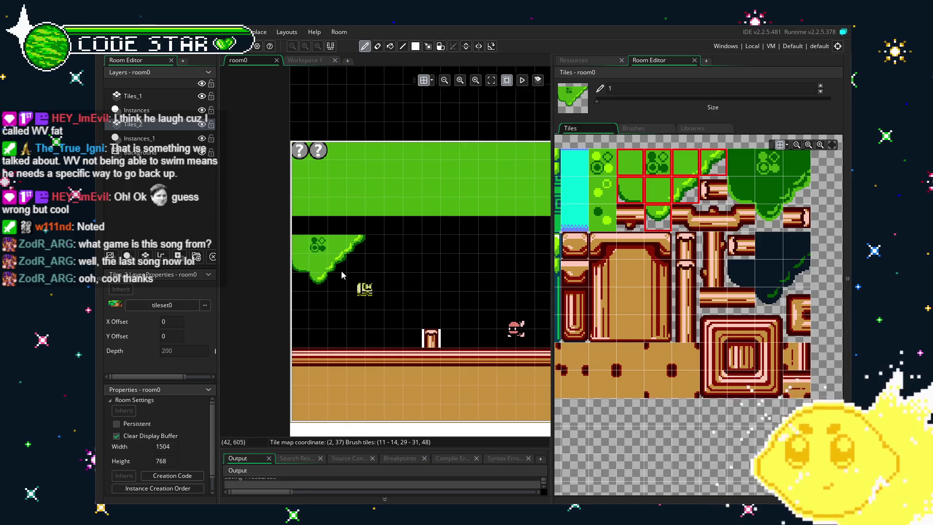
- Cut the flat green strip and stamp it back in place on the Tiles_1 layer
{"action": "key", "text": "m"}
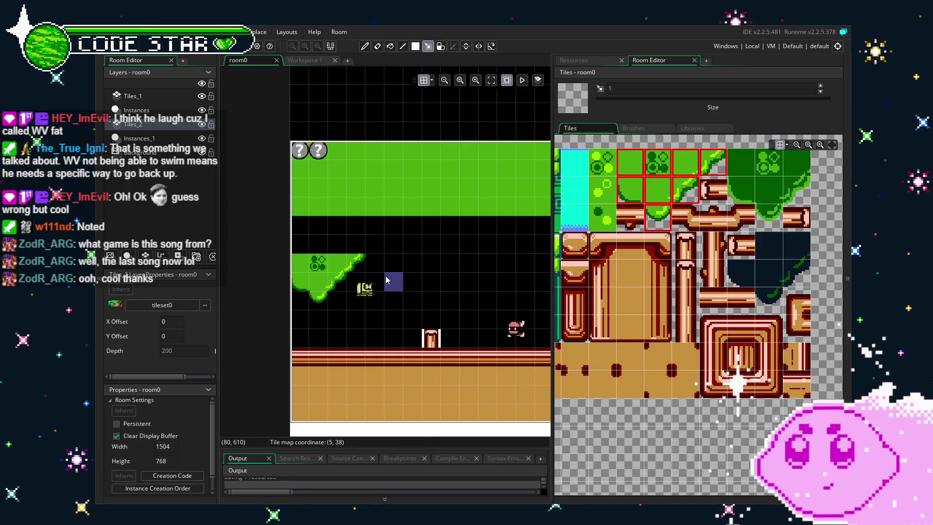
{"action": "left_click", "coordinate": [321, 264]}
{"action": "left_click_drag", "start_coordinate": [366, 272], "coordinate": [380, 292]}
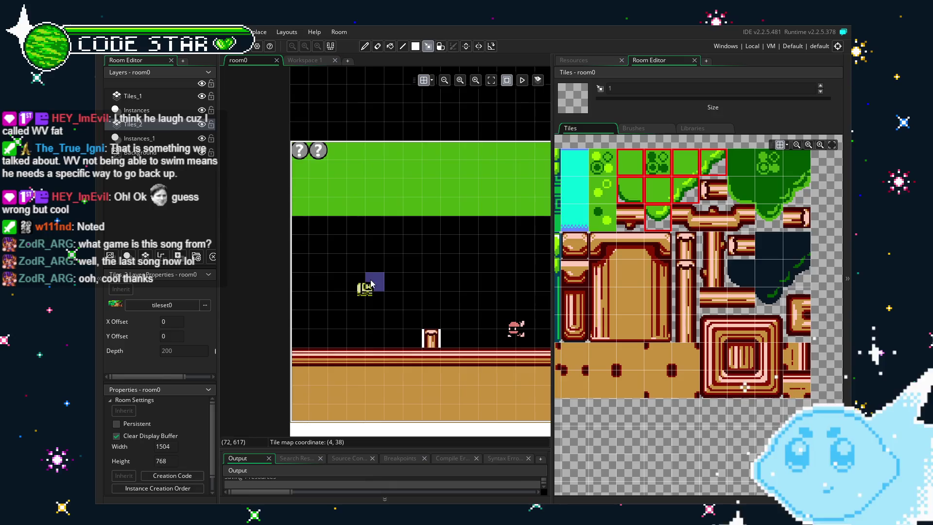
{"action": "scroll", "coordinate": [374, 284], "scroll_direction": "down", "scroll_amount": 5}
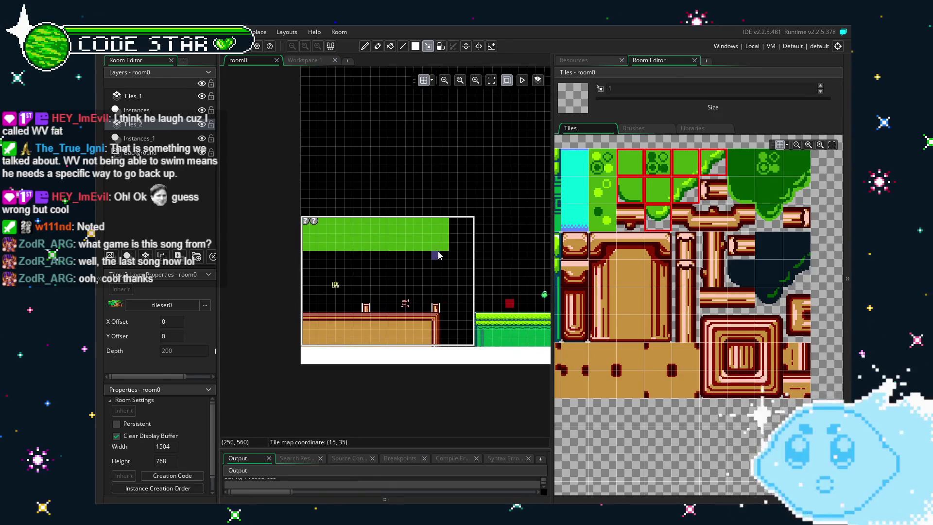
{"action": "left_click_drag", "start_coordinate": [442, 251], "coordinate": [306, 223]}
{"action": "key", "text": "ctrl+x"}
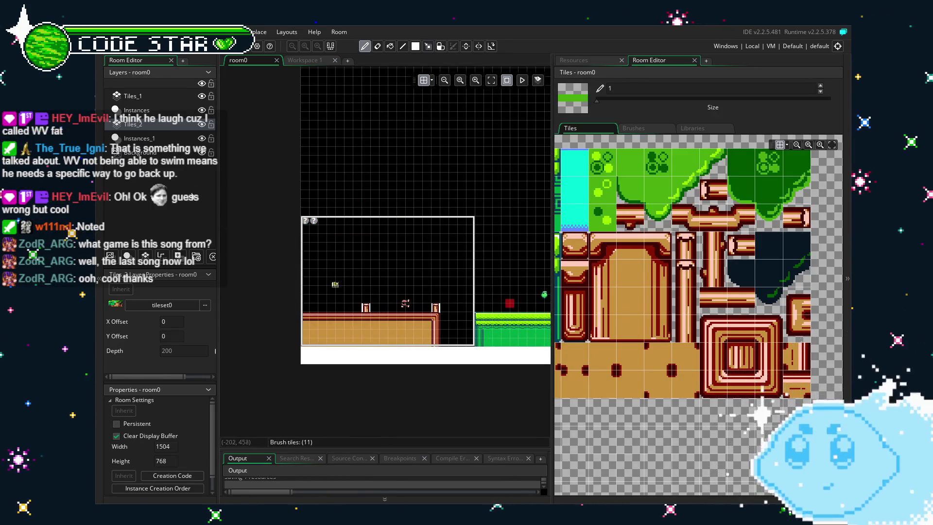
{"action": "left_click", "coordinate": [145, 97]}
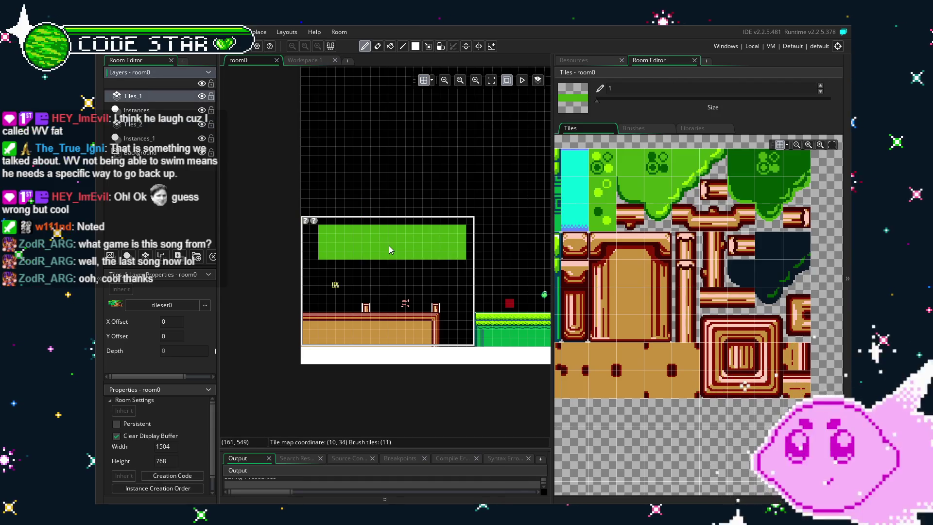
{"action": "left_click", "coordinate": [363, 237]}
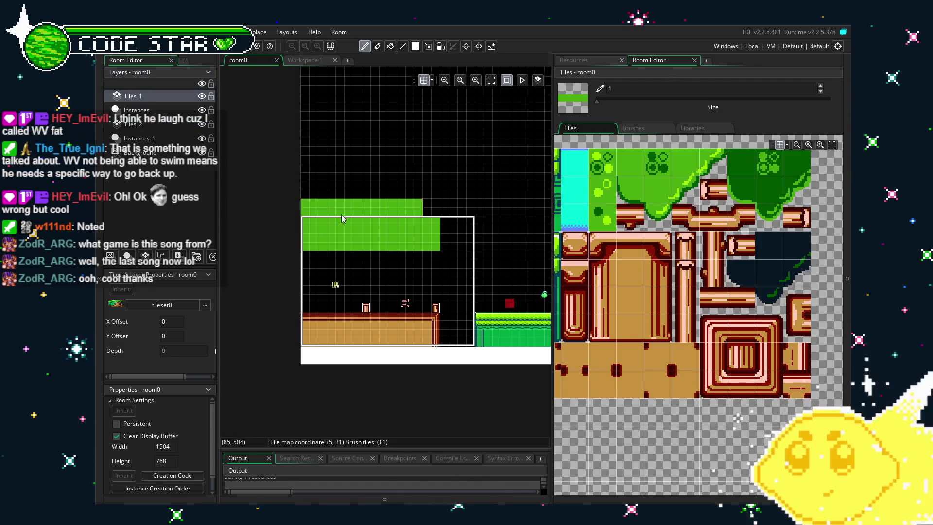
- Check the placed instances on the Instances layer, then return to Tiles_1
{"action": "key", "text": "e"}
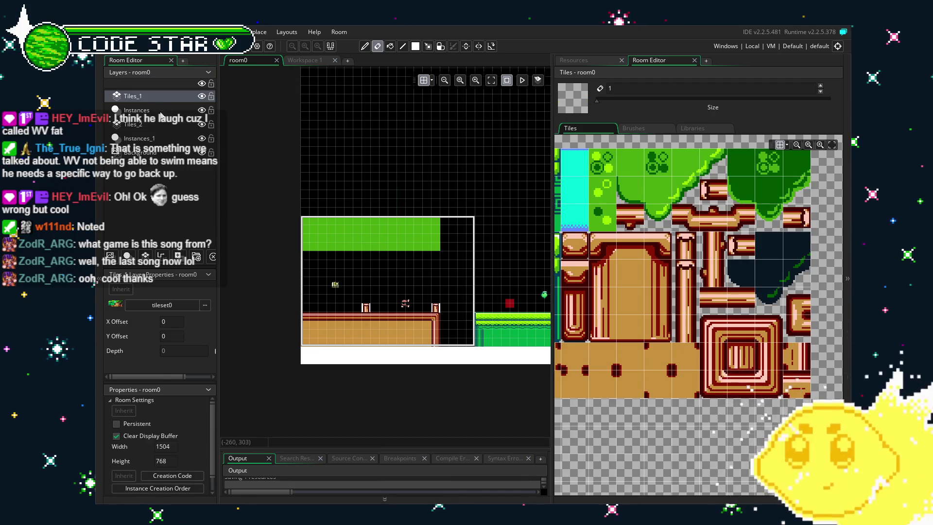
{"action": "left_click", "coordinate": [136, 110]}
{"action": "left_click", "coordinate": [310, 220]}
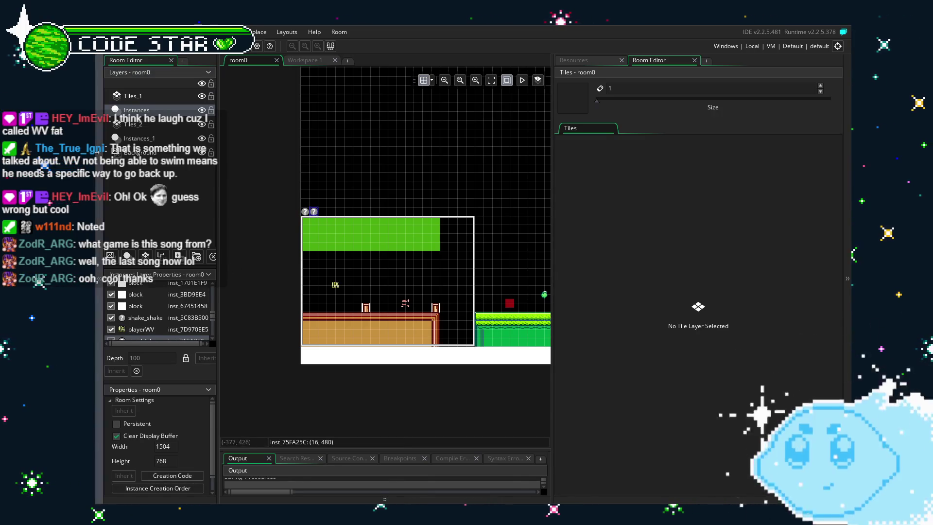
{"action": "left_click", "coordinate": [133, 95]}
{"action": "scroll", "coordinate": [303, 275], "scroll_direction": "up", "scroll_amount": 3}
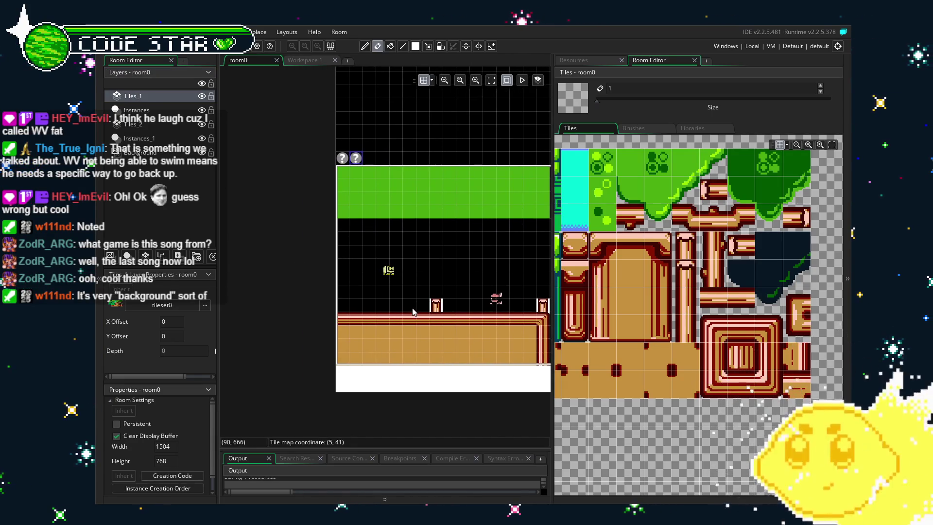
- Paint two 3x2 clover-marked sloped bumps under the left end of the green strip
{"action": "mouse_move", "coordinate": [630, 166]}
{"action": "left_mouse_down"}
{"action": "mouse_move", "coordinate": [656, 190]}
{"action": "mouse_move", "coordinate": [674, 191]}
{"action": "mouse_move", "coordinate": [680, 209]}
{"action": "mouse_move", "coordinate": [710, 170]}
{"action": "left_mouse_up"}
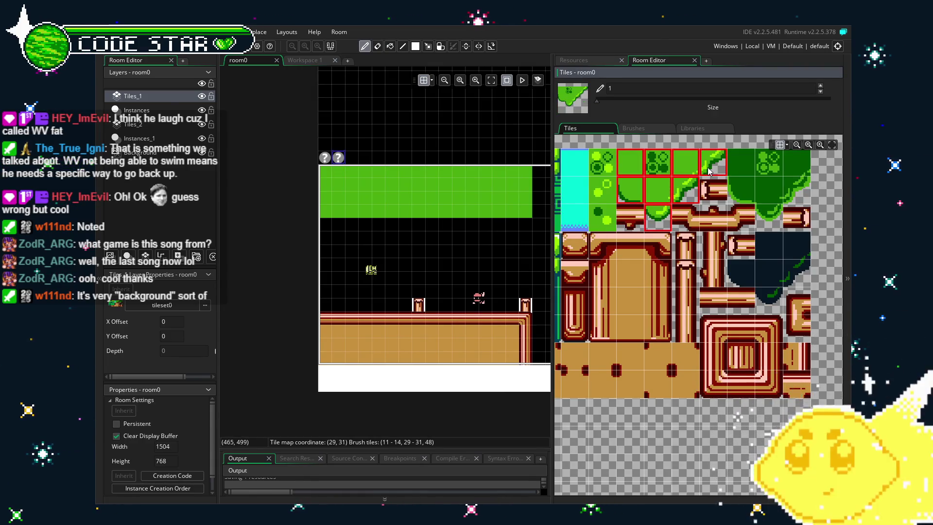
{"action": "left_click", "coordinate": [346, 245]}
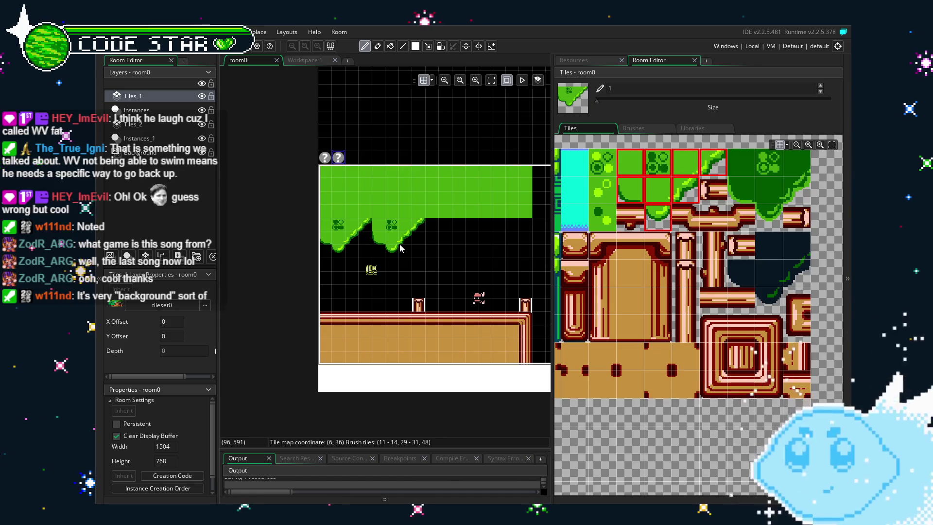
{"action": "left_click", "coordinate": [411, 225]}
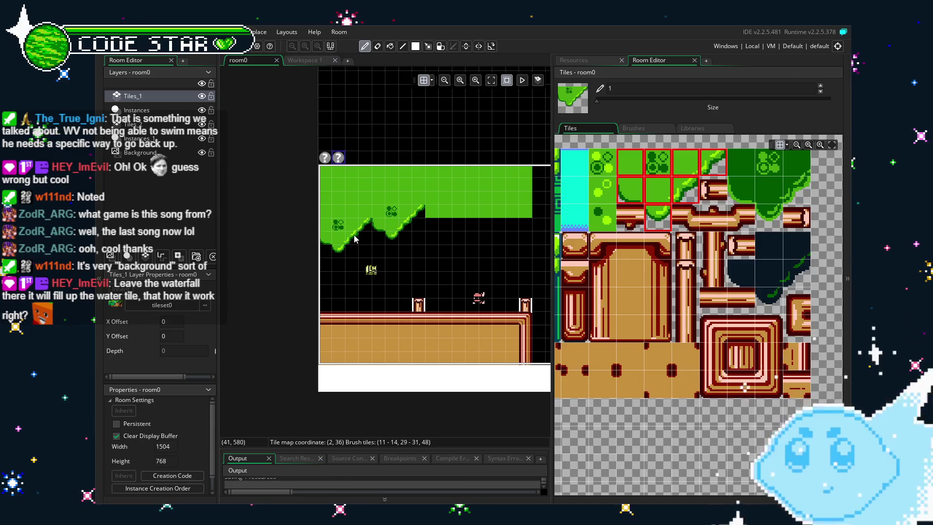
{"action": "key", "text": "e"}
{"action": "scroll", "coordinate": [382, 239], "scroll_direction": "up", "scroll_amount": 1}
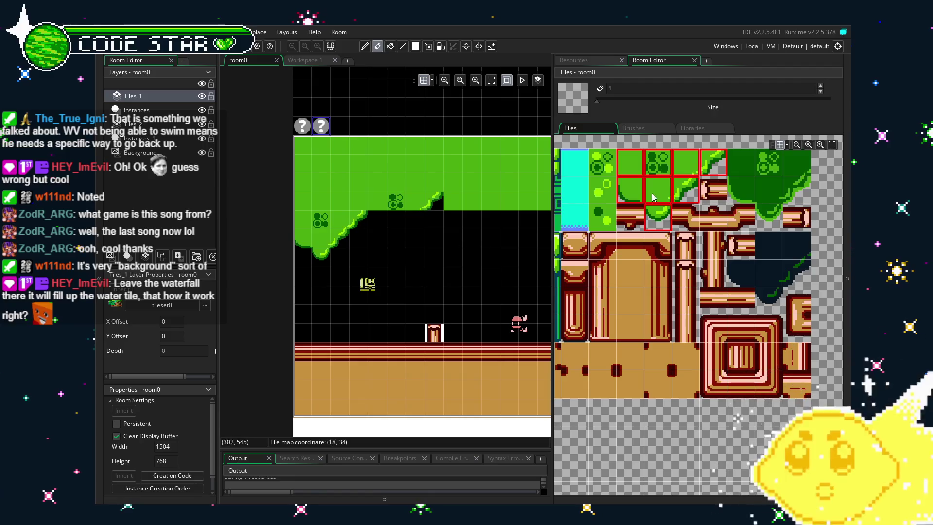
- Paint bumpy grass-edge tiles along the canopy underside, extending them to the right
{"action": "scroll", "coordinate": [644, 205], "scroll_direction": "up", "scroll_amount": 2}
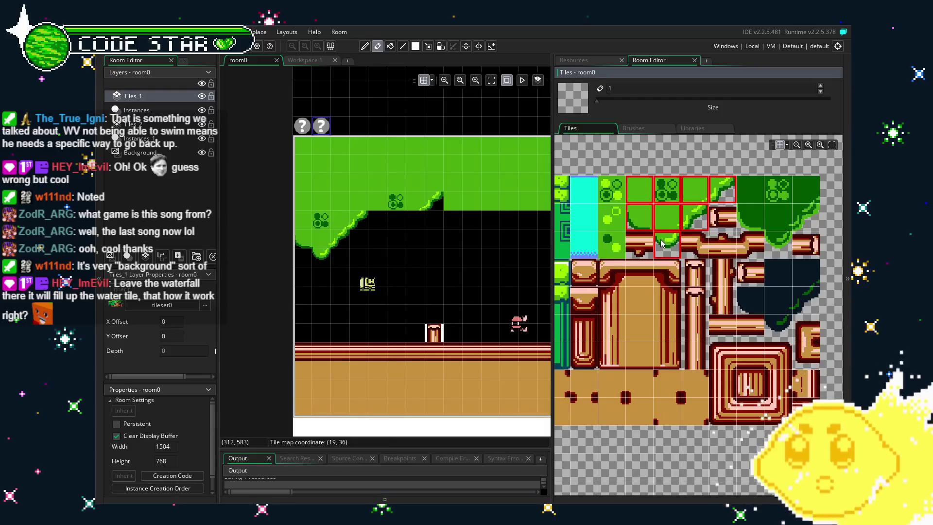
{"action": "left_click", "coordinate": [667, 243]}
{"action": "left_click_drag", "start_coordinate": [420, 220], "coordinate": [385, 219]}
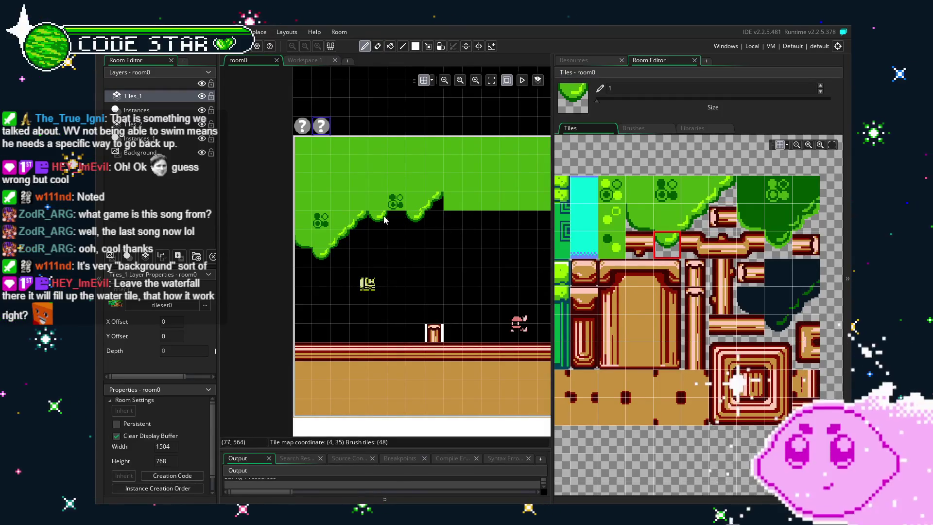
{"action": "left_click", "coordinate": [695, 216]}
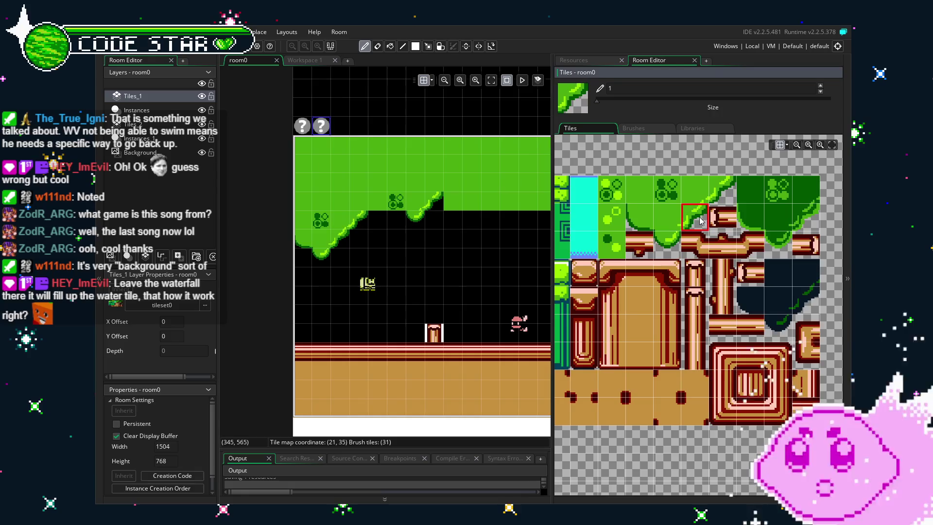
{"action": "left_click", "coordinate": [383, 220], "text": "alt"}
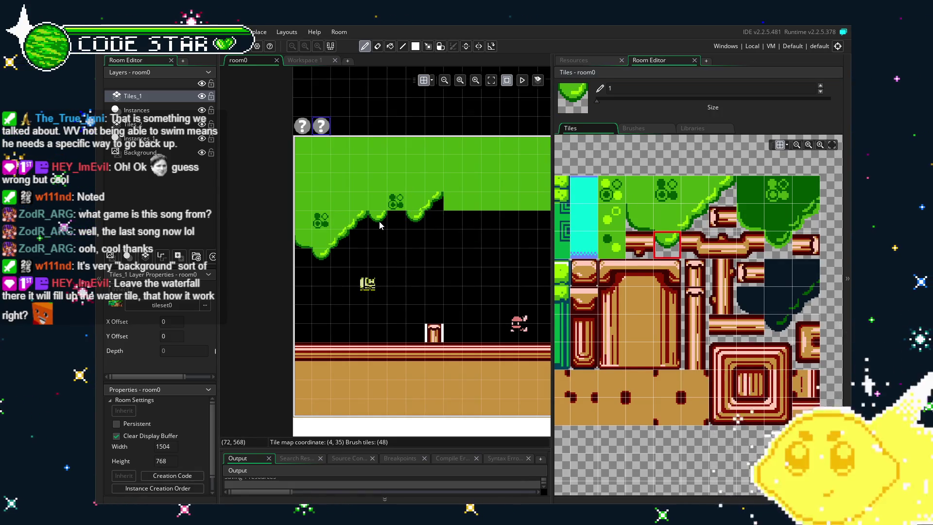
{"action": "scroll", "coordinate": [401, 346], "scroll_direction": "right", "scroll_amount": 2}
{"action": "mouse_move", "coordinate": [384, 202]}
{"action": "left_mouse_down"}
{"action": "mouse_move", "coordinate": [487, 204]}
{"action": "mouse_move", "coordinate": [485, 216]}
{"action": "left_mouse_up"}
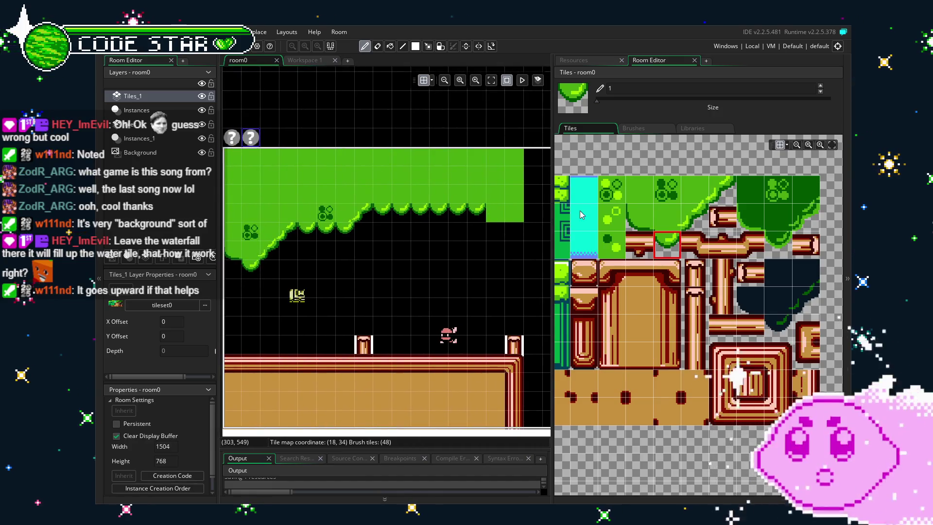
- Stamp a three-tile grass-edge strip into the canopy and erase the stray green tile below
{"action": "key", "text": "m"}
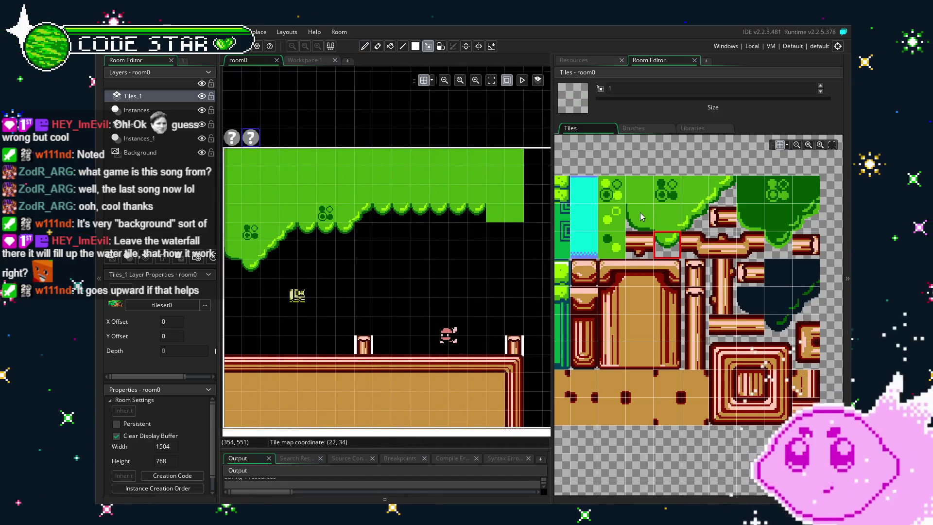
{"action": "left_click_drag", "start_coordinate": [636, 217], "coordinate": [695, 216]}
{"action": "left_click", "coordinate": [478, 194]}
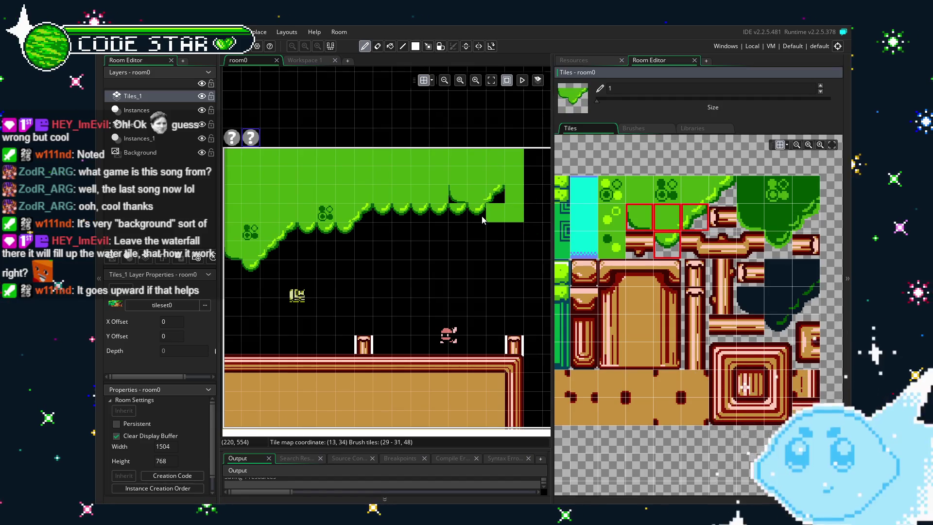
{"action": "left_click_drag", "start_coordinate": [495, 276], "coordinate": [436, 284]}
{"action": "key", "text": "e"}
{"action": "left_click", "coordinate": [462, 219]}
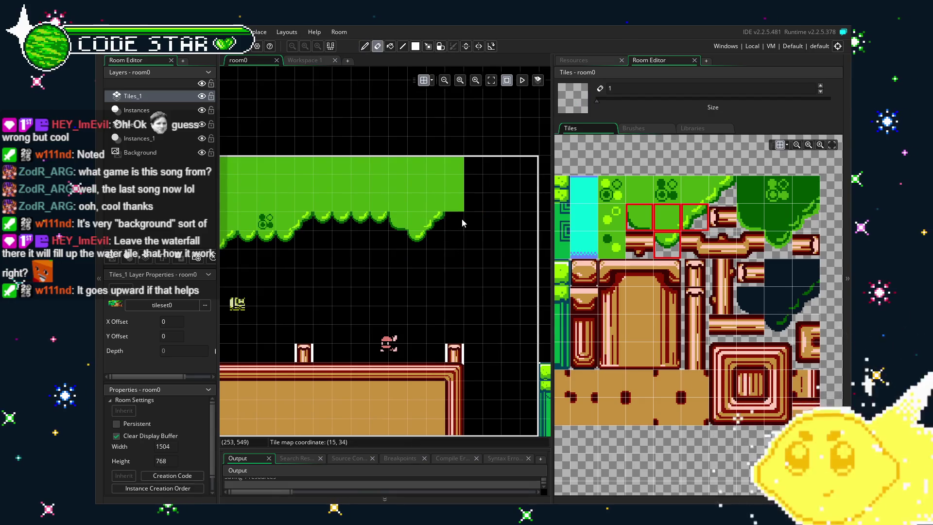
- Paint the slope tile, topped with a plain green tile, rising up at the canopy's right end
{"action": "left_click", "coordinate": [695, 190]}
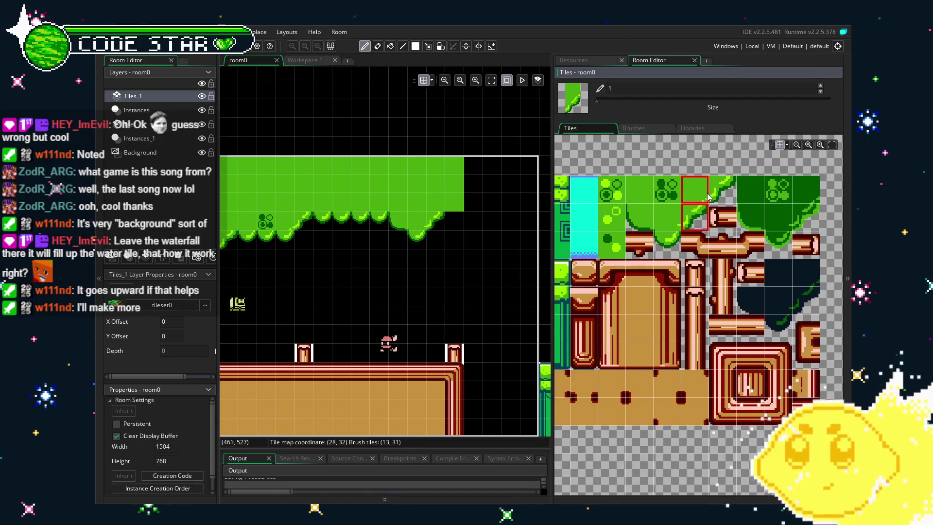
{"action": "left_click", "coordinate": [684, 223]}
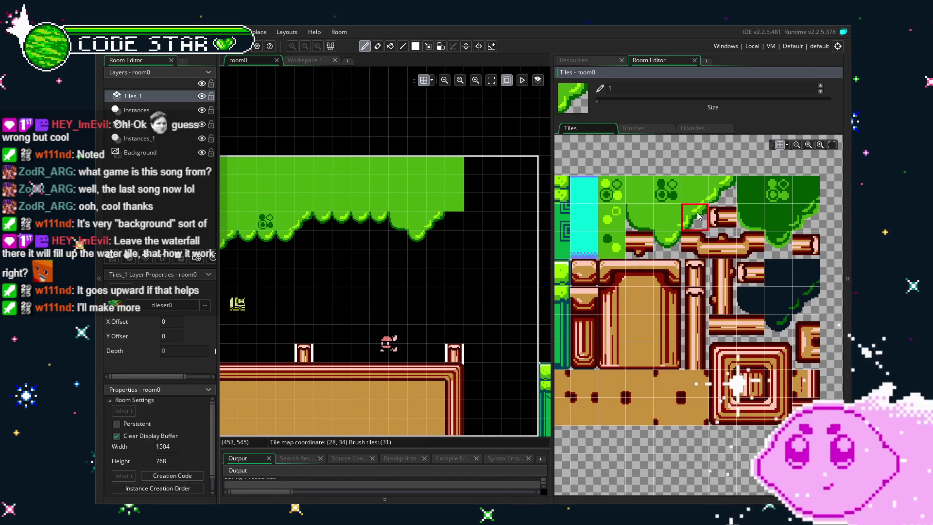
{"action": "left_click_drag", "start_coordinate": [696, 217], "coordinate": [702, 195]}
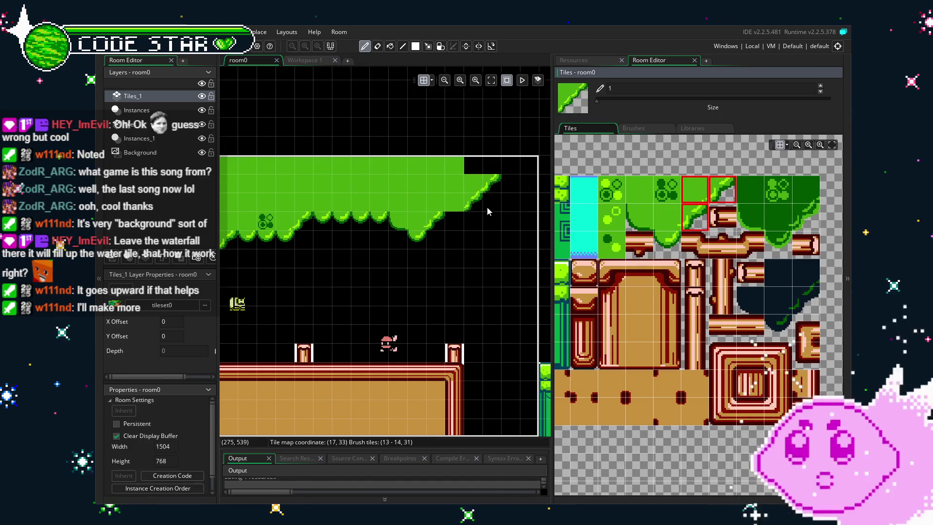
{"action": "left_click", "coordinate": [461, 207]}
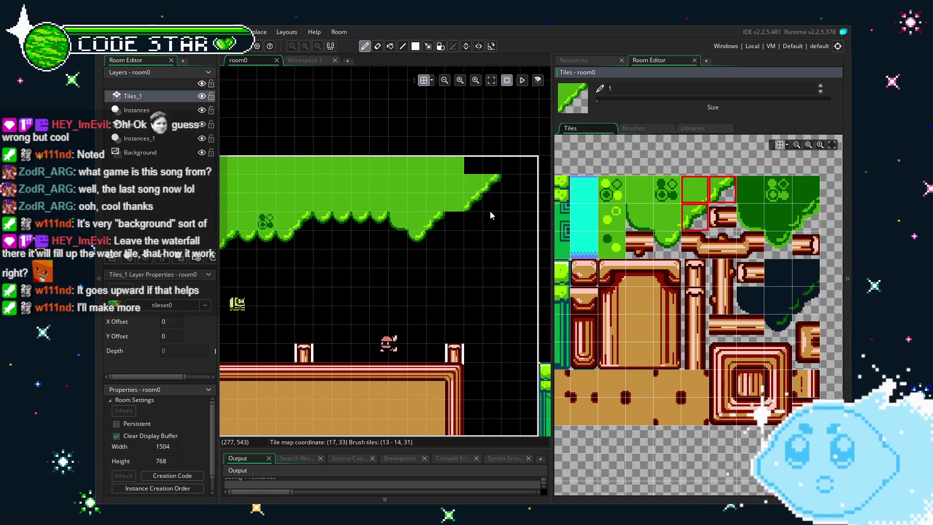
{"action": "left_click", "coordinate": [503, 212]}
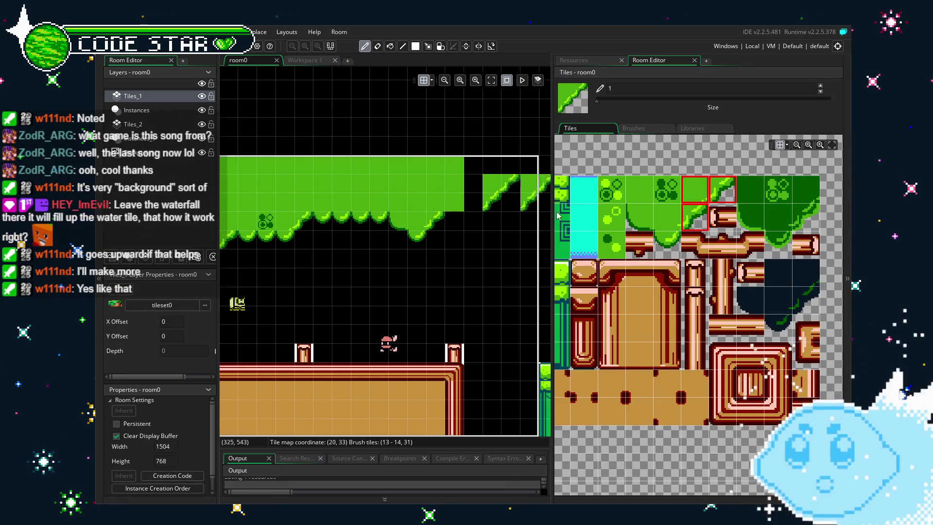
- Fill the black gap and column under the slope with plain green fill tiles
{"action": "left_click", "coordinate": [370, 221], "text": "ctrl"}
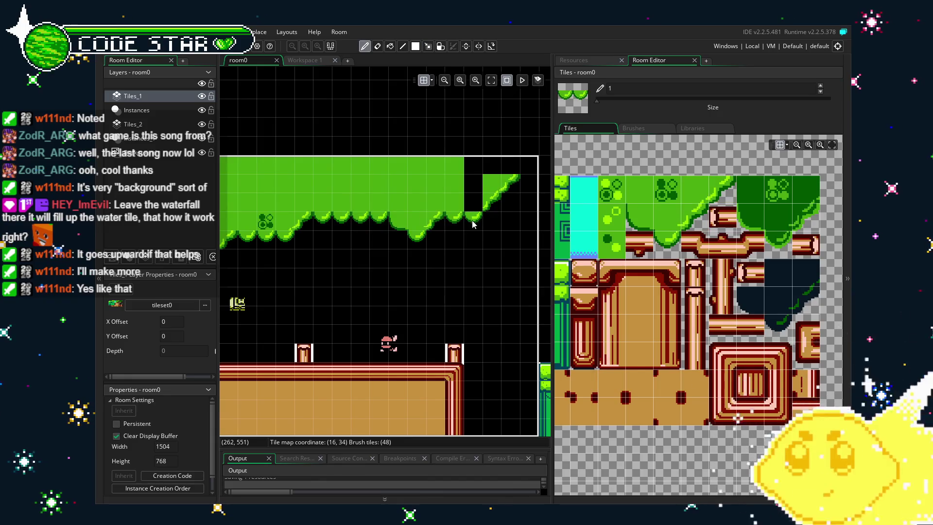
{"action": "left_click", "coordinate": [669, 221]}
{"action": "left_click", "coordinate": [641, 198]}
{"action": "left_click_drag", "start_coordinate": [473, 202], "coordinate": [471, 168]}
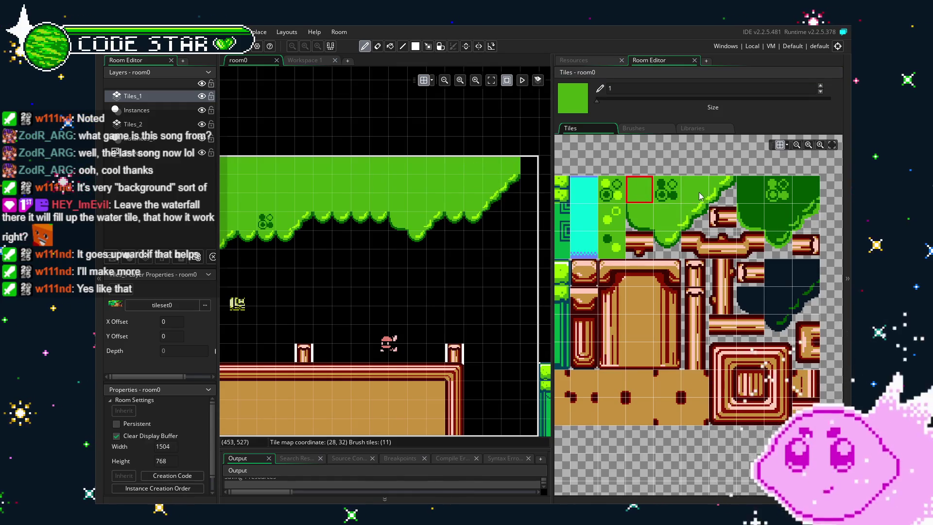
{"action": "left_click", "coordinate": [720, 192]}
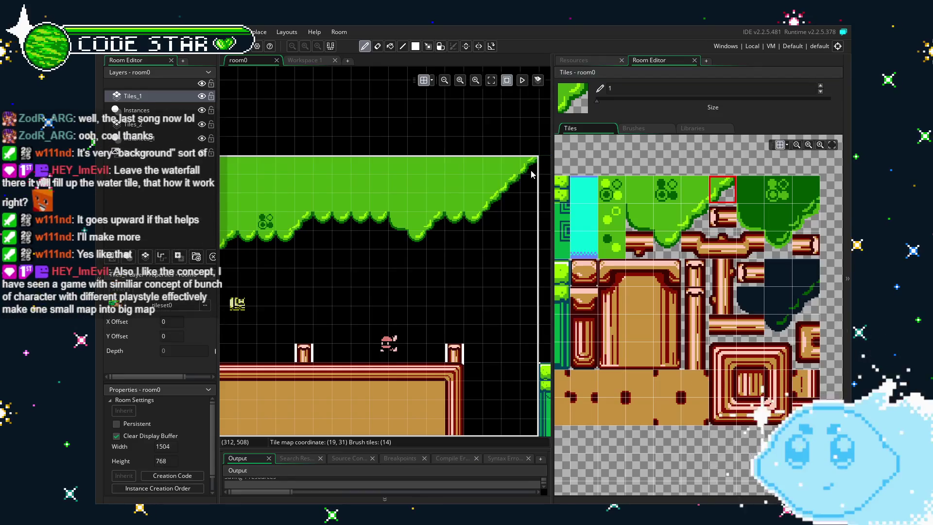
{"action": "key", "text": "e"}
{"action": "scroll", "coordinate": [379, 317], "scroll_direction": "down", "scroll_amount": 5}
{"action": "scroll", "coordinate": [379, 317], "scroll_direction": "up", "scroll_amount": 5}
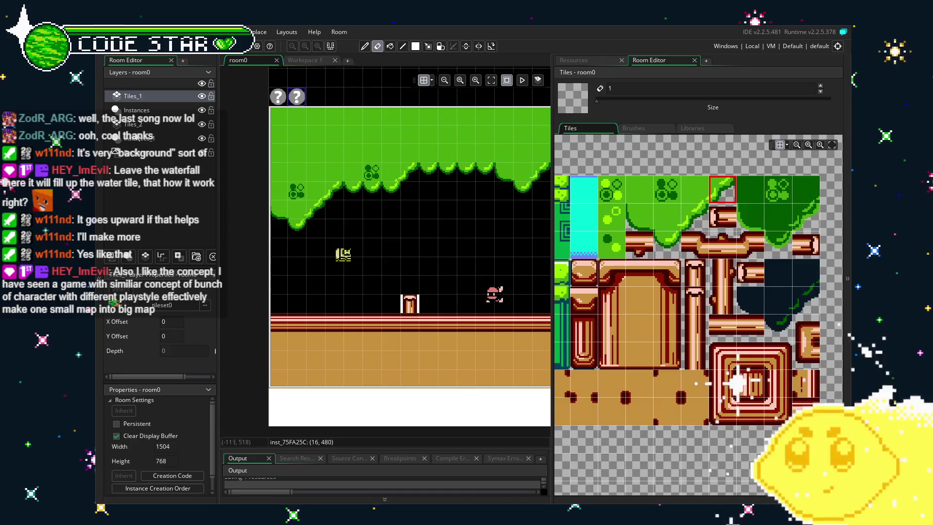
- Select the Tiles_2 layer and take a dark-green canopy block plus the drip tile beneath as the brush
{"action": "left_click", "coordinate": [133, 127]}
{"action": "scroll", "coordinate": [698, 323], "scroll_direction": "down", "scroll_amount": 5}
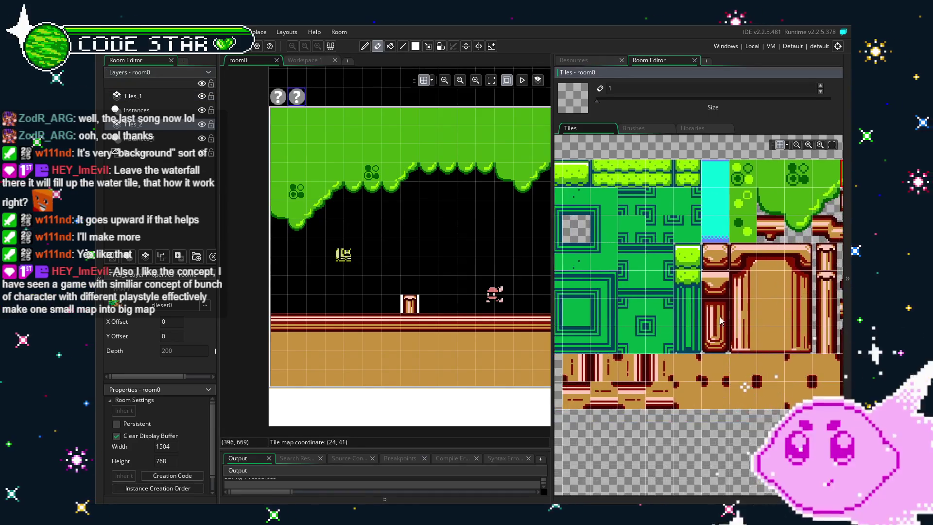
{"action": "scroll", "coordinate": [698, 323], "scroll_direction": "down", "scroll_amount": 5}
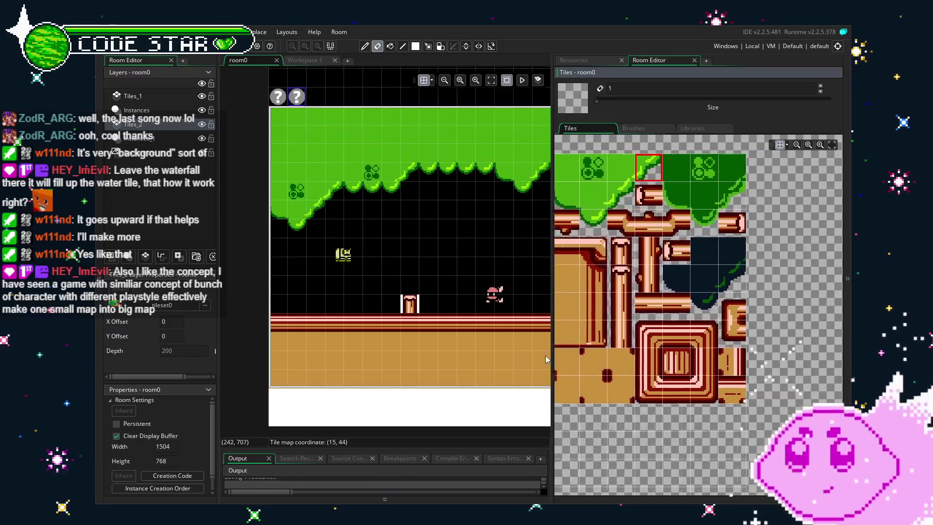
{"action": "scroll", "coordinate": [732, 302], "scroll_direction": "right", "scroll_amount": 3}
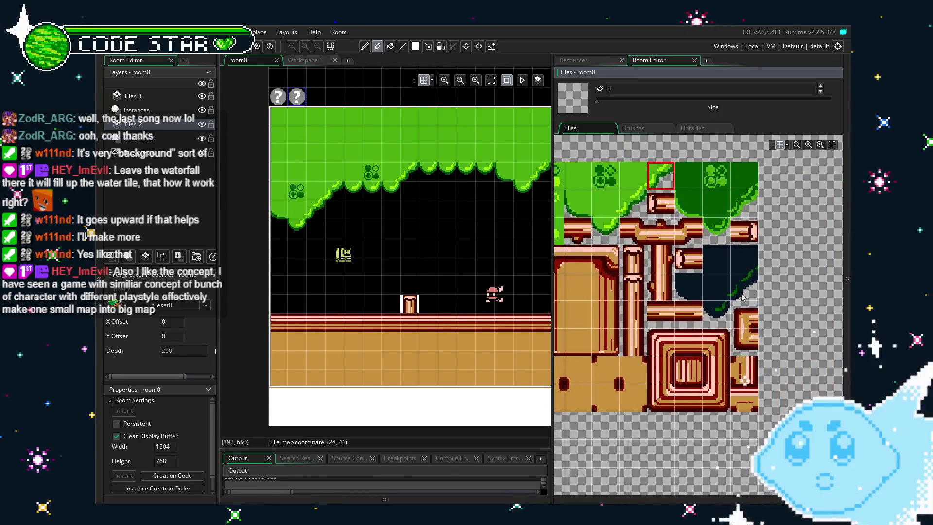
{"action": "mouse_move", "coordinate": [726, 260]}
{"action": "left_mouse_down"}
{"action": "mouse_move", "coordinate": [737, 262]}
{"action": "mouse_move", "coordinate": [744, 284]}
{"action": "mouse_move", "coordinate": [690, 287]}
{"action": "mouse_move", "coordinate": [723, 310]}
{"action": "left_mouse_up"}
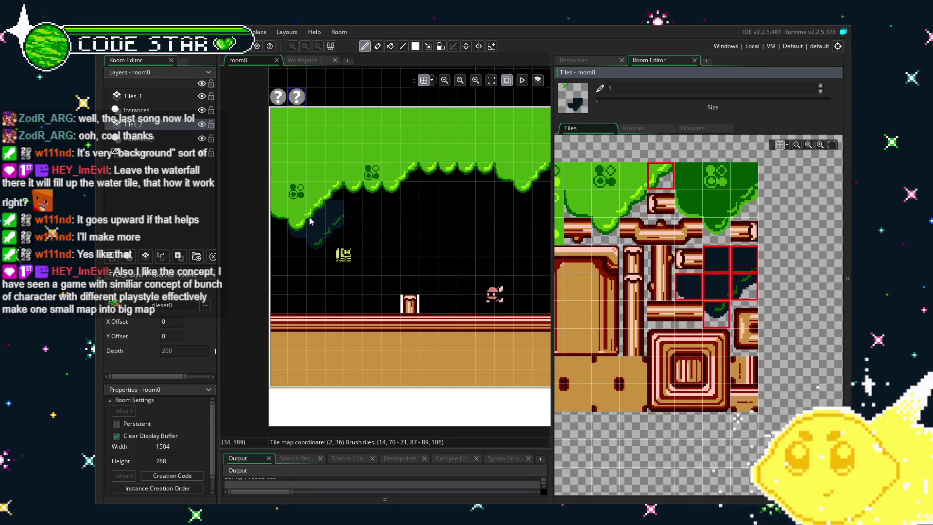
{"action": "left_click_drag", "start_coordinate": [688, 176], "coordinate": [747, 197]}
{"action": "left_click", "coordinate": [717, 231], "text": "ctrl"}
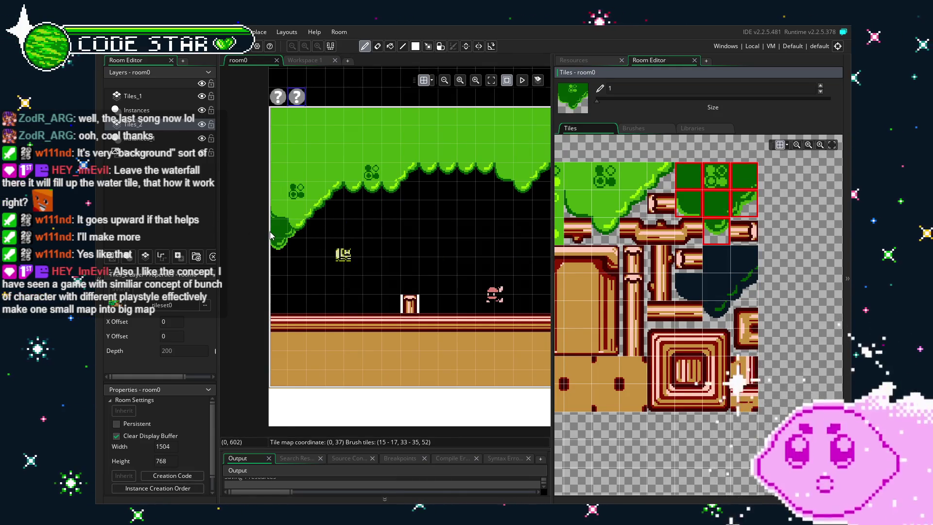
- Stamp dark-green canopy blocks with drips under the light canopy, from the left edge rightward
{"action": "left_click", "coordinate": [291, 233]}
{"action": "left_click", "coordinate": [338, 214]}
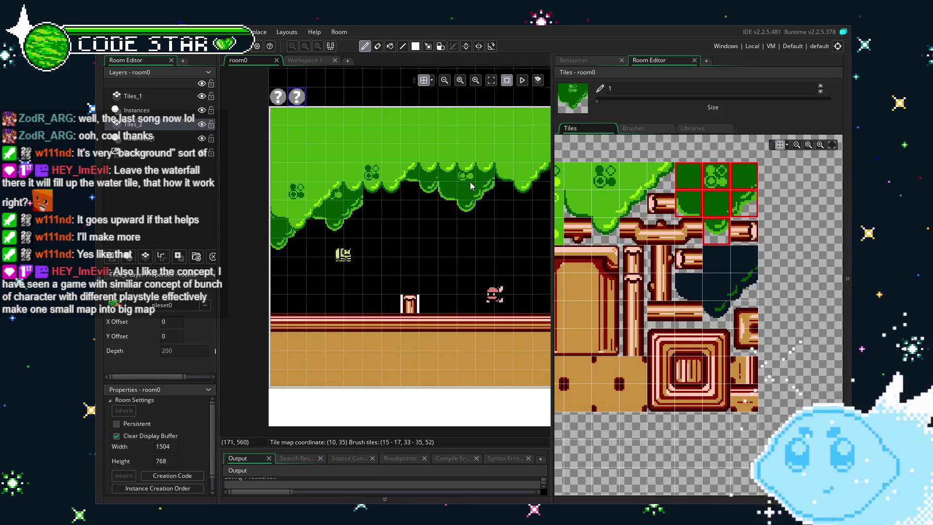
{"action": "scroll", "coordinate": [470, 187], "scroll_direction": "right", "scroll_amount": 3}
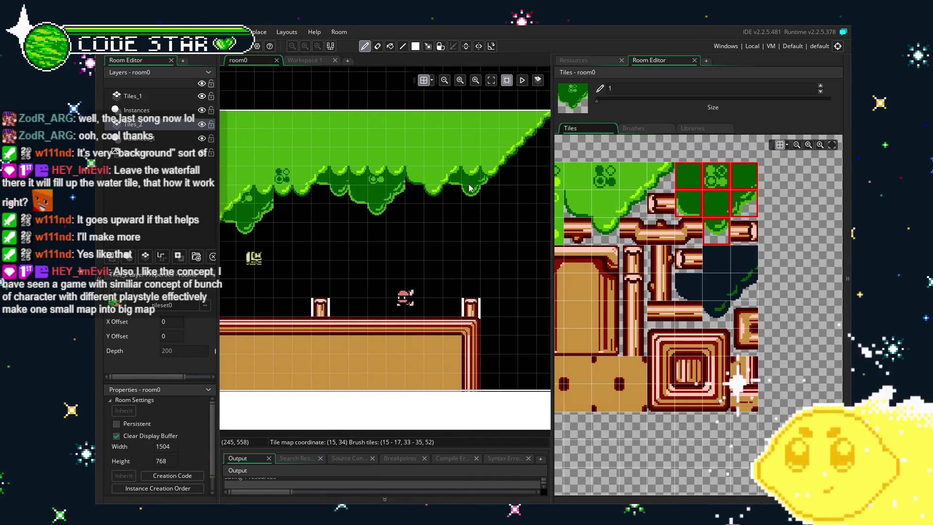
{"action": "left_click", "coordinate": [435, 206]}
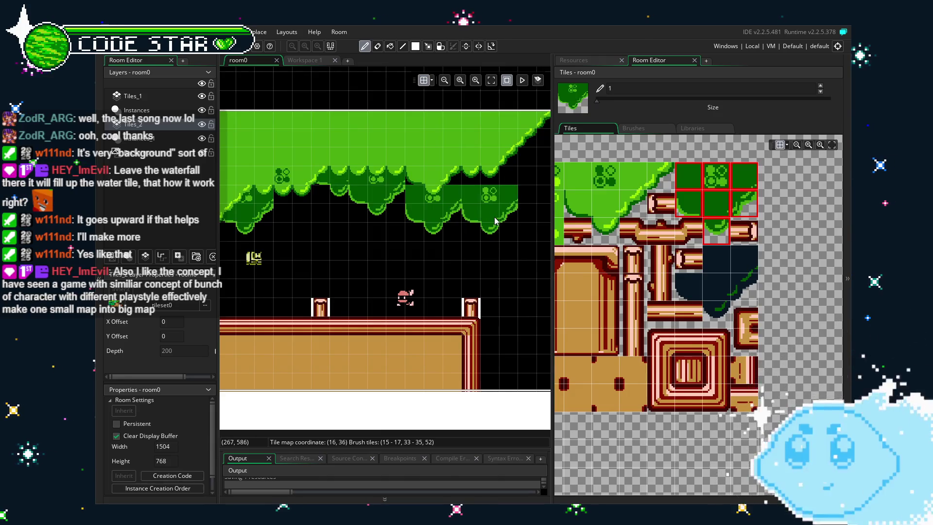
{"action": "left_click", "coordinate": [490, 215]}
{"action": "scroll", "coordinate": [394, 264], "scroll_direction": "right", "scroll_amount": 2}
{"action": "scroll", "coordinate": [394, 265], "scroll_direction": "up", "scroll_amount": 1}
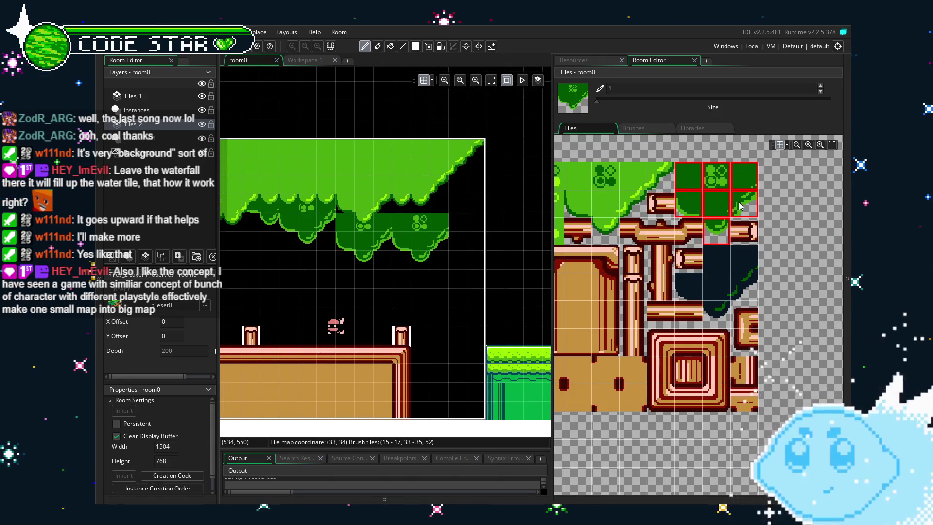
{"action": "left_click_drag", "start_coordinate": [744, 177], "coordinate": [745, 193]}
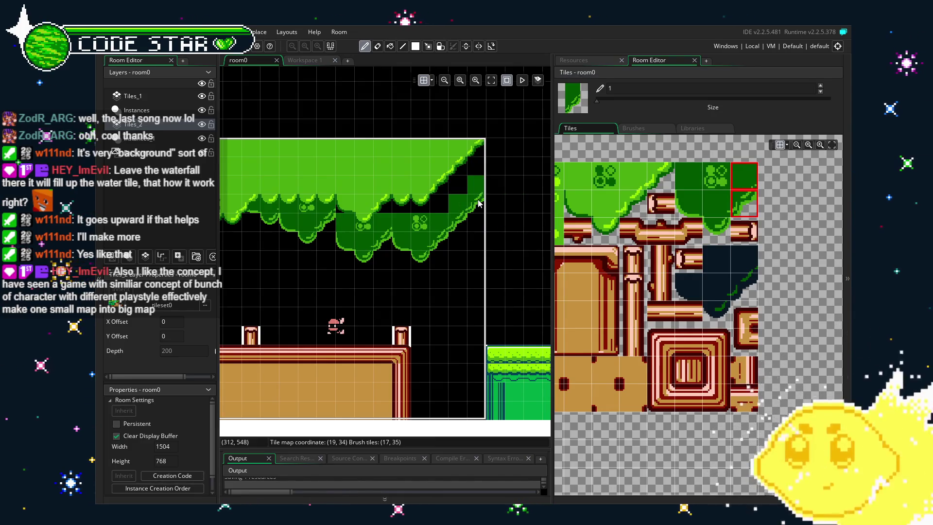
{"action": "left_click", "coordinate": [688, 175]}
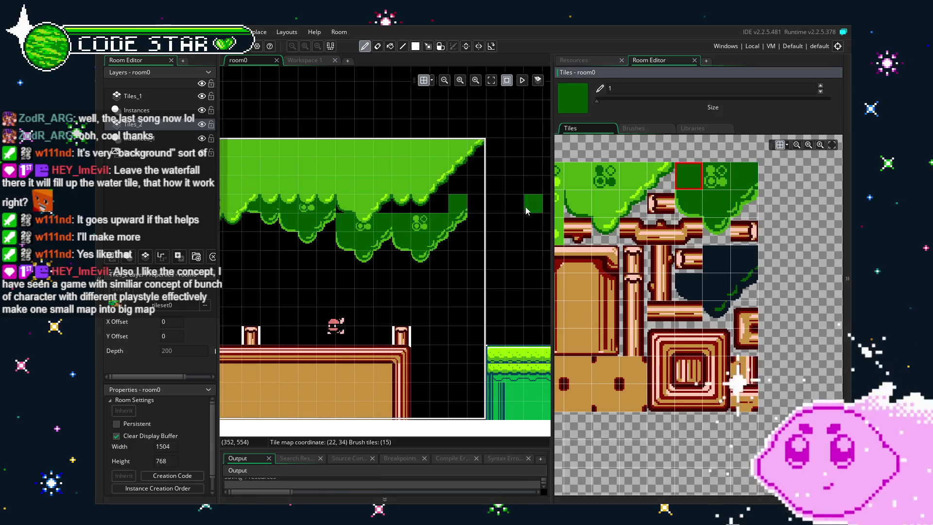
- Paint single dark-green fill tiles beside the dark patch in the canopy
{"action": "left_click", "coordinate": [743, 176]}
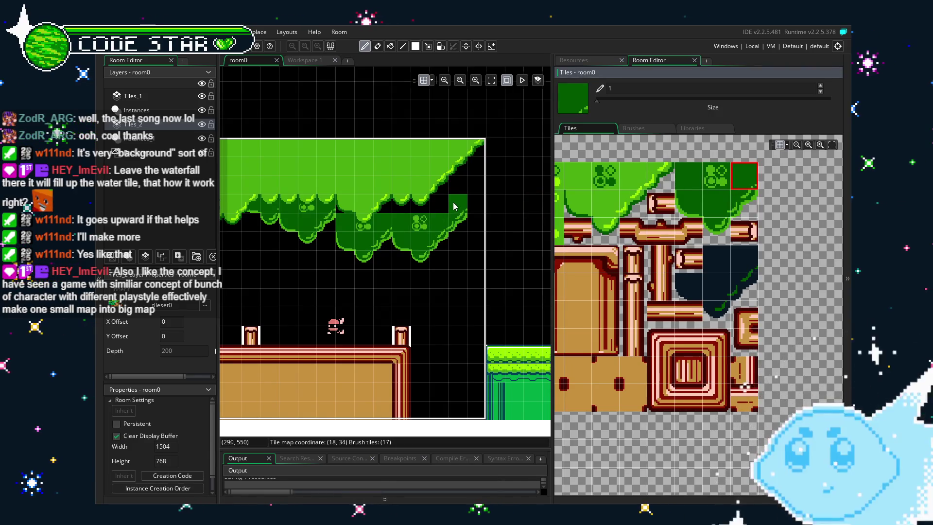
{"action": "left_click", "coordinate": [688, 176]}
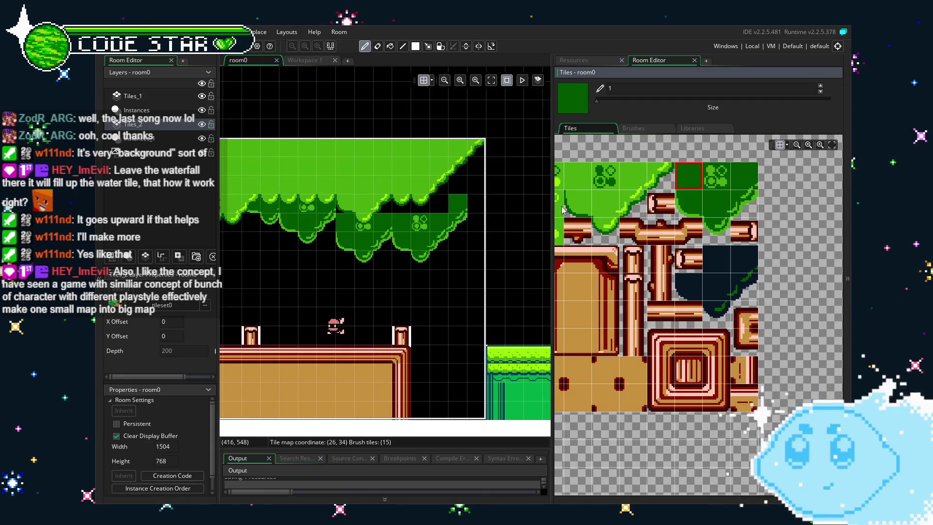
{"action": "left_click", "coordinate": [434, 213]}
{"action": "key", "text": "r"}
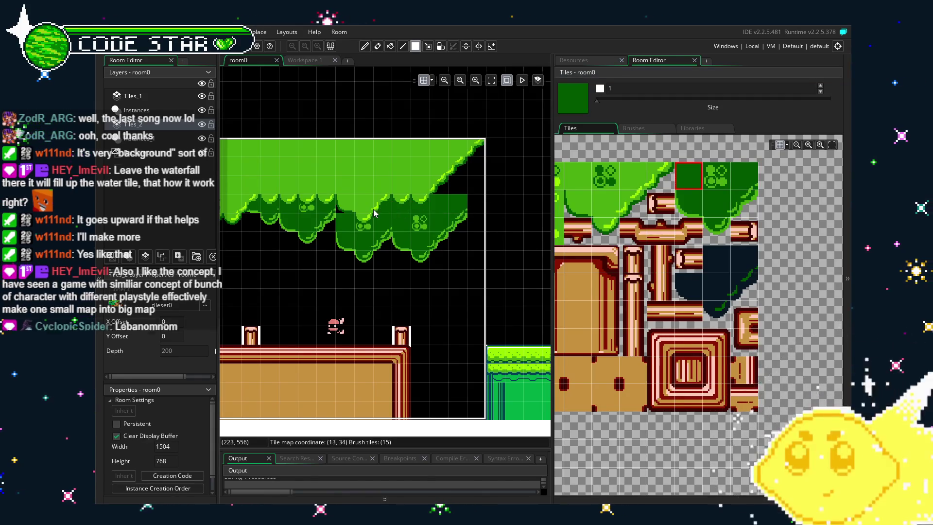
{"action": "left_click", "coordinate": [451, 191]}
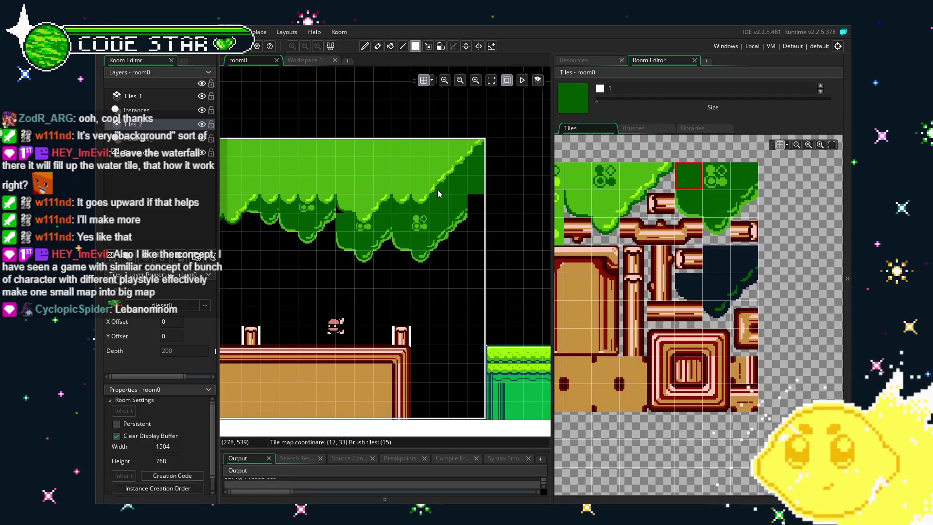
- Erase the two top-right corner tiles at the room's edge and copy a 3x3 foliage block
{"action": "left_click", "coordinate": [744, 203]}
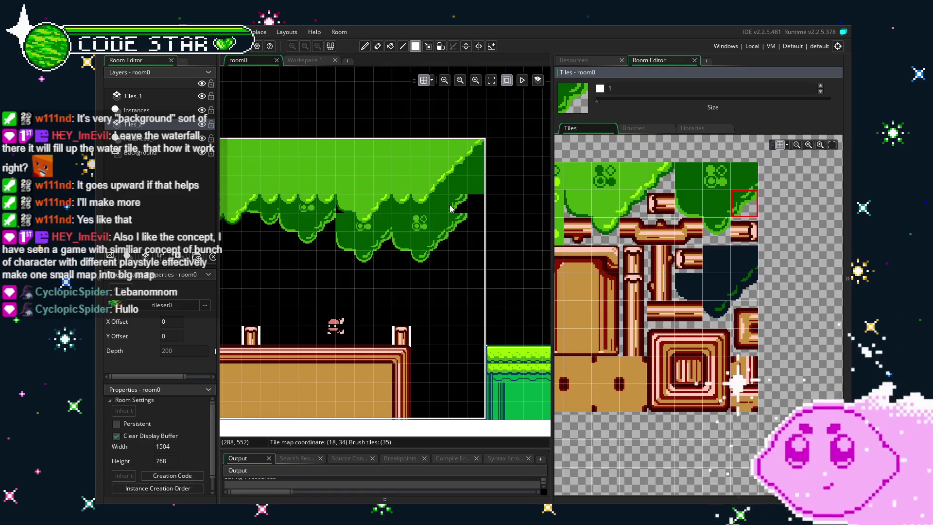
{"action": "key", "text": "e"}
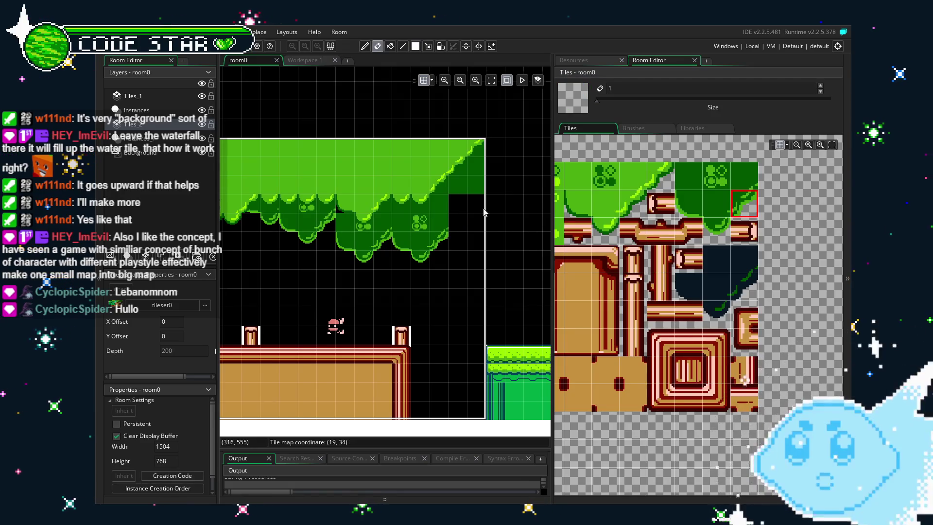
{"action": "left_click", "coordinate": [479, 185]}
{"action": "left_click", "coordinate": [480, 165]}
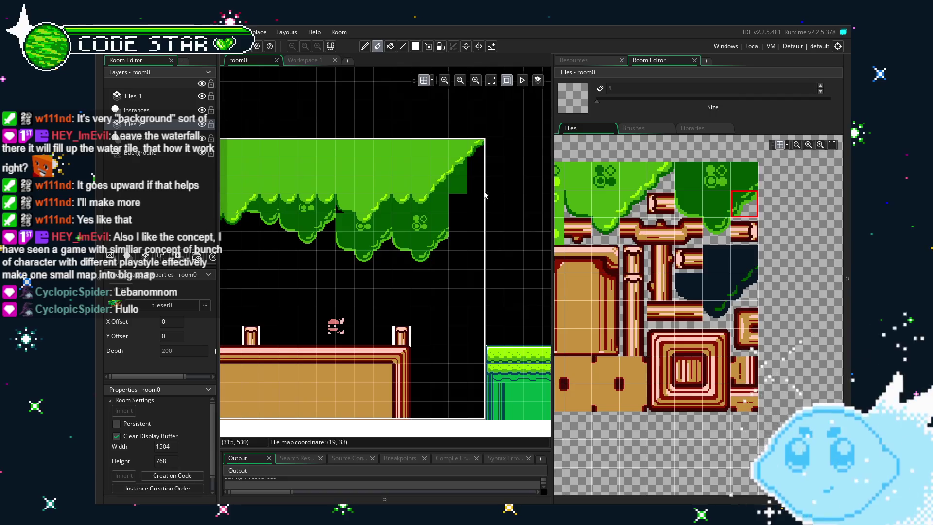
{"action": "scroll", "coordinate": [605, 238], "scroll_direction": "up", "scroll_amount": 3}
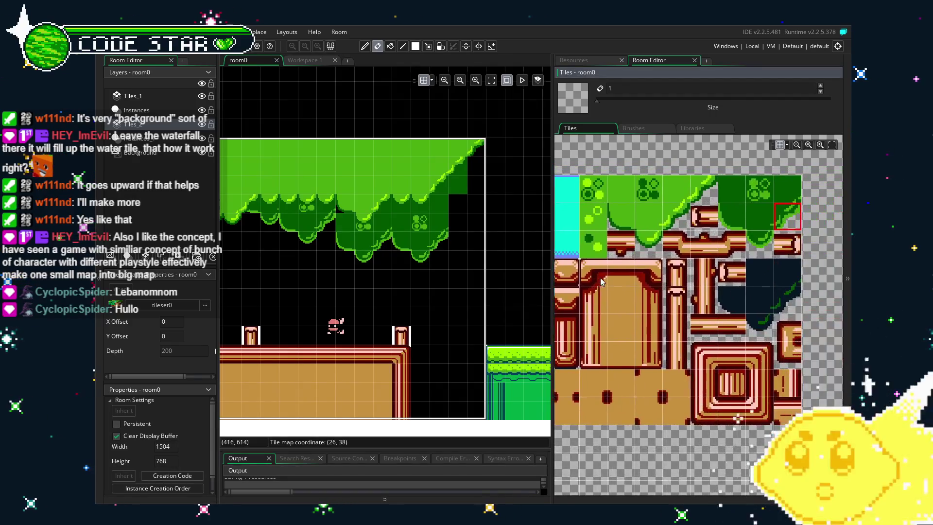
{"action": "left_click", "coordinate": [787, 217]}
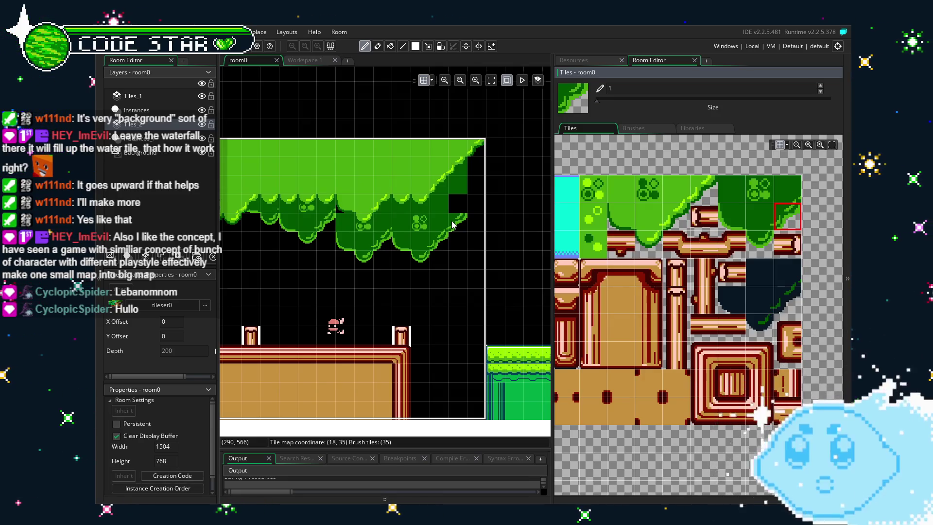
{"action": "mouse_move", "coordinate": [400, 202]}
{"action": "left_mouse_down"}
{"action": "mouse_move", "coordinate": [465, 265]}
{"action": "mouse_move", "coordinate": [426, 239]}
{"action": "left_mouse_up"}
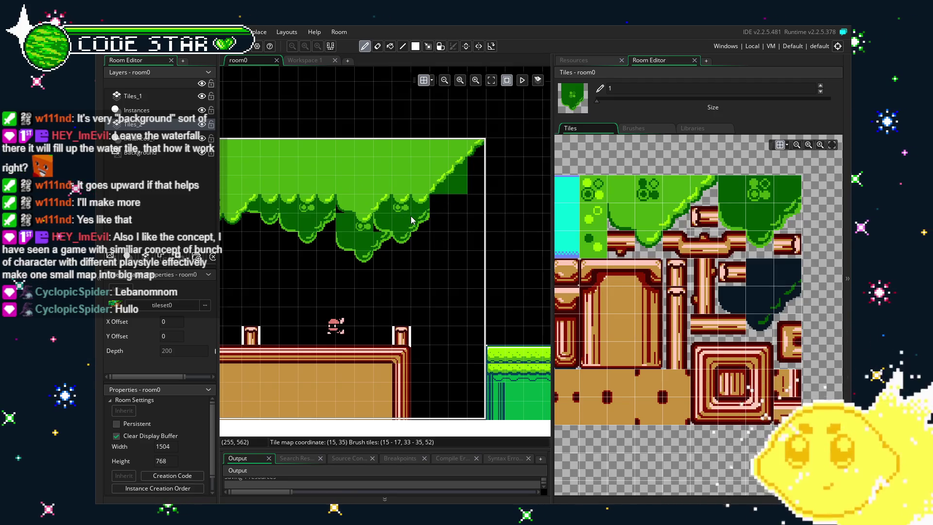
- Stamp the copied foliage one tile right, then copy two stacked leafy canopy tiles as the brush
{"action": "left_click", "coordinate": [415, 215]}
{"action": "key", "text": "e"}
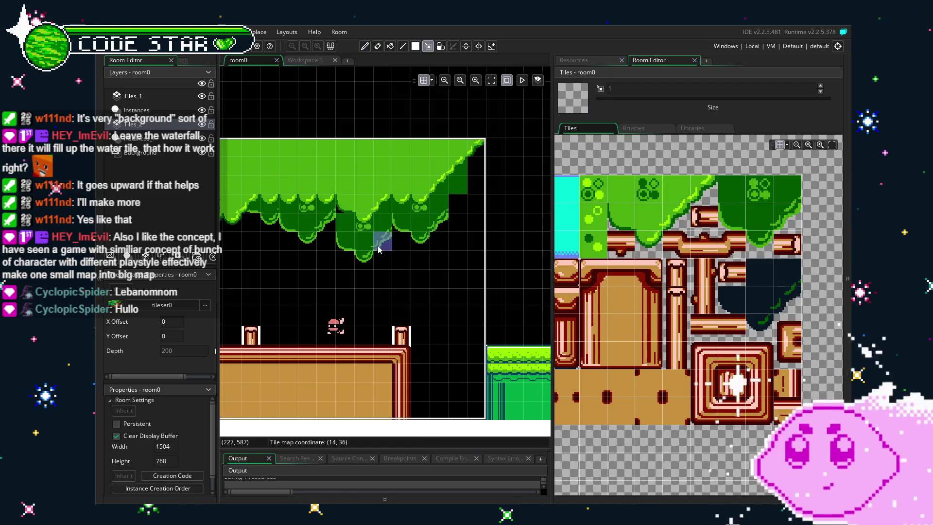
{"action": "key", "text": "d"}
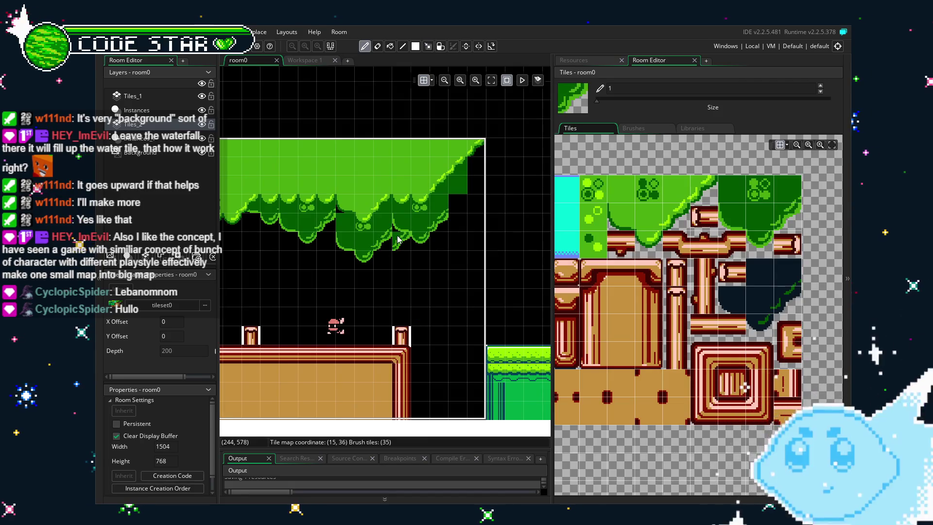
{"action": "key", "text": "m"}
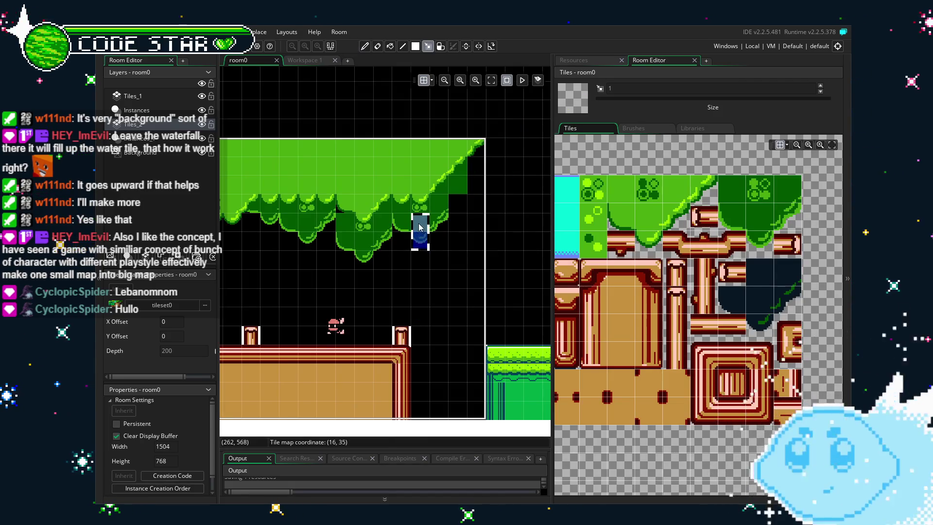
{"action": "key", "text": "ctrl+c"}
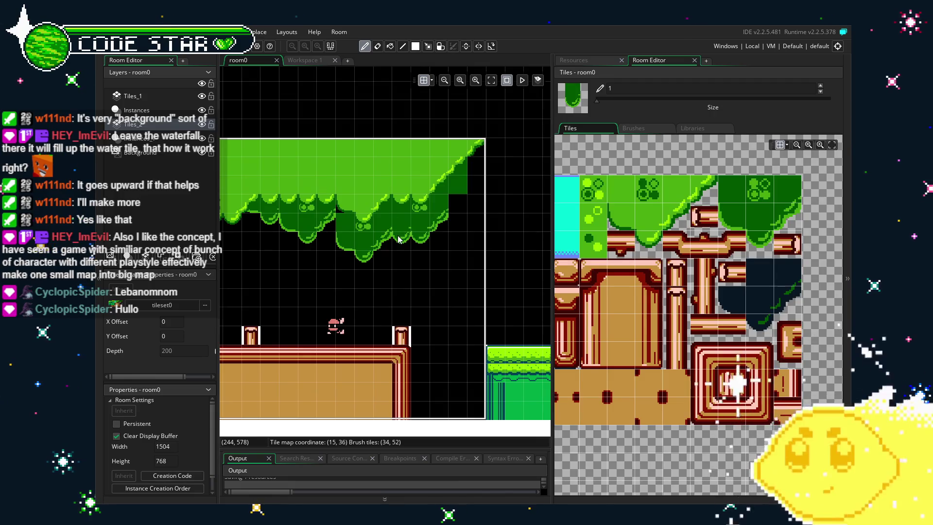
{"action": "key", "text": "e"}
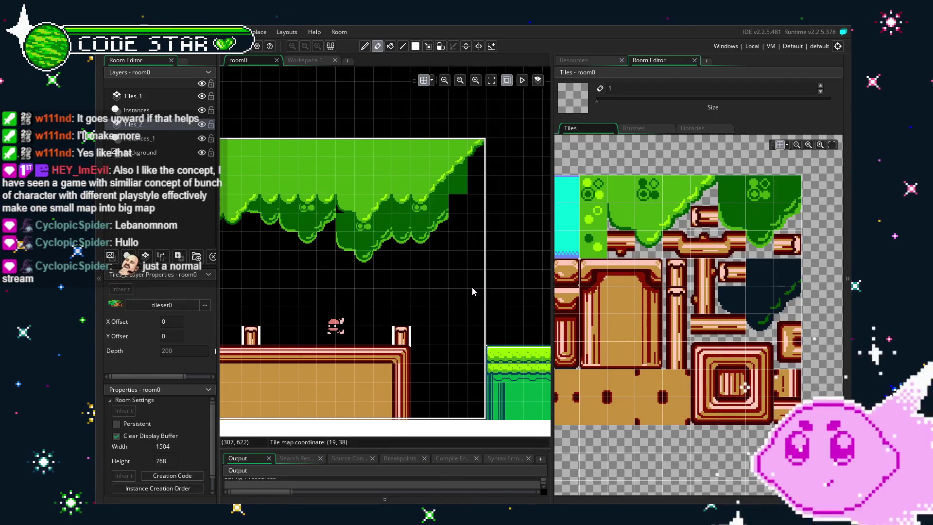
{"action": "key", "text": "m"}
{"action": "left_click_drag", "start_coordinate": [401, 216], "coordinate": [399, 244]}
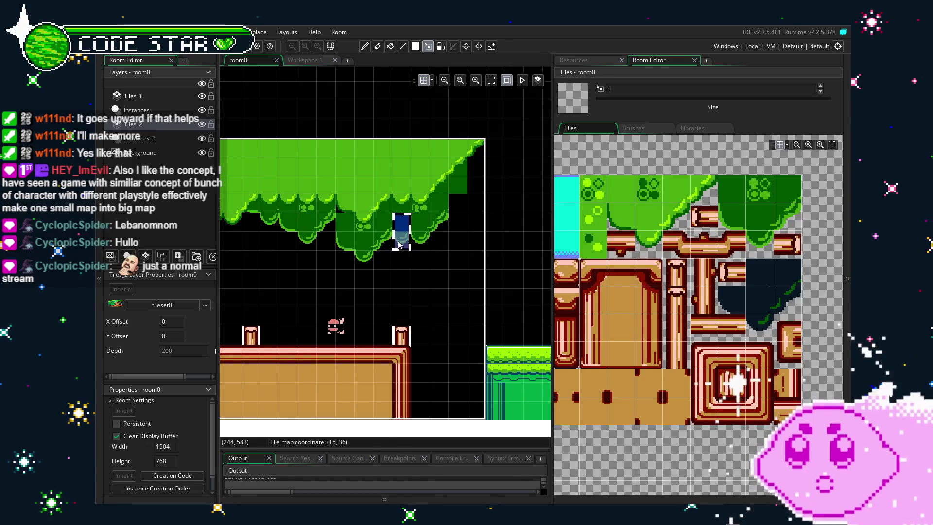
{"action": "key", "text": "ctrl+c"}
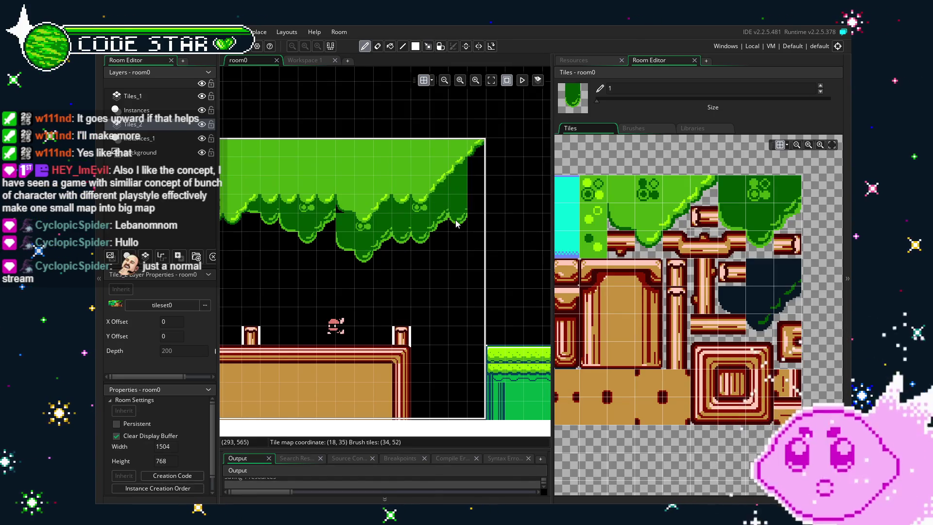
{"action": "left_click_drag", "start_coordinate": [456, 223], "coordinate": [402, 227]}
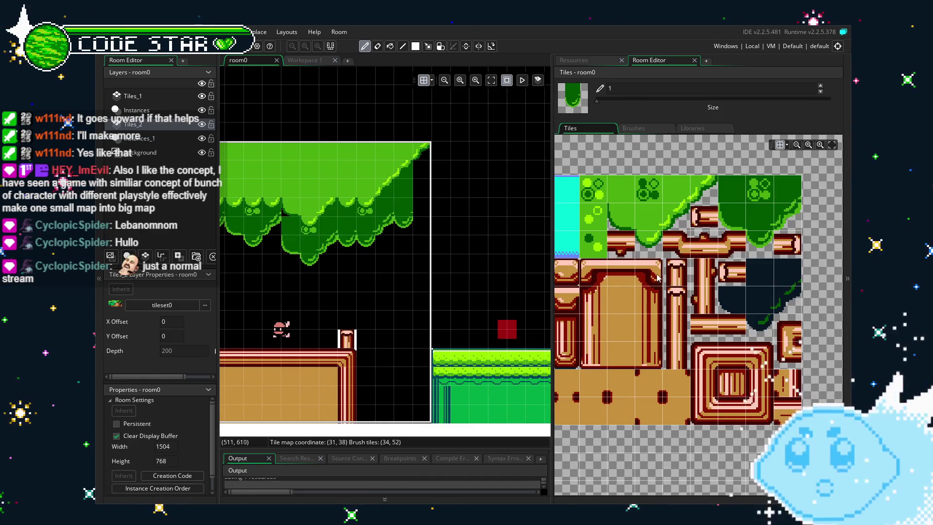
- Paint a two-tile vertical foliage block to reshape the dark-green canopy edge near the right
{"action": "left_click_drag", "start_coordinate": [784, 190], "coordinate": [787, 204]}
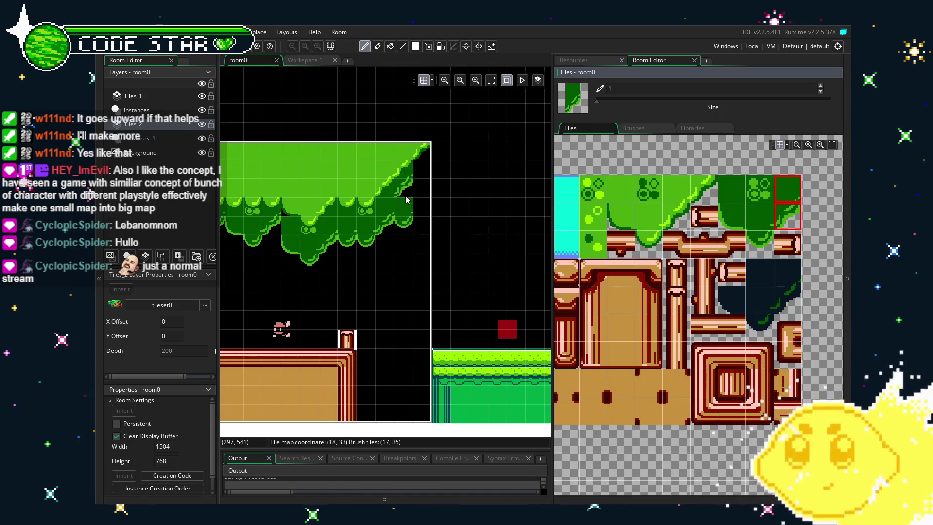
{"action": "key", "text": "e"}
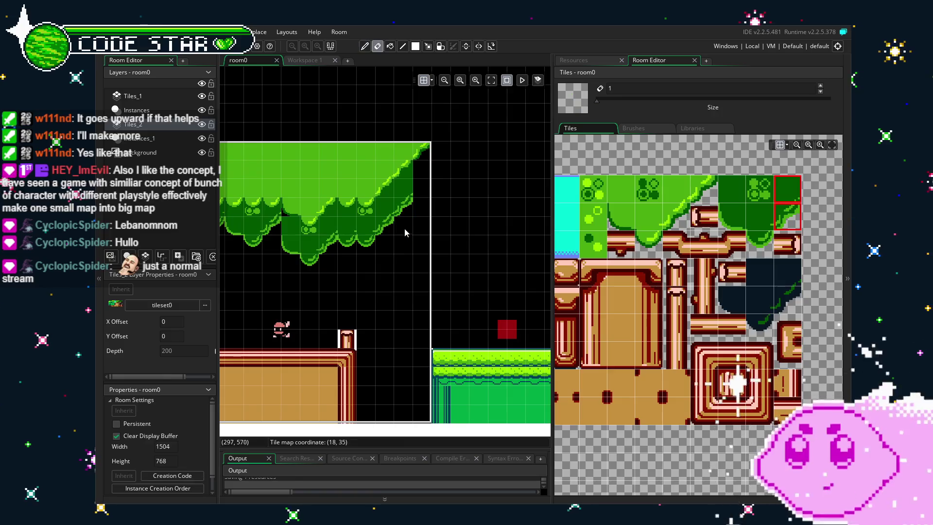
{"action": "scroll", "coordinate": [383, 288], "scroll_direction": "left", "scroll_amount": 5}
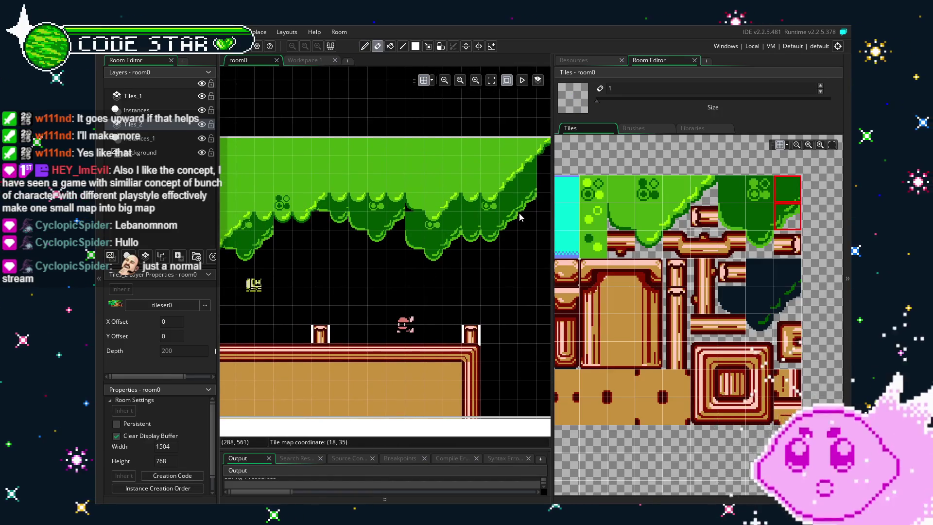
{"action": "left_click", "coordinate": [410, 207], "text": "alt"}
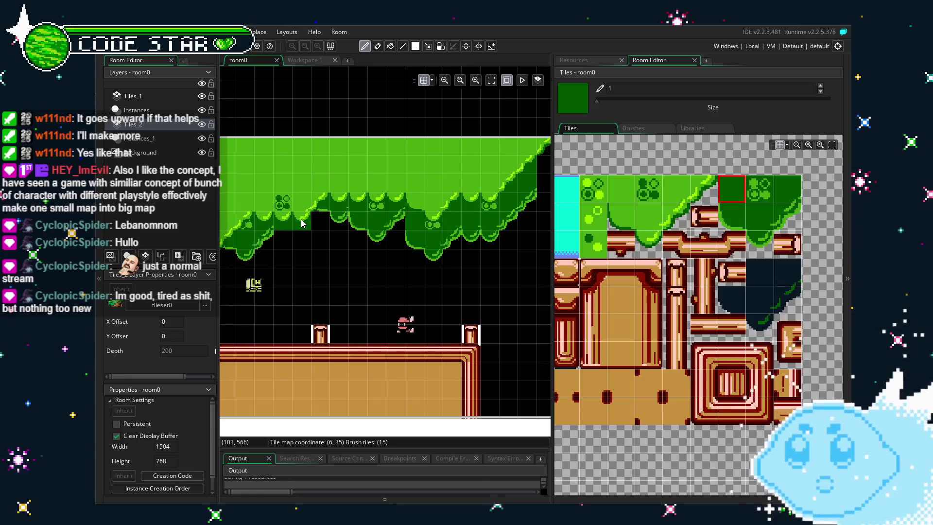
{"action": "mouse_move", "coordinate": [758, 217]}
{"action": "left_mouse_down"}
{"action": "mouse_move", "coordinate": [759, 239]}
{"action": "mouse_move", "coordinate": [733, 217]}
{"action": "left_mouse_up"}
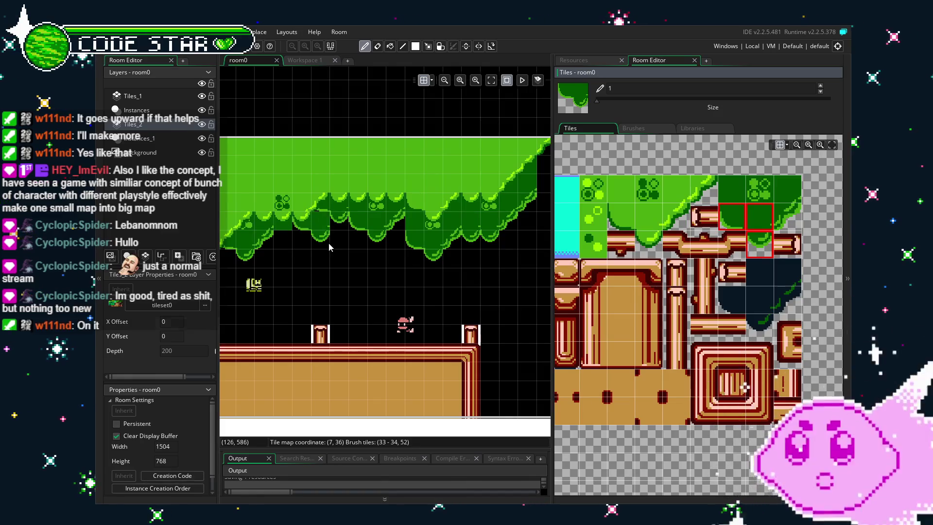
{"action": "left_click_drag", "start_coordinate": [759, 217], "coordinate": [786, 216]}
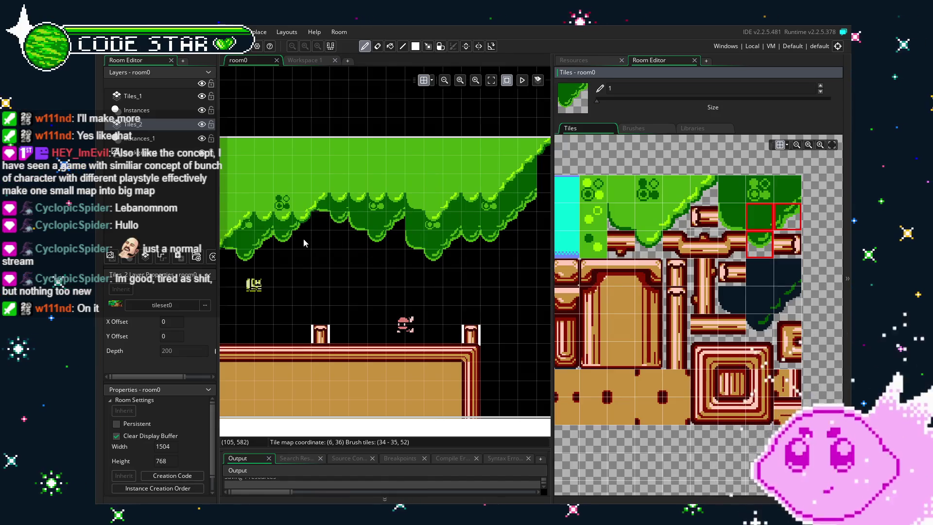
{"action": "left_click_drag", "start_coordinate": [474, 297], "coordinate": [420, 305]}
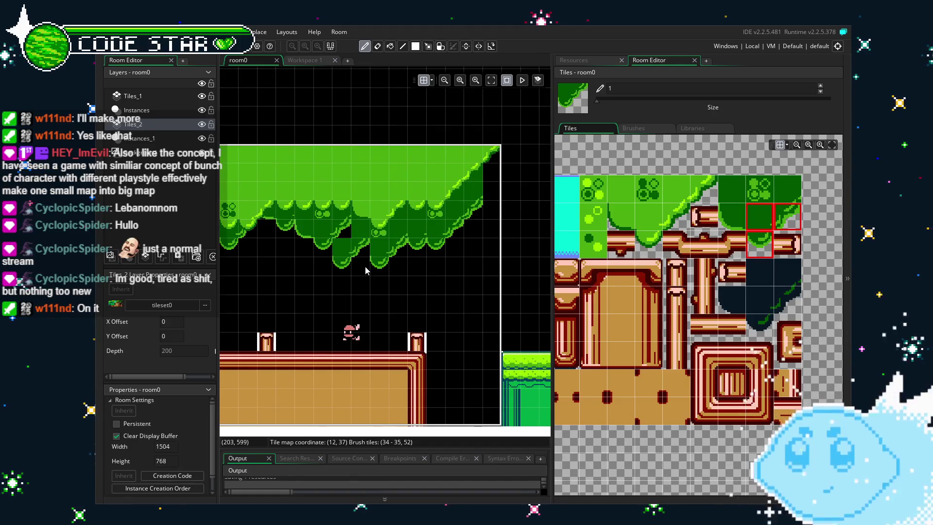
{"action": "left_click", "coordinate": [368, 256]}
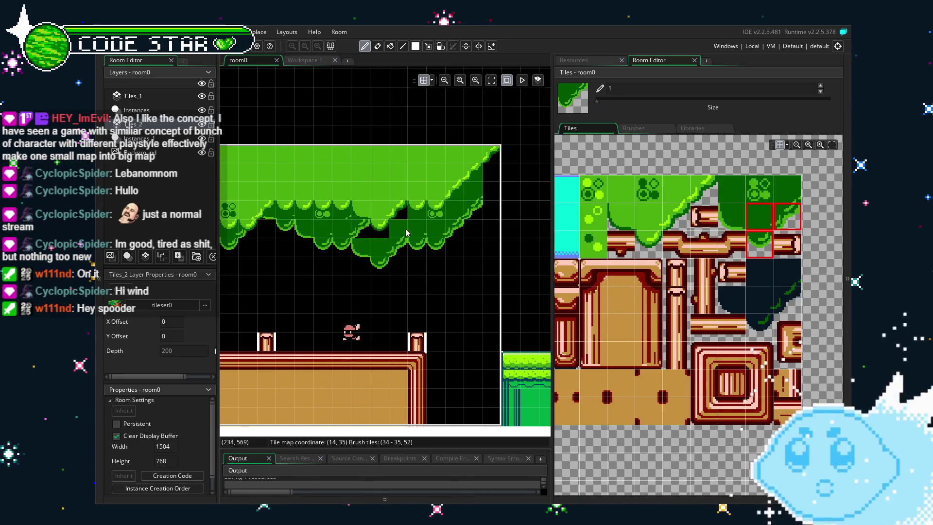
{"action": "left_click", "coordinate": [732, 188]}
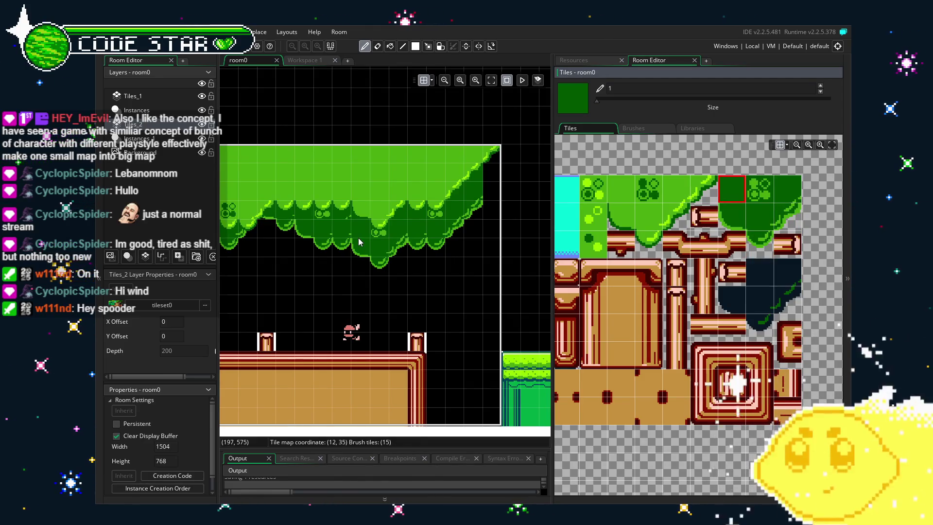
- Pan and zoom across the room's canopy, then pick the green slope and a navy foliage tile
{"action": "left_click_drag", "start_coordinate": [365, 362], "coordinate": [418, 369]}
{"action": "scroll", "coordinate": [419, 369], "scroll_direction": "up", "scroll_amount": 1}
{"action": "left_click_drag", "start_coordinate": [427, 327], "coordinate": [309, 350]}
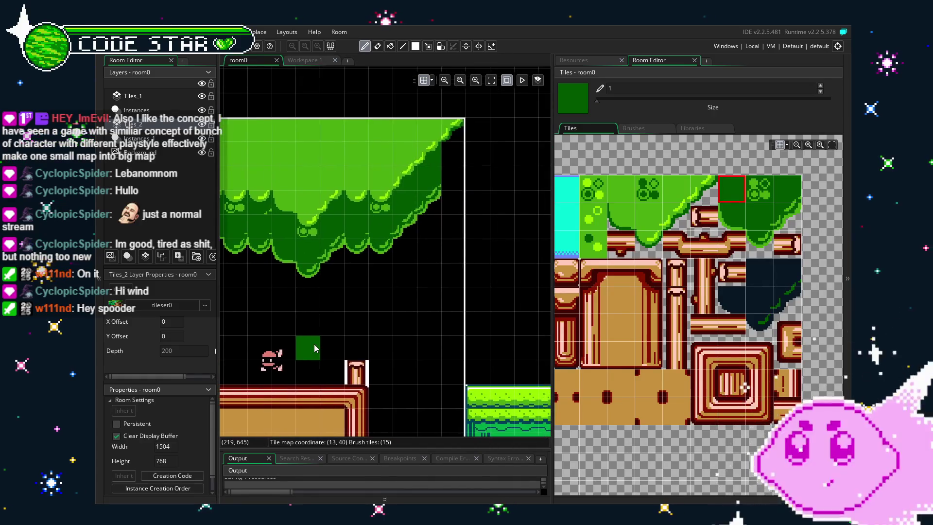
{"action": "mouse_move", "coordinate": [650, 270]}
{"action": "left_mouse_down"}
{"action": "mouse_move", "coordinate": [725, 278]}
{"action": "mouse_move", "coordinate": [664, 288]}
{"action": "left_mouse_up"}
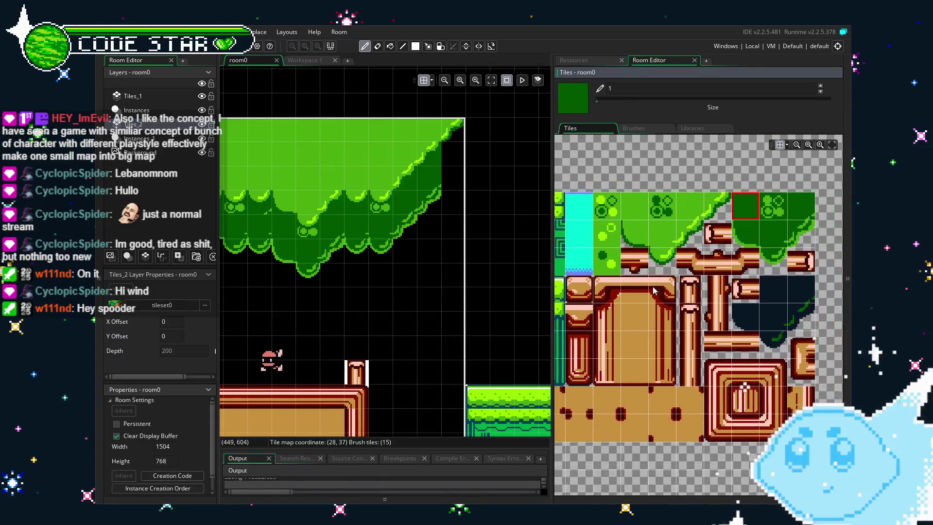
{"action": "scroll", "coordinate": [389, 334], "scroll_direction": "down", "scroll_amount": 2}
{"action": "scroll", "coordinate": [275, 351], "scroll_direction": "up", "scroll_amount": 2}
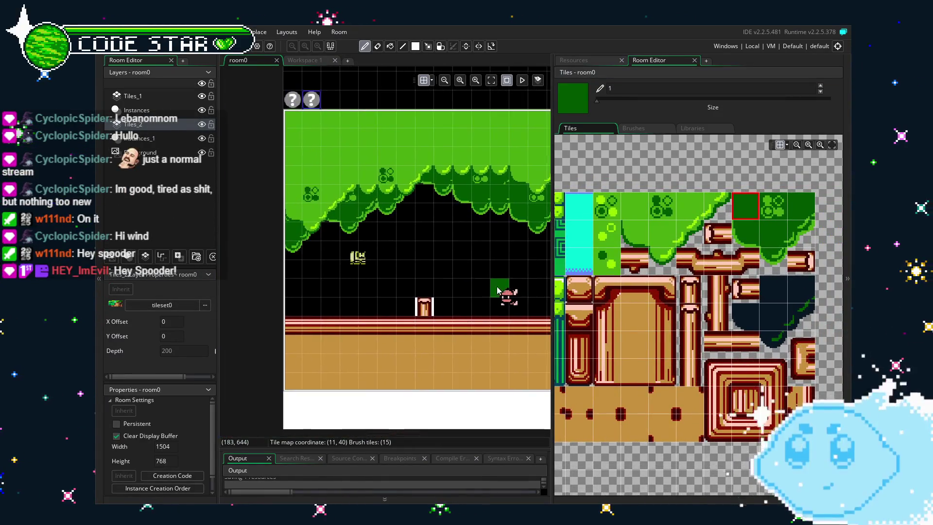
{"action": "scroll", "coordinate": [342, 328], "scroll_direction": "down", "scroll_amount": 2}
{"action": "scroll", "coordinate": [342, 328], "scroll_direction": "up", "scroll_amount": 1}
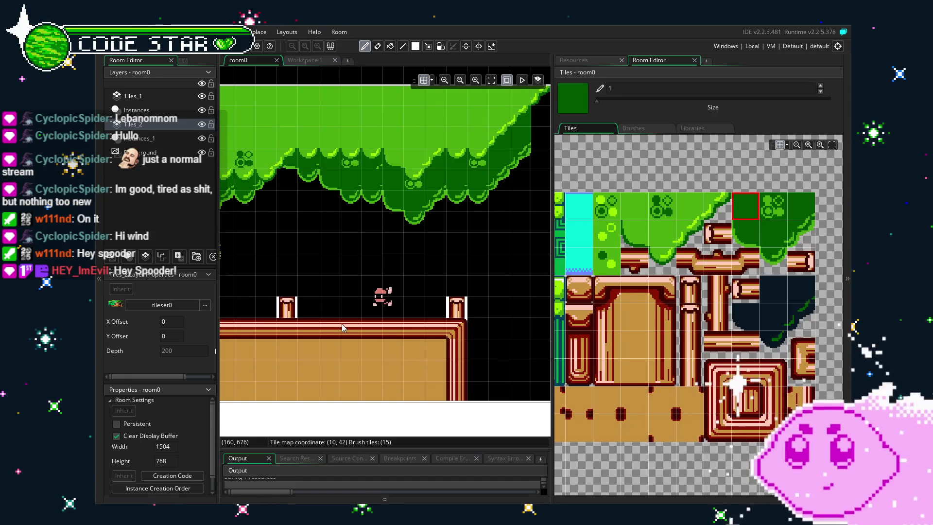
{"action": "mouse_move", "coordinate": [342, 327]}
{"action": "left_mouse_down"}
{"action": "mouse_move", "coordinate": [462, 329]}
{"action": "mouse_move", "coordinate": [313, 337]}
{"action": "left_mouse_up"}
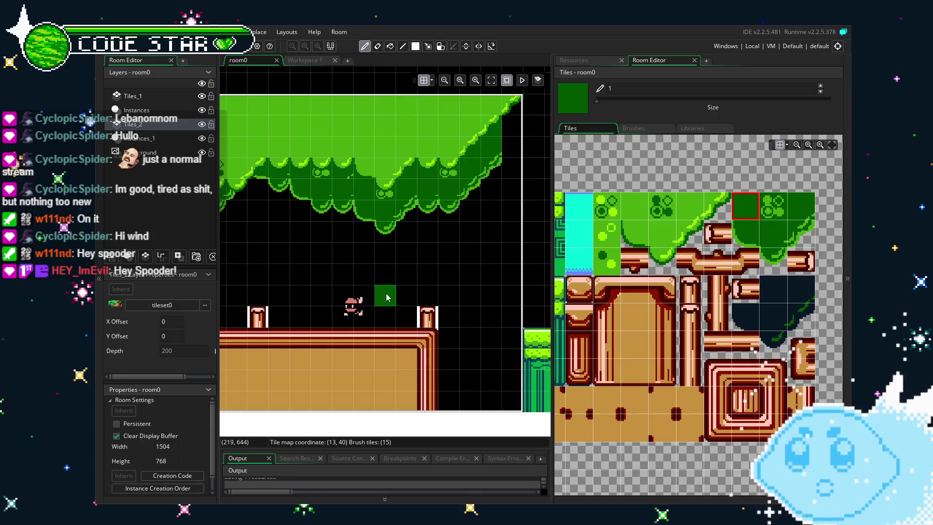
{"action": "left_click_drag", "start_coordinate": [392, 294], "coordinate": [367, 305]}
{"action": "mouse_move", "coordinate": [590, 227]}
{"action": "left_mouse_down"}
{"action": "mouse_move", "coordinate": [661, 214]}
{"action": "mouse_move", "coordinate": [588, 214]}
{"action": "left_mouse_up"}
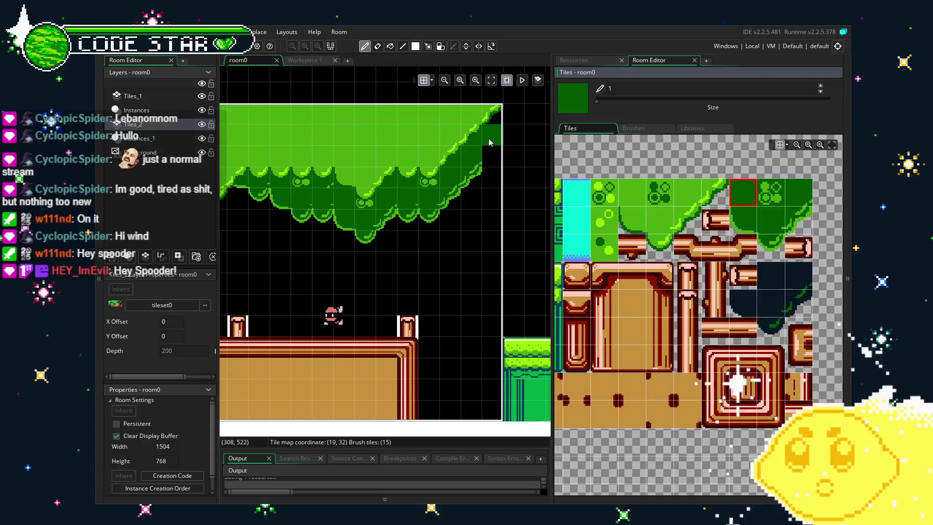
{"action": "left_click_drag", "start_coordinate": [489, 132], "coordinate": [452, 144]}
{"action": "left_click", "coordinate": [798, 221]}
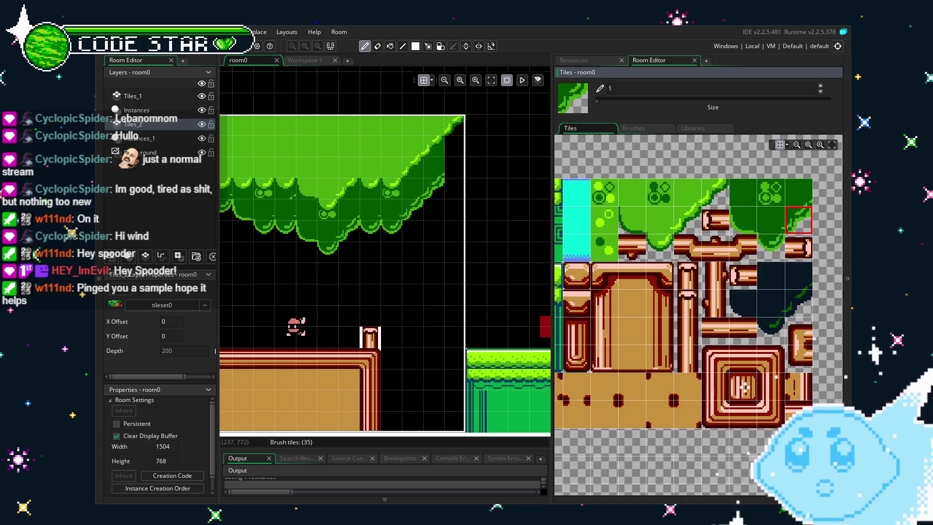
{"action": "left_click", "coordinate": [770, 281]}
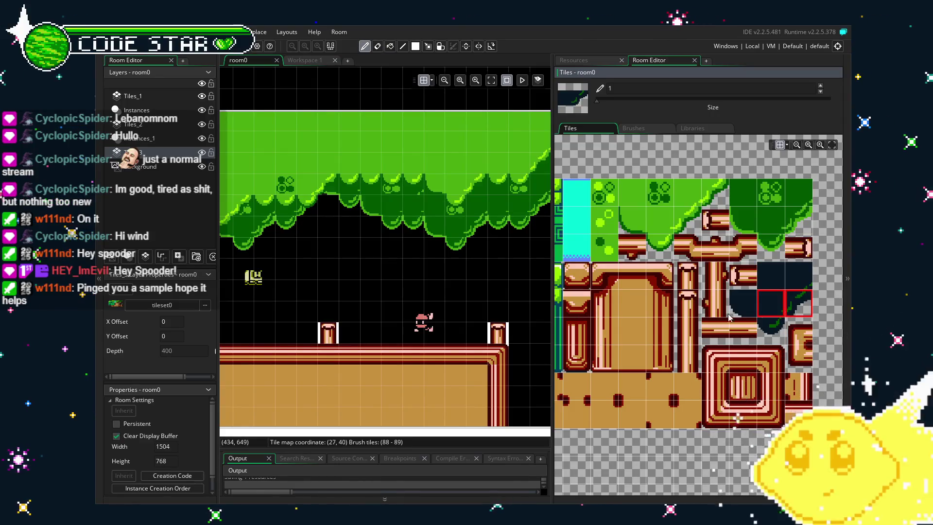
- Try various navy foliage tile combinations from the palette as the brush
{"action": "scroll", "coordinate": [340, 269], "scroll_direction": "left", "scroll_amount": 3}
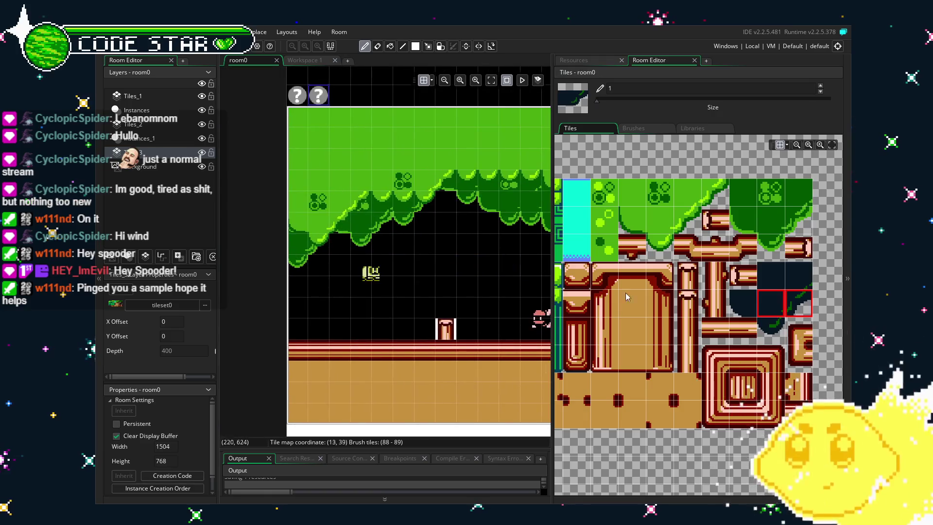
{"action": "left_click", "coordinate": [772, 330], "text": "ctrl"}
{"action": "left_click", "coordinate": [800, 276], "text": "ctrl"}
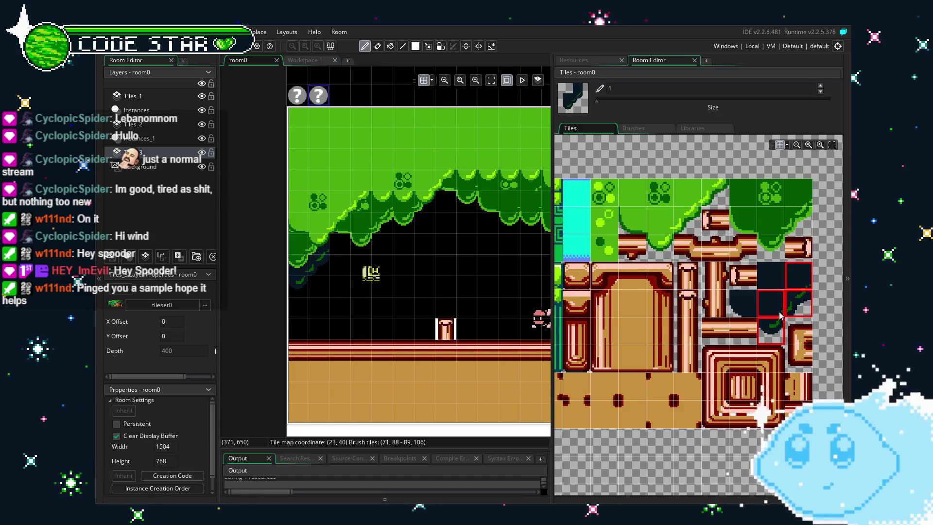
{"action": "left_click", "coordinate": [750, 311]}
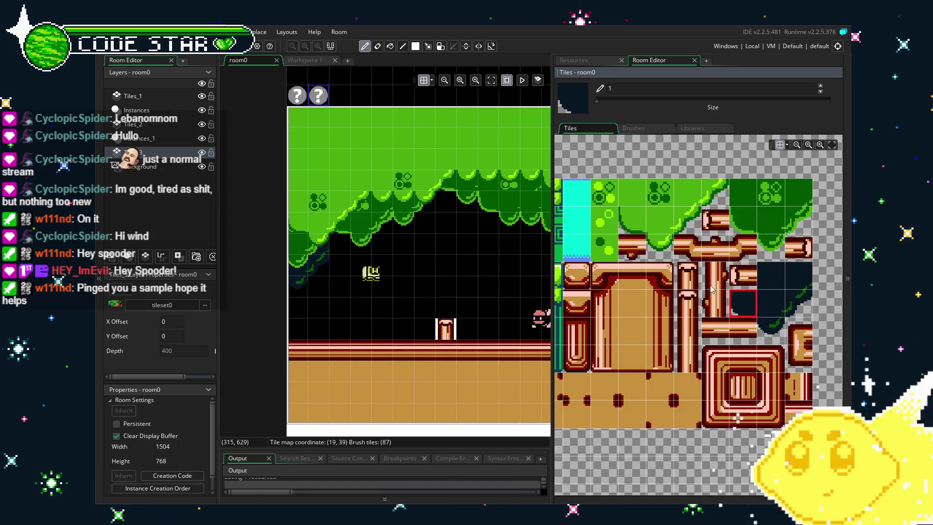
{"action": "left_click", "coordinate": [794, 297]}
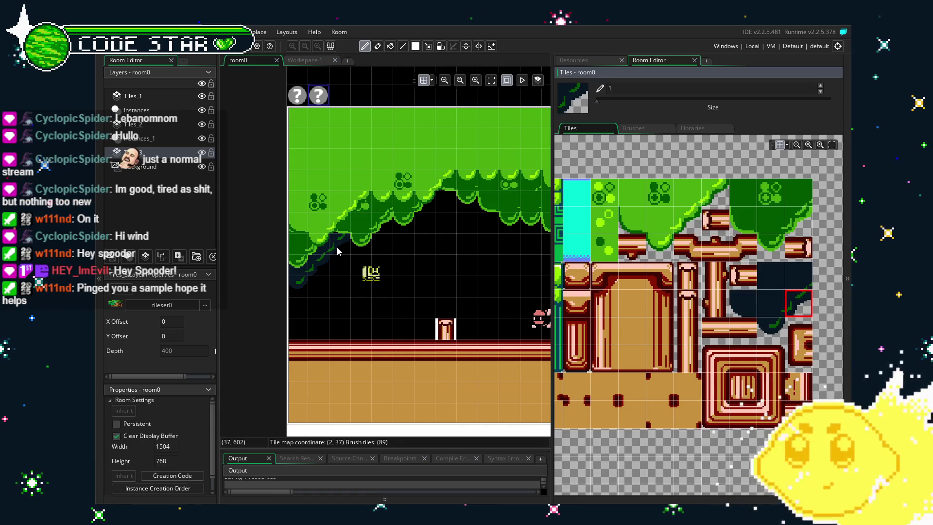
{"action": "left_click", "coordinate": [740, 302]}
{"action": "left_click", "coordinate": [771, 330], "text": "ctrl"}
{"action": "left_click", "coordinate": [771, 305], "text": "ctrl"}
{"action": "left_click", "coordinate": [782, 278], "text": "ctrl"}
{"action": "left_click", "coordinate": [799, 278], "text": "ctrl"}
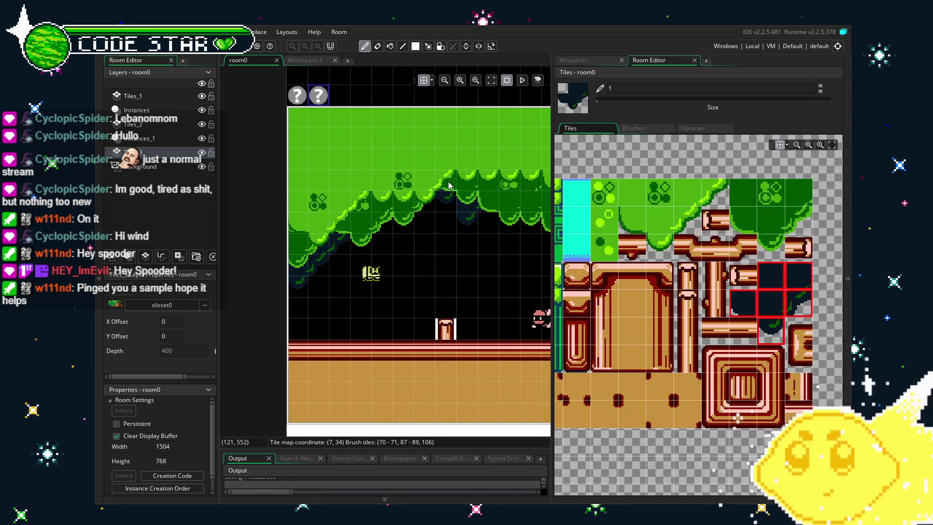
- Take the full irregular navy foliage block as the brush and pan the room right
{"action": "scroll", "coordinate": [489, 262], "scroll_direction": "up", "scroll_amount": 5}
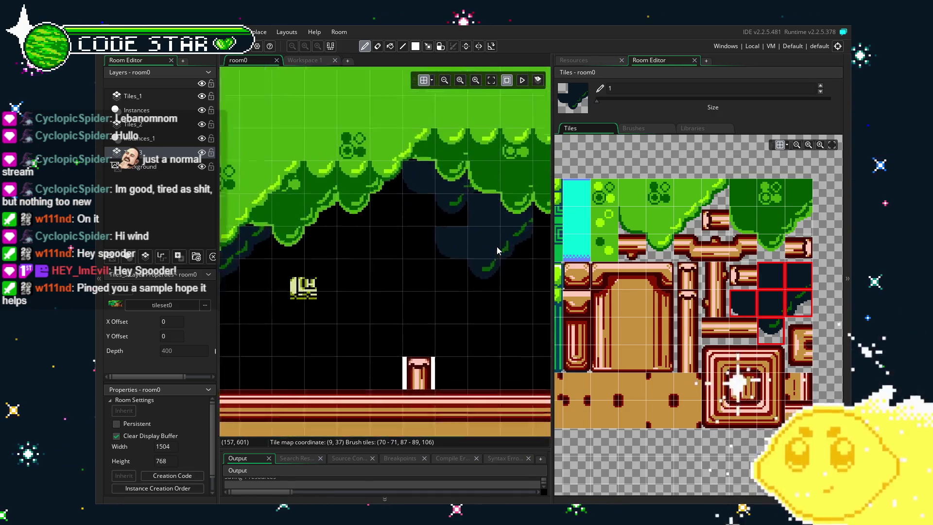
{"action": "scroll", "coordinate": [482, 284], "scroll_direction": "down", "scroll_amount": 3}
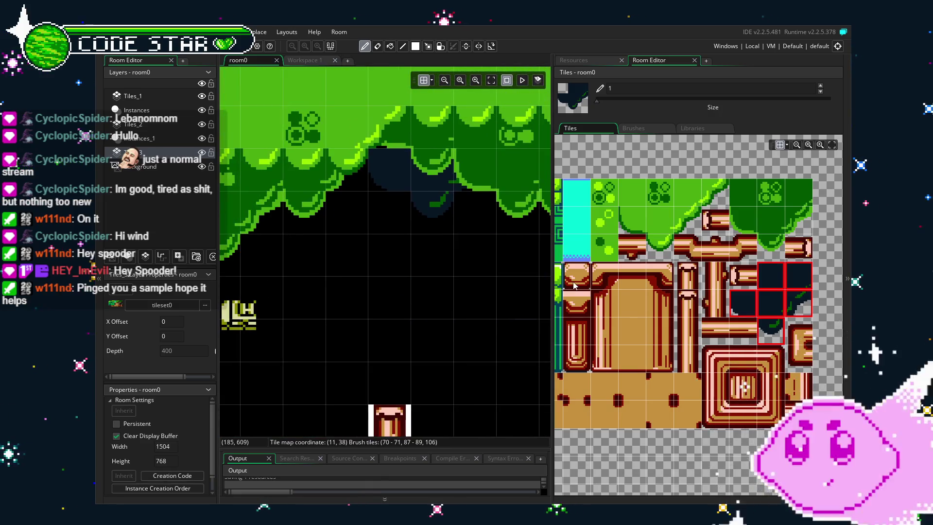
{"action": "left_click", "coordinate": [774, 283]}
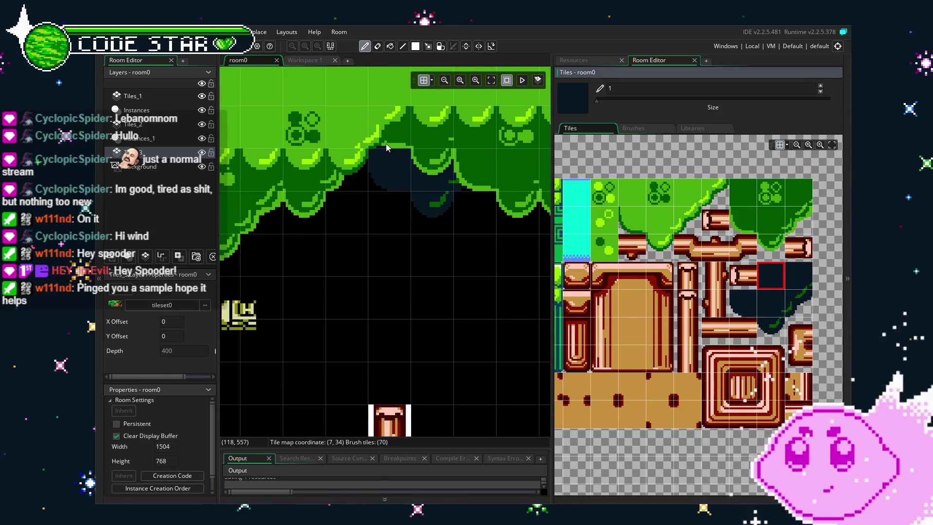
{"action": "mouse_move", "coordinate": [773, 282]}
{"action": "left_mouse_down"}
{"action": "mouse_move", "coordinate": [798, 277]}
{"action": "mouse_move", "coordinate": [798, 292]}
{"action": "mouse_move", "coordinate": [743, 303]}
{"action": "mouse_move", "coordinate": [775, 332]}
{"action": "left_mouse_up"}
{"action": "scroll", "coordinate": [486, 241], "scroll_direction": "right", "scroll_amount": 3}
{"action": "scroll", "coordinate": [348, 314], "scroll_direction": "right", "scroll_amount": 4}
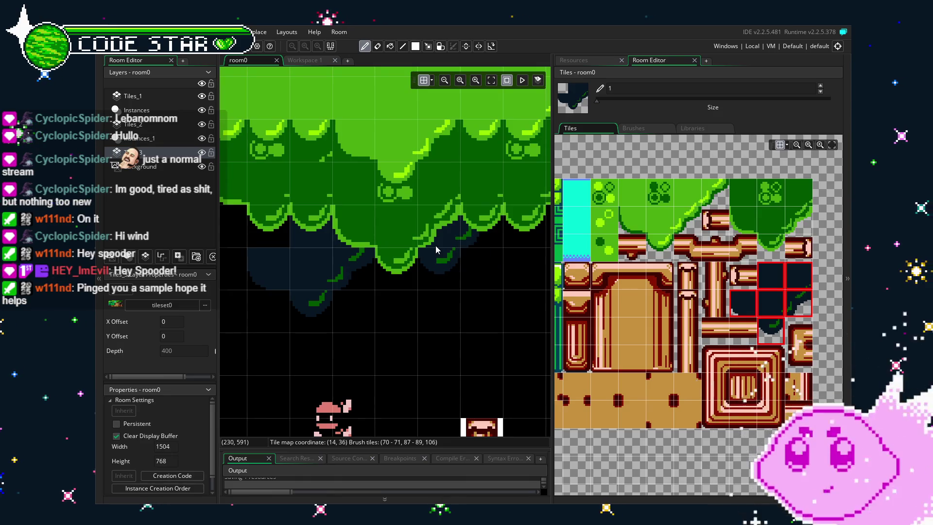
{"action": "scroll", "coordinate": [445, 288], "scroll_direction": "right", "scroll_amount": 4}
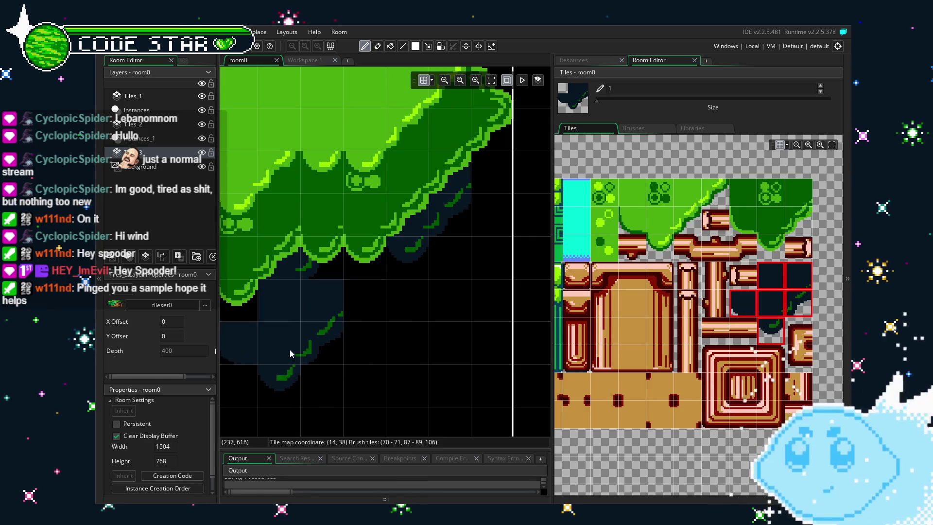
- Touch up the navy foliage with plain and leaf-edged navy tiles, erasing stray ones
{"action": "scroll", "coordinate": [295, 349], "scroll_direction": "left", "scroll_amount": 3}
{"action": "key", "text": "e"}
{"action": "scroll", "coordinate": [371, 345], "scroll_direction": "down", "scroll_amount": 2}
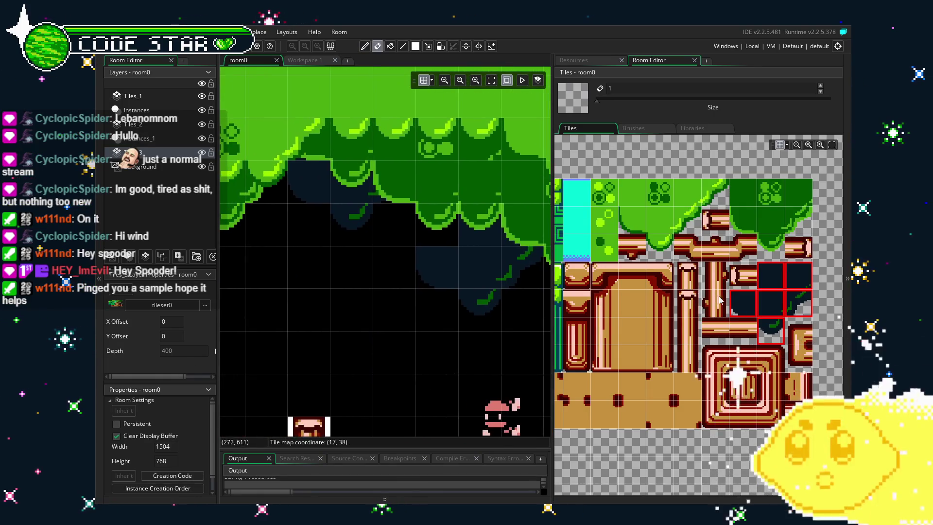
{"action": "left_click", "coordinate": [770, 276]}
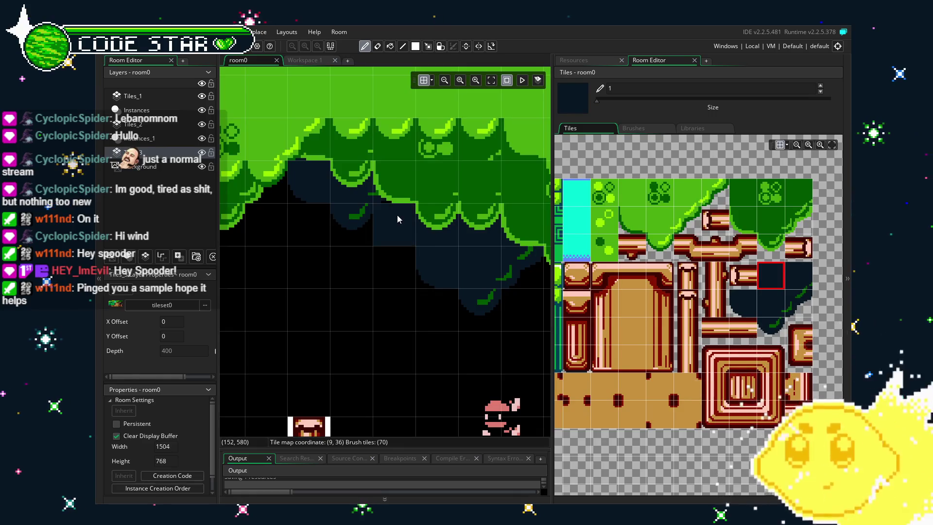
{"action": "left_click", "coordinate": [789, 310]}
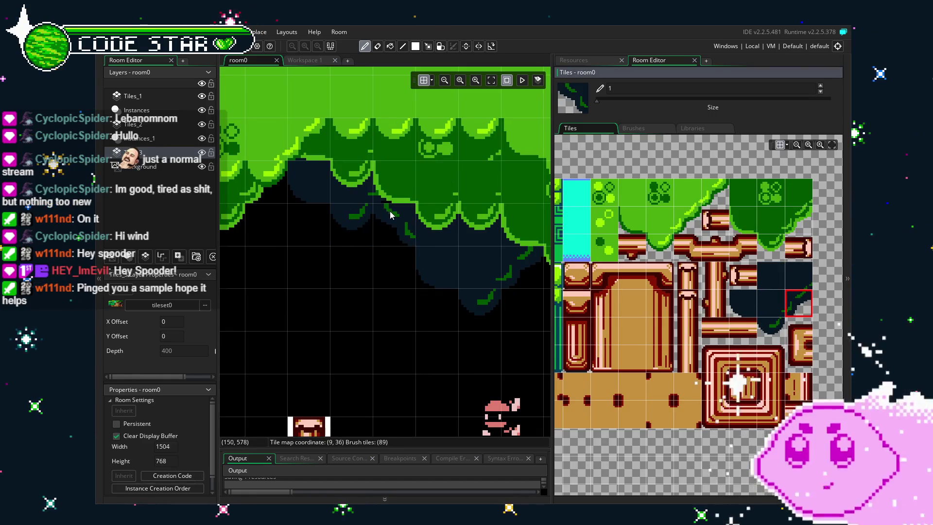
{"action": "left_click", "coordinate": [766, 283]}
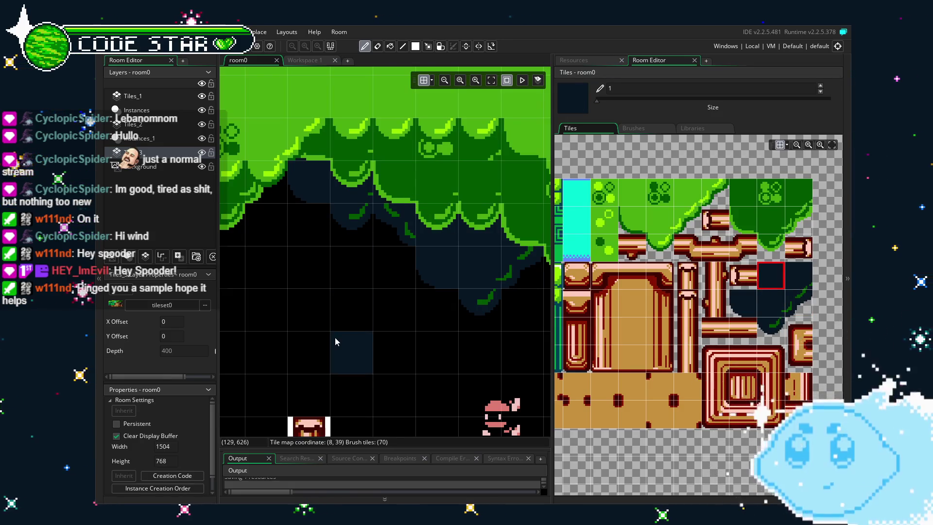
{"action": "key", "text": "e"}
- Zoom out, switch to the Tiles_1 layer and pick the green canopy slope tile
{"action": "scroll", "coordinate": [335, 337], "scroll_direction": "down", "scroll_amount": 5}
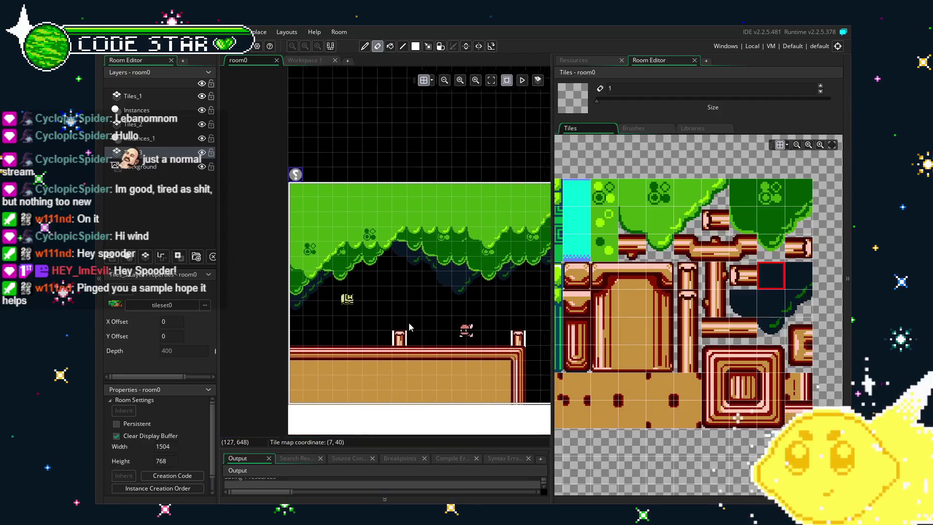
{"action": "scroll", "coordinate": [416, 326], "scroll_direction": "up", "scroll_amount": 3}
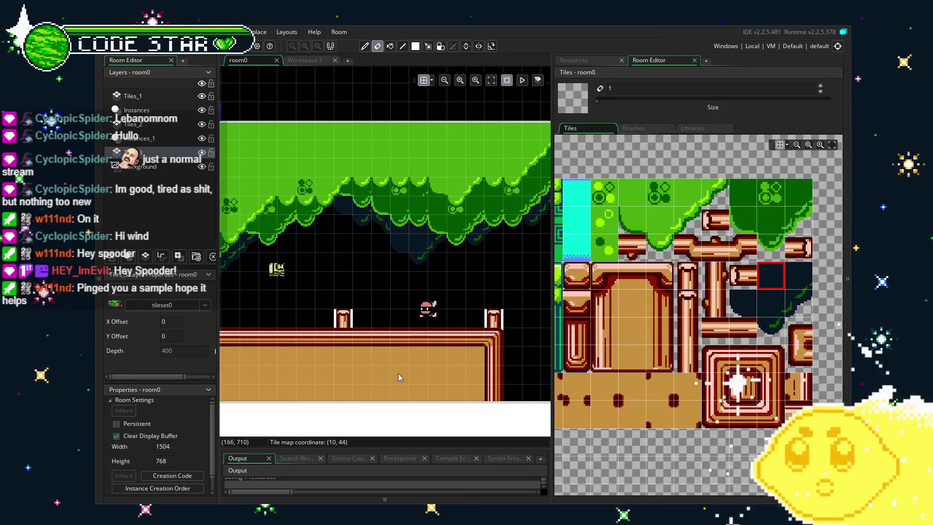
{"action": "scroll", "coordinate": [373, 374], "scroll_direction": "up", "scroll_amount": 1}
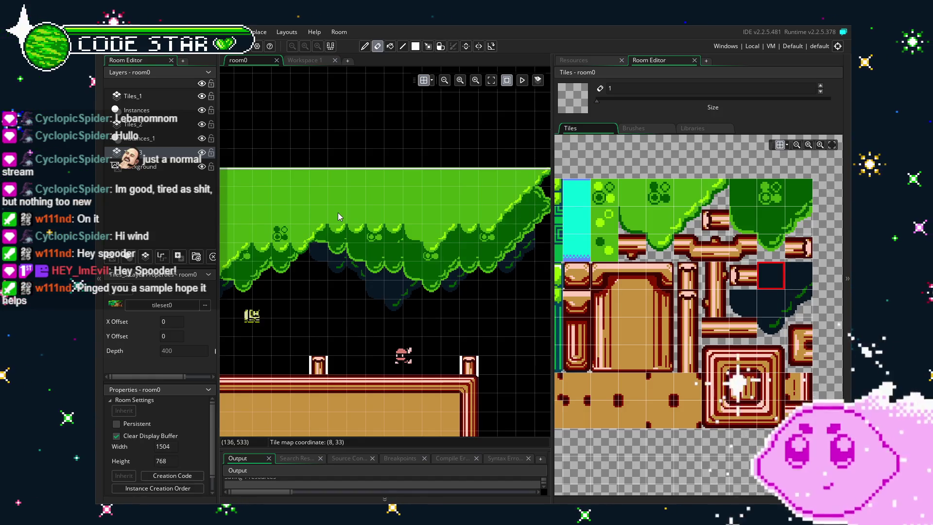
{"action": "scroll", "coordinate": [339, 216], "scroll_direction": "up", "scroll_amount": 1}
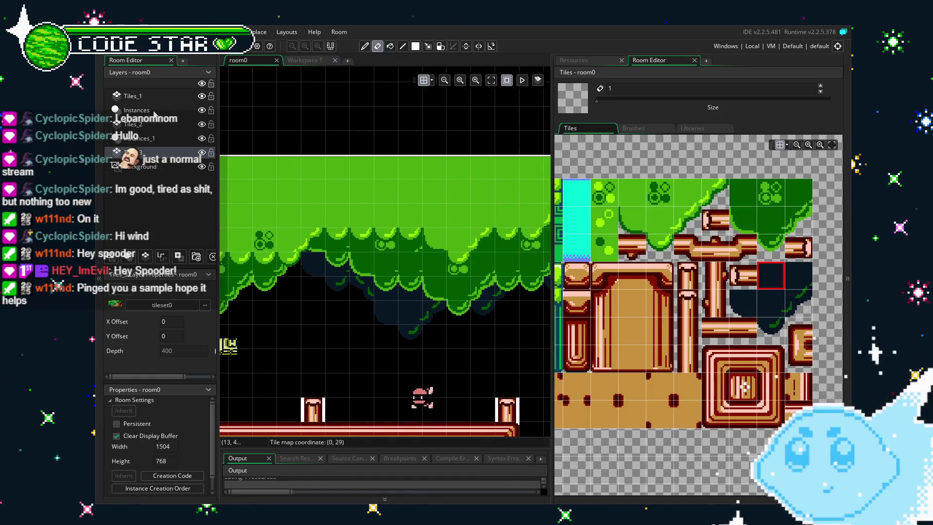
{"action": "left_click", "coordinate": [136, 96]}
{"action": "left_click", "coordinate": [687, 219]}
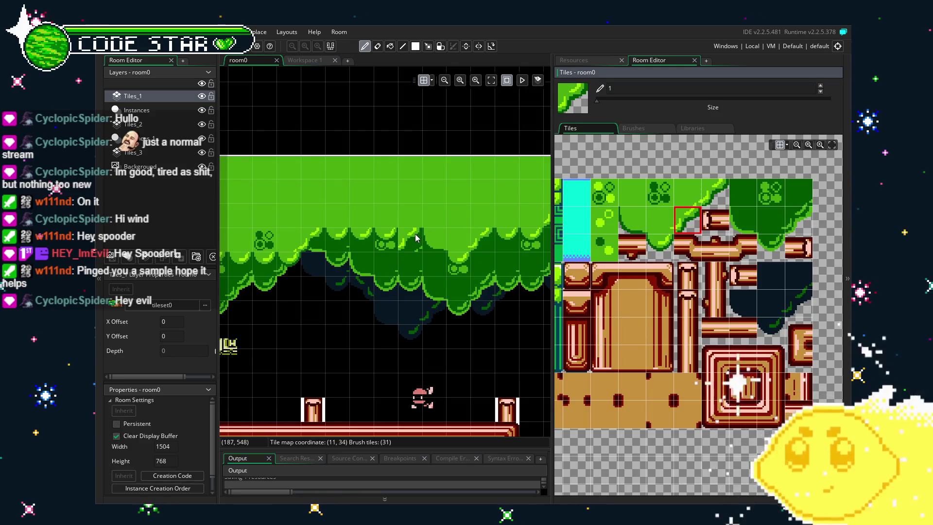
- Flip the slope brush vertically, switch to the eraser and pan to the room's top-left edges
{"action": "key", "text": "y"}
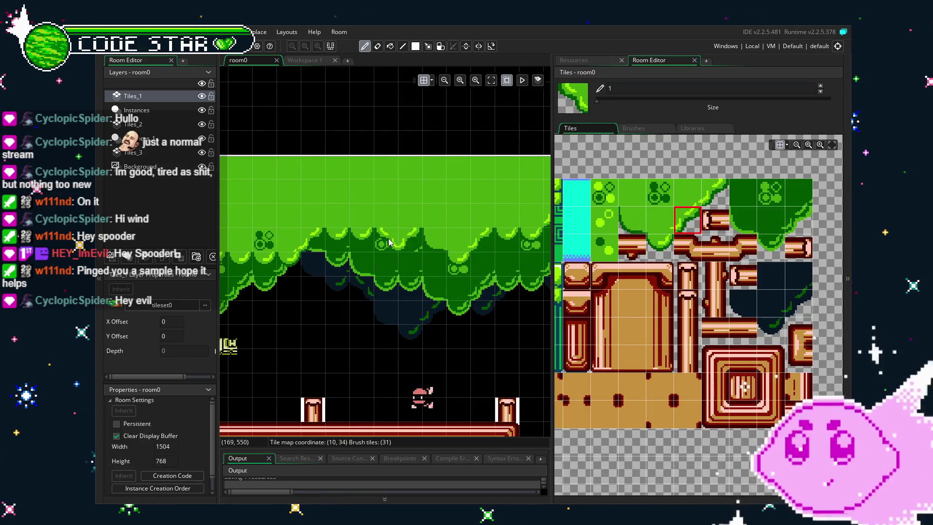
{"action": "key", "text": "e"}
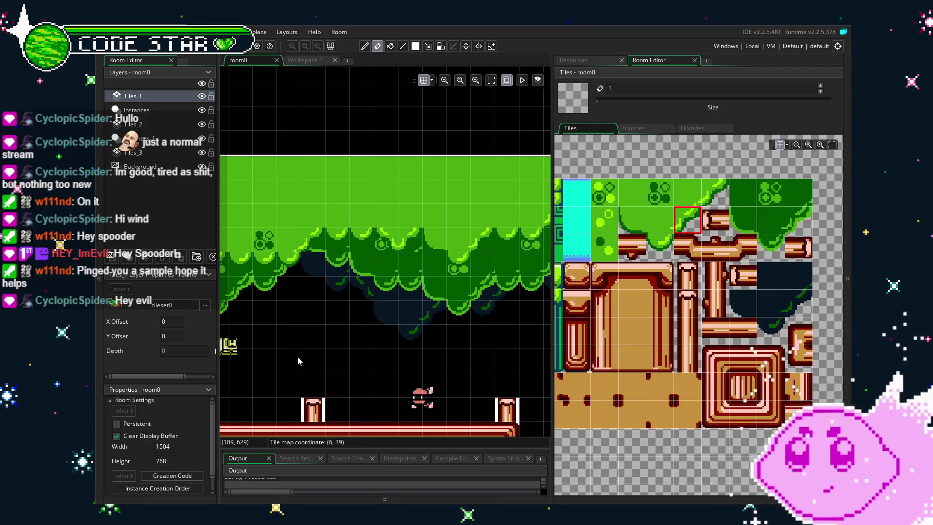
{"action": "scroll", "coordinate": [373, 325], "scroll_direction": "down", "scroll_amount": 3}
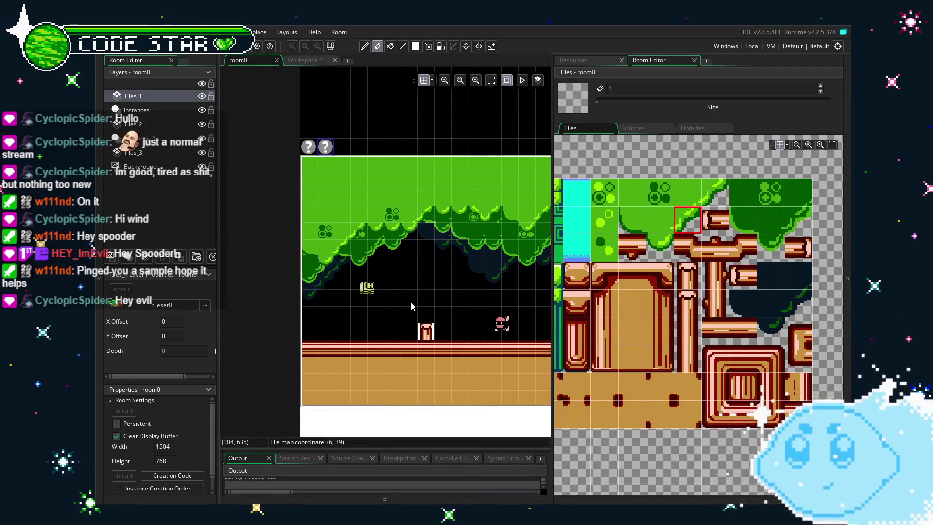
{"action": "scroll", "coordinate": [388, 302], "scroll_direction": "up", "scroll_amount": 3}
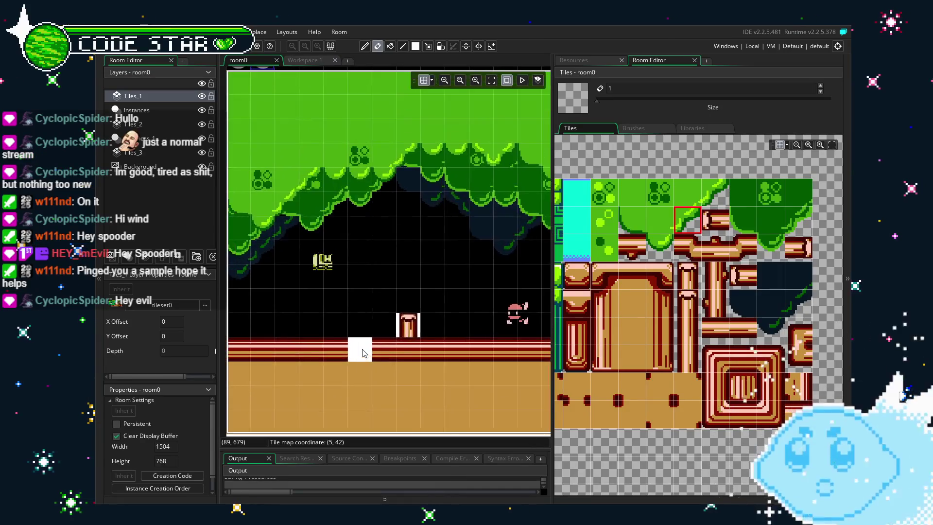
{"action": "scroll", "coordinate": [299, 272], "scroll_direction": "down", "scroll_amount": 2}
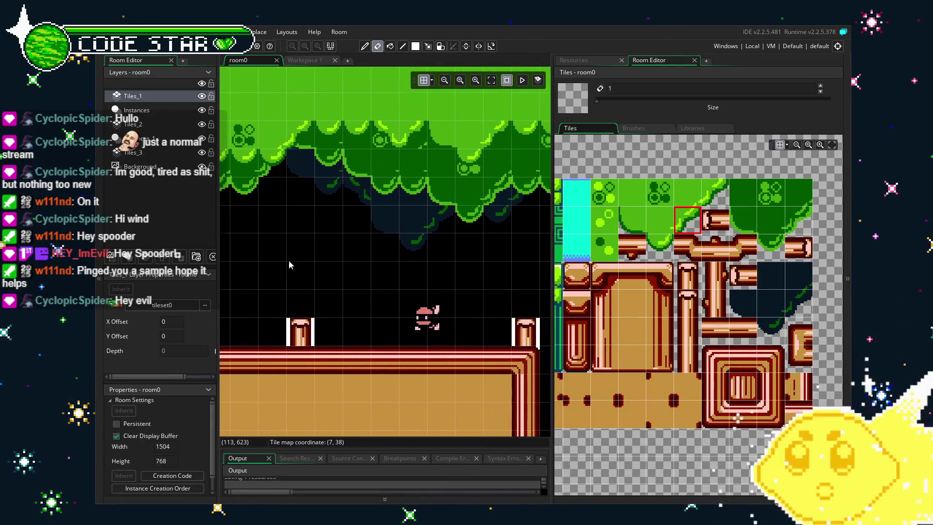
{"action": "scroll", "coordinate": [363, 293], "scroll_direction": "up", "scroll_amount": 1}
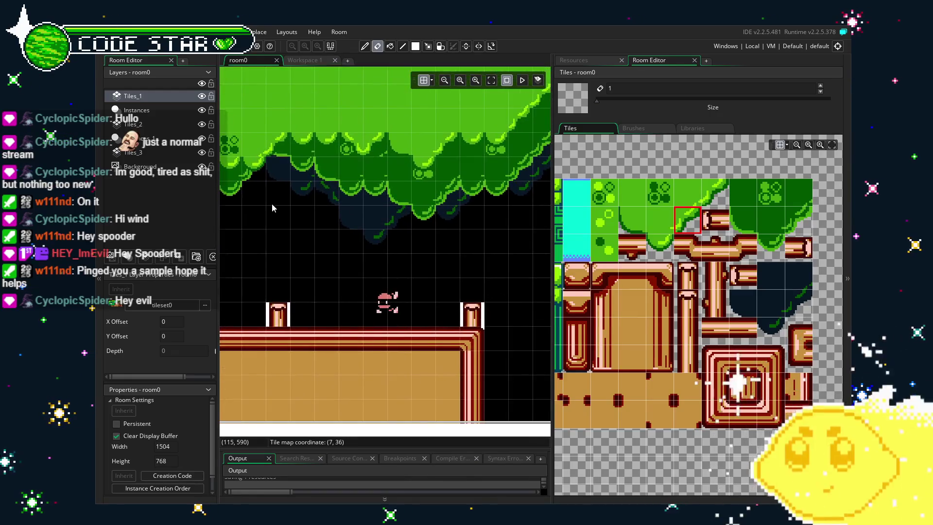
{"action": "left_click_drag", "start_coordinate": [272, 203], "coordinate": [328, 251]}
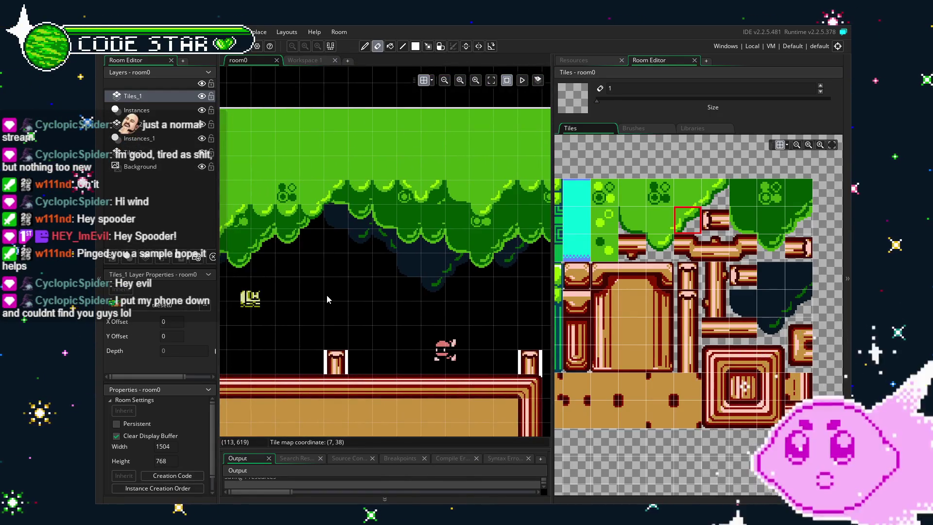
{"action": "mouse_move", "coordinate": [327, 294]}
{"action": "left_mouse_down"}
{"action": "mouse_move", "coordinate": [363, 275]}
{"action": "mouse_move", "coordinate": [436, 277]}
{"action": "mouse_move", "coordinate": [298, 284]}
{"action": "left_mouse_up"}
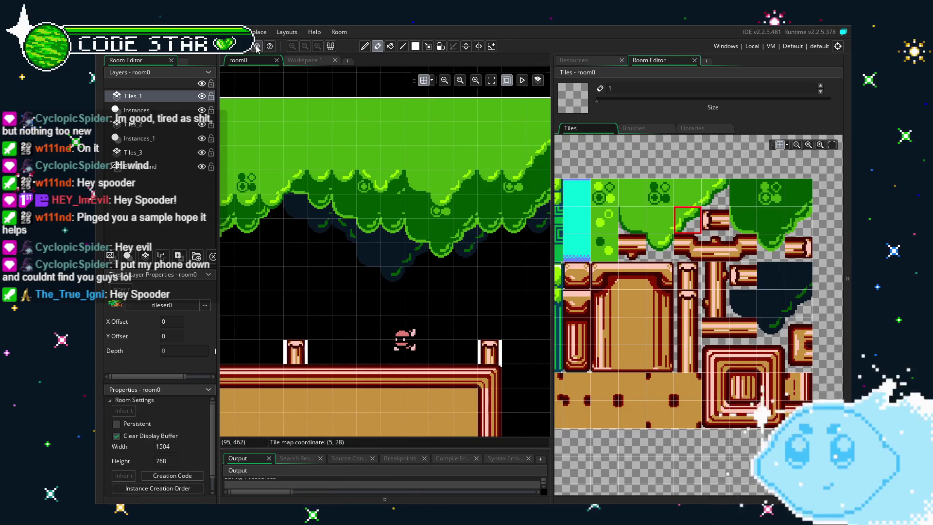
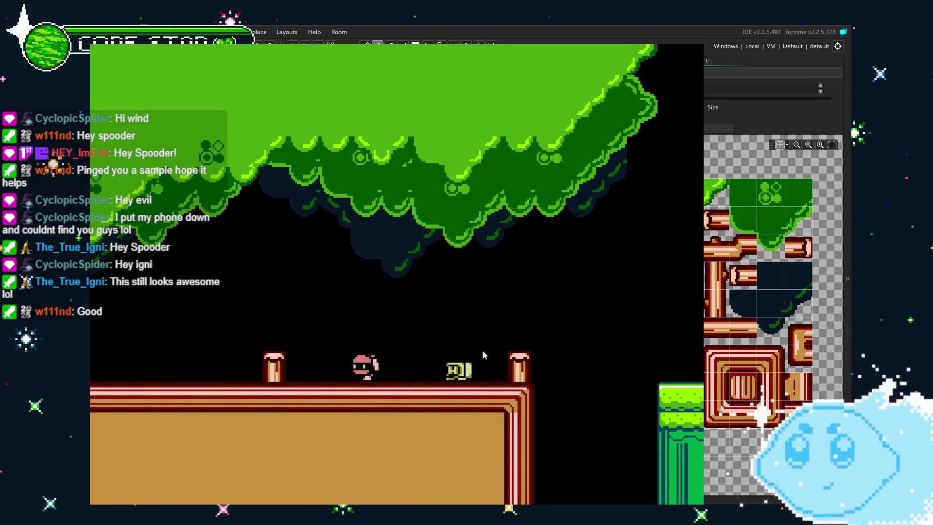
- Run the player left and right through the level, then close the test game
{"action": "key", "text": "Left"}
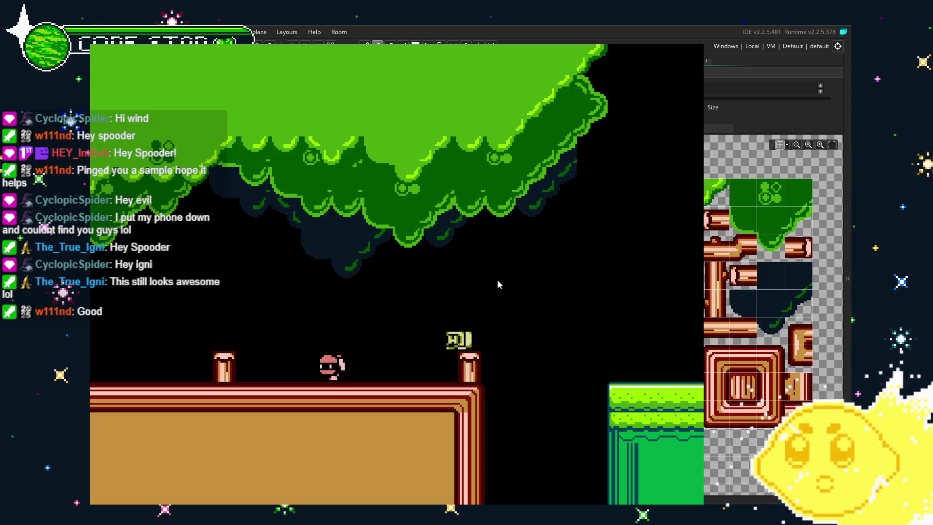
{"action": "key", "text": "Right"}
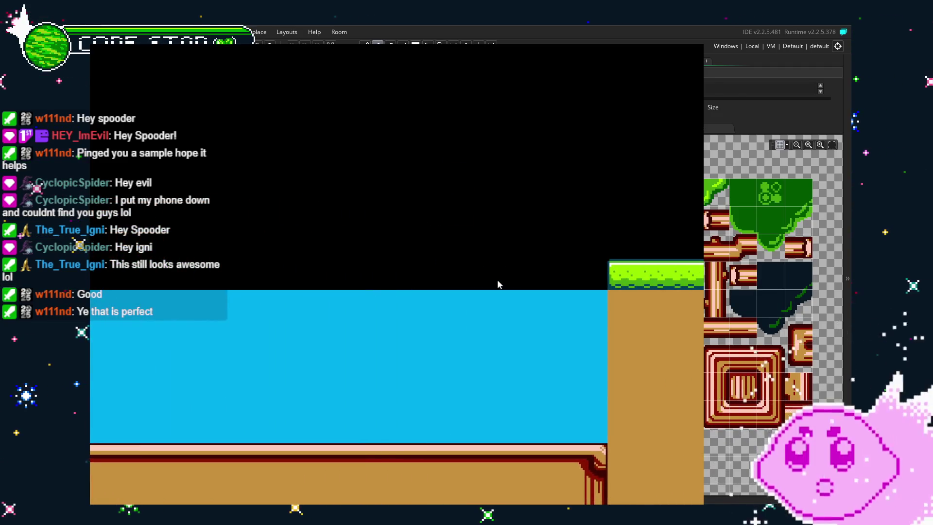
{"action": "key", "text": "Escape"}
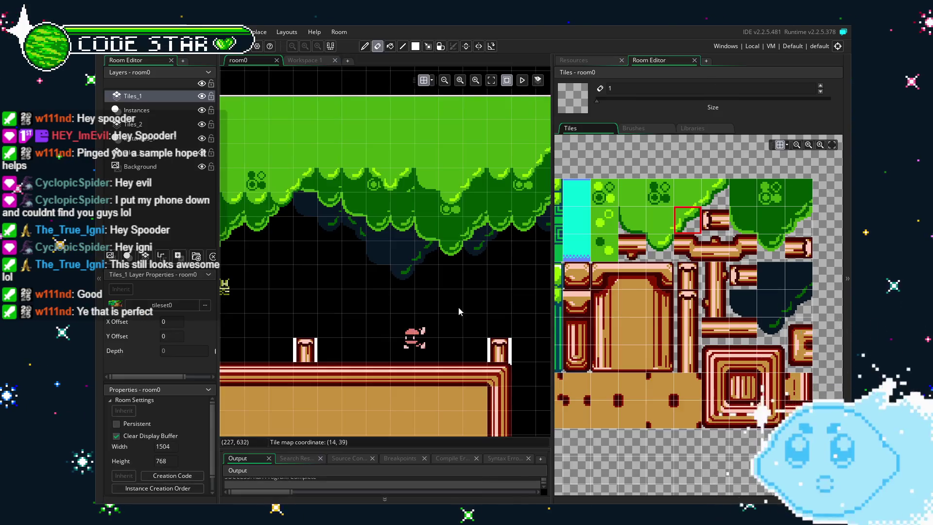
- Uncheck Visible on the blue_water object and launch a fresh test build with F5
{"action": "left_click", "coordinate": [594, 60]}
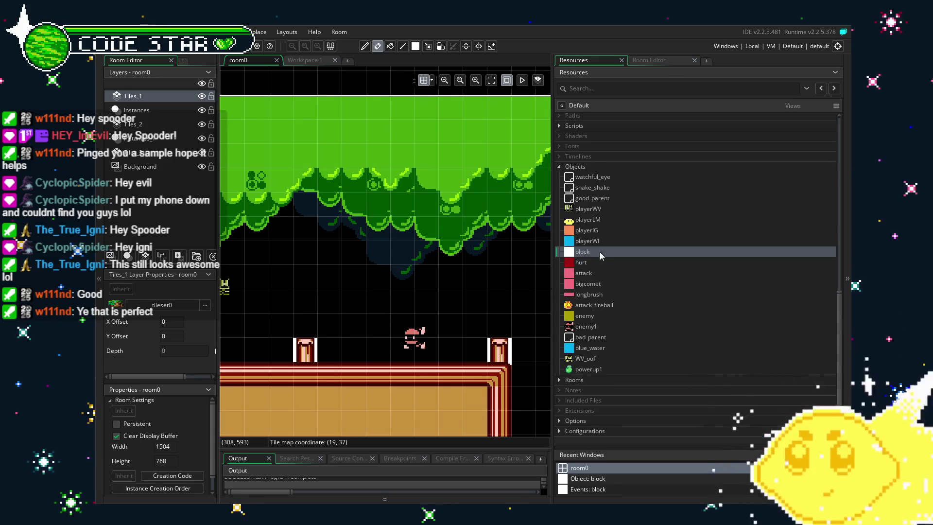
{"action": "double_click", "coordinate": [607, 347]}
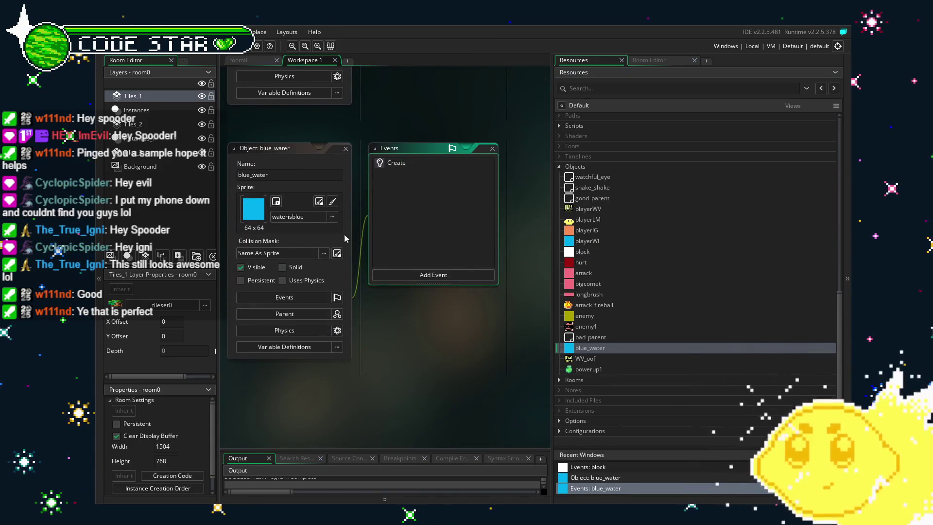
{"action": "left_click", "coordinate": [286, 290]}
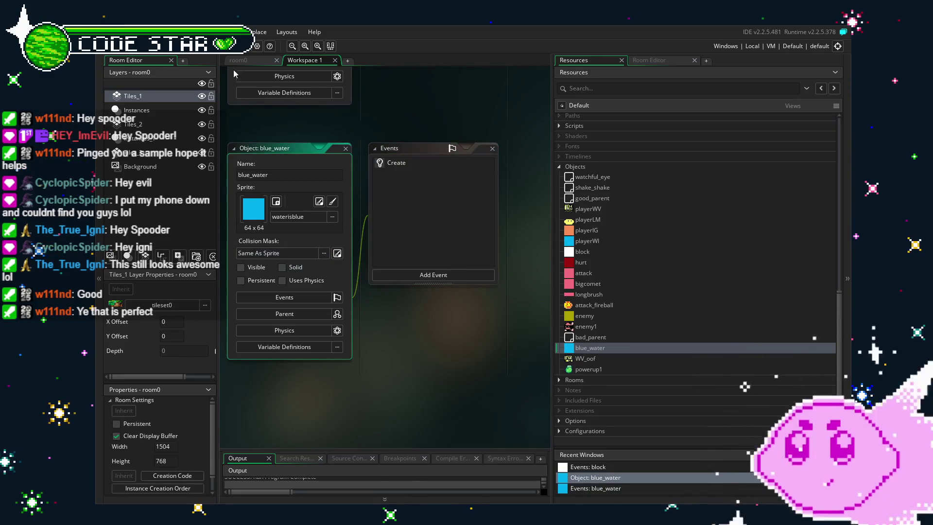
{"action": "key", "text": "F5"}
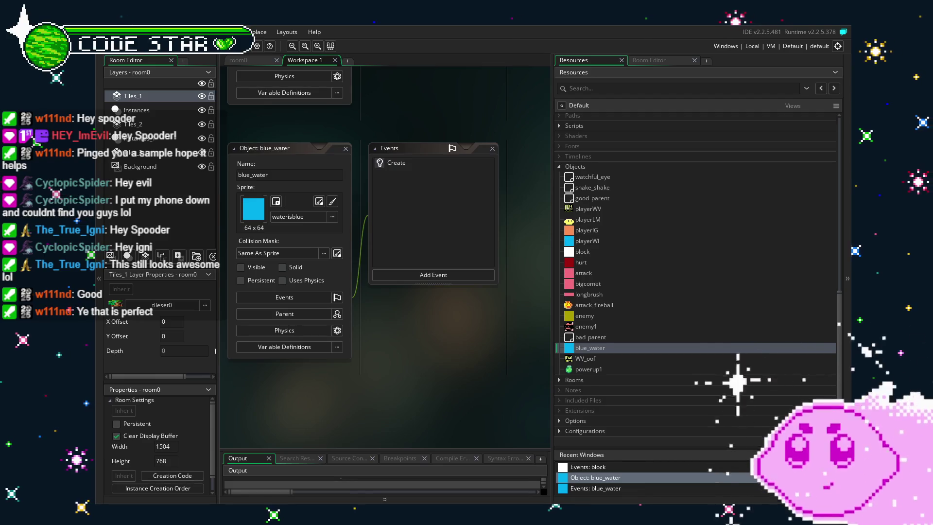
{"action": "key", "text": "Right"}
{"action": "key", "text": "space"}
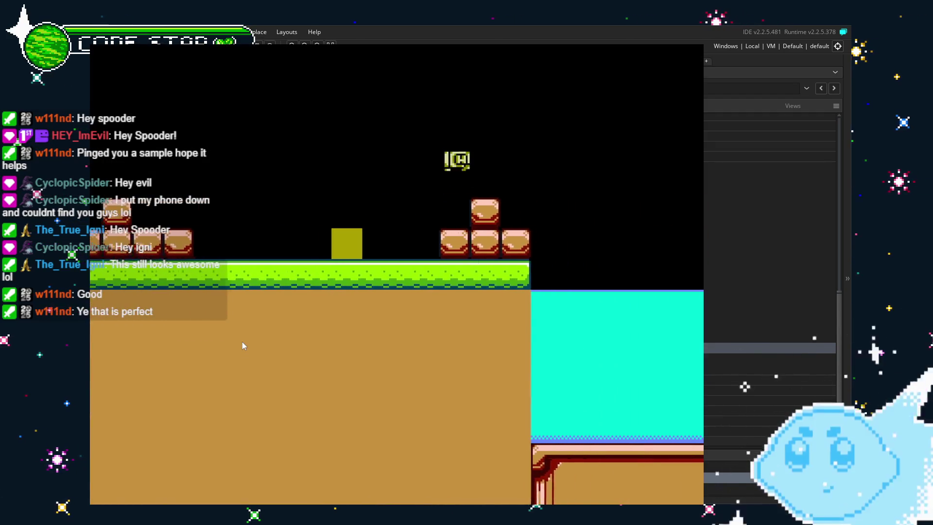
{"action": "key", "text": "Right"}
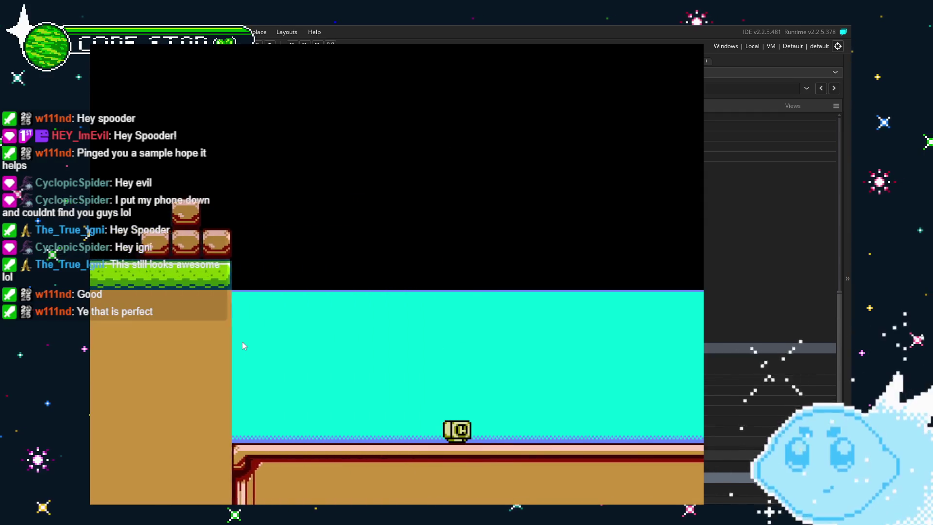
{"action": "key", "text": "Right"}
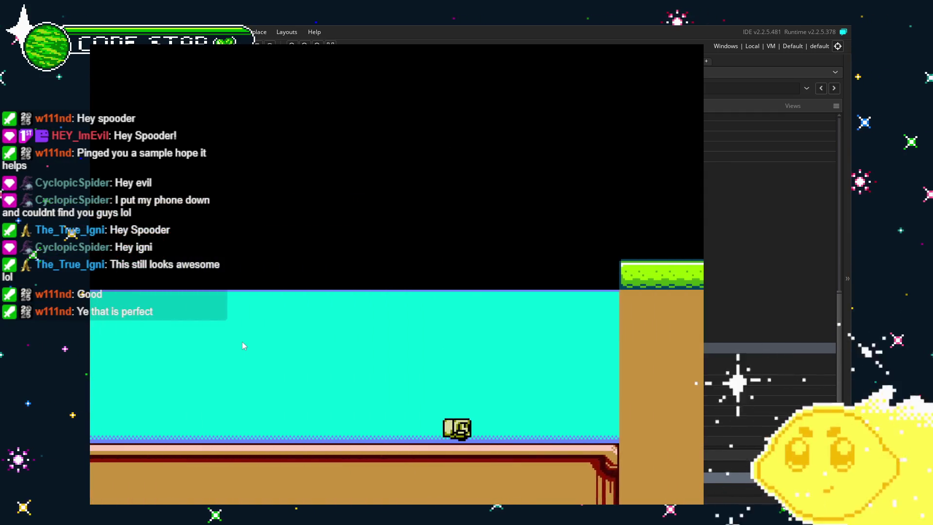
{"action": "key", "text": "Left"}
{"action": "key", "text": "Left"}
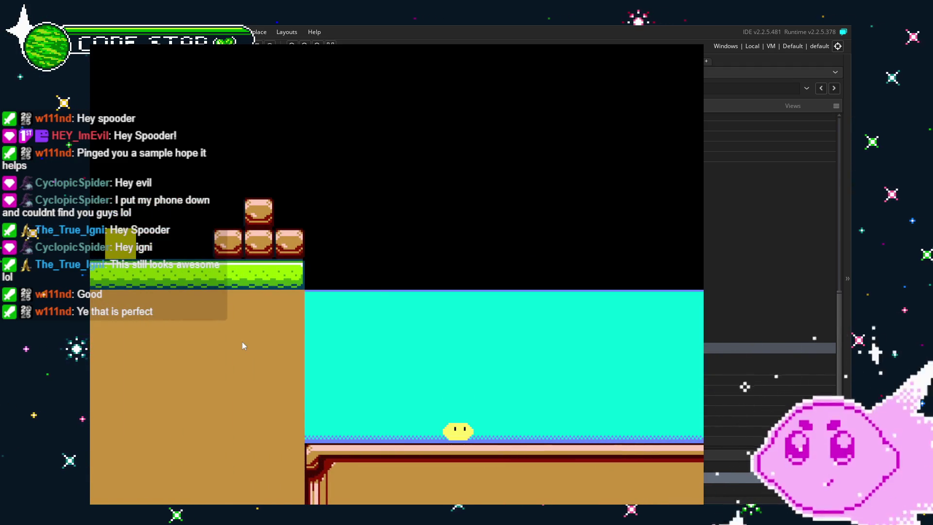
{"action": "key", "text": "Right"}
{"action": "key", "text": "Up"}
{"action": "key", "text": "Left"}
{"action": "key", "text": "Up"}
{"action": "key", "text": "Up"}
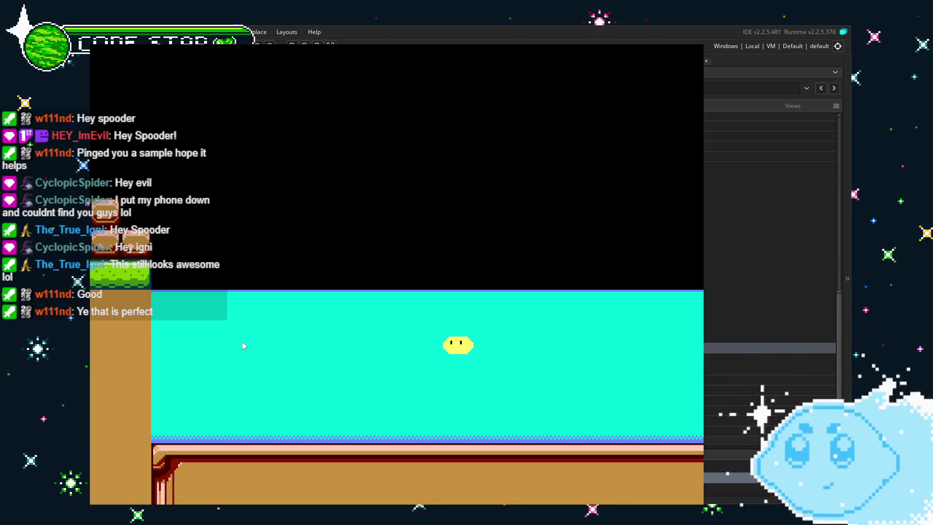
{"action": "key", "text": "Up"}
{"action": "key", "text": "Right"}
{"action": "key", "text": "Right"}
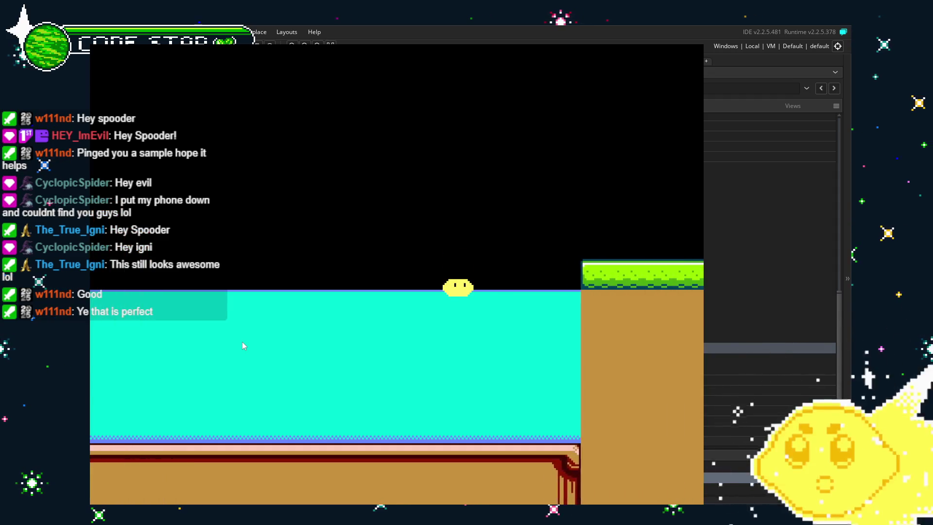
{"action": "key", "text": "Left"}
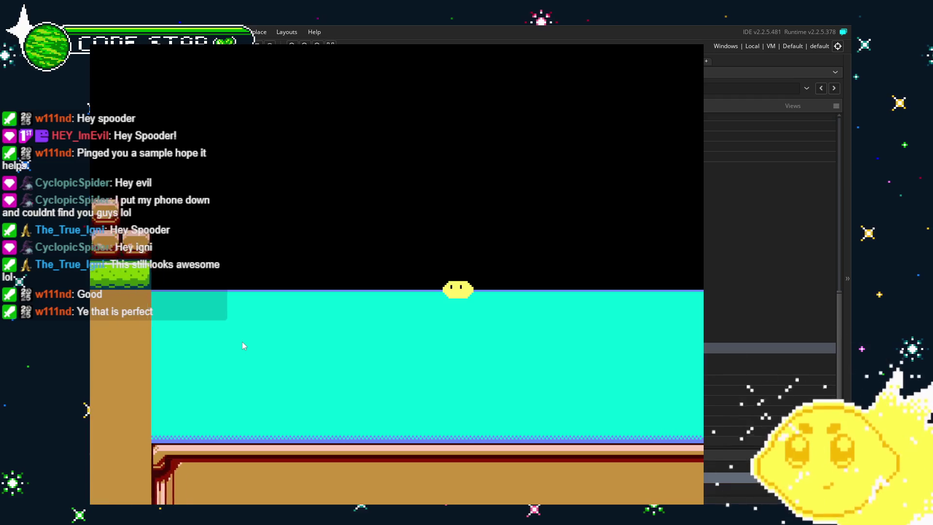
{"action": "key", "text": "Right"}
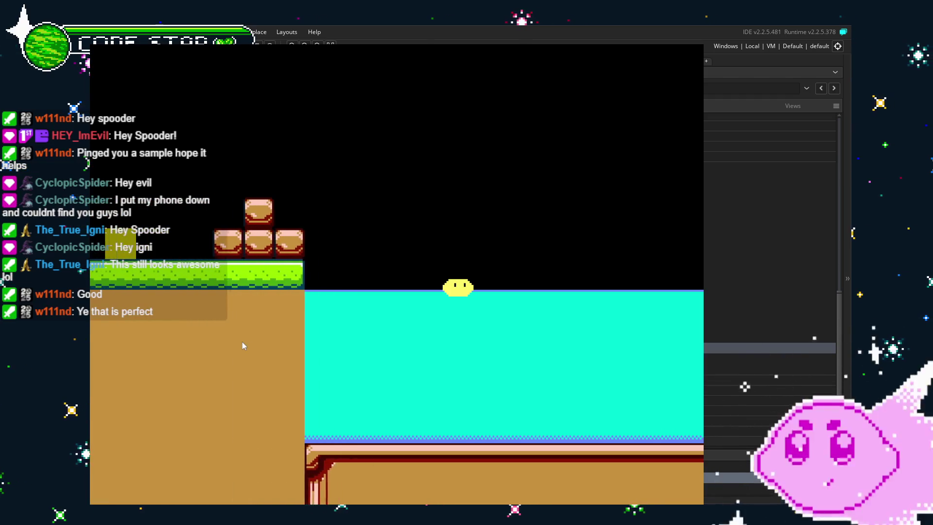
{"action": "key", "text": "Right"}
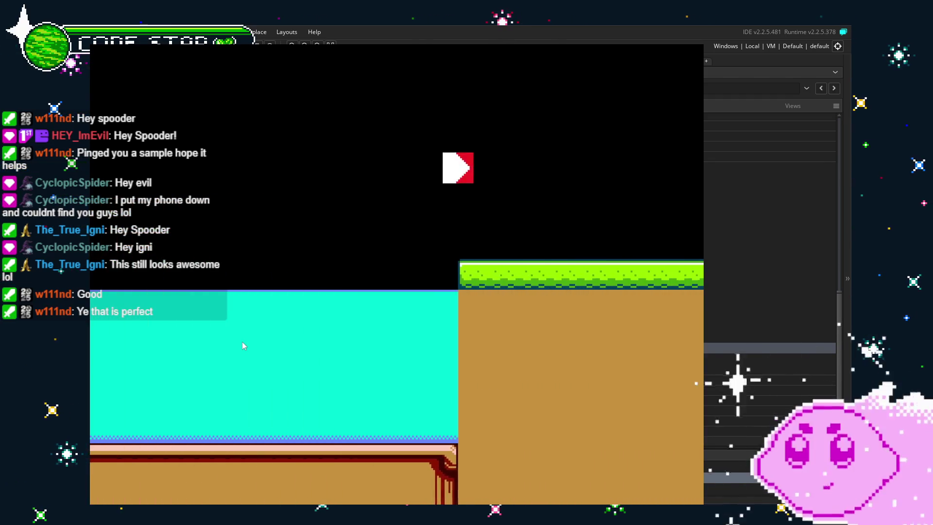
{"action": "key", "text": "Right"}
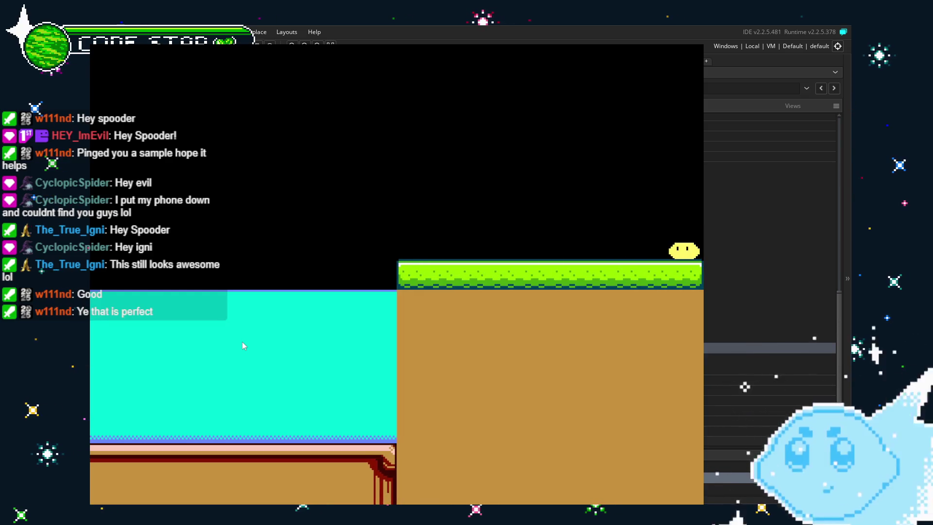
{"action": "key", "text": "Escape"}
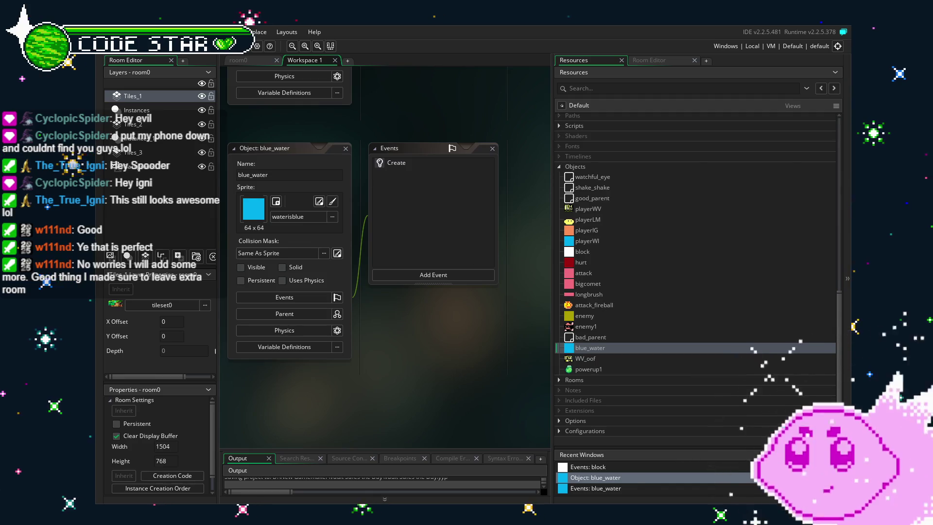
- Return to room0 and choose the round bush tile from the tileset
{"action": "left_click", "coordinate": [240, 60]}
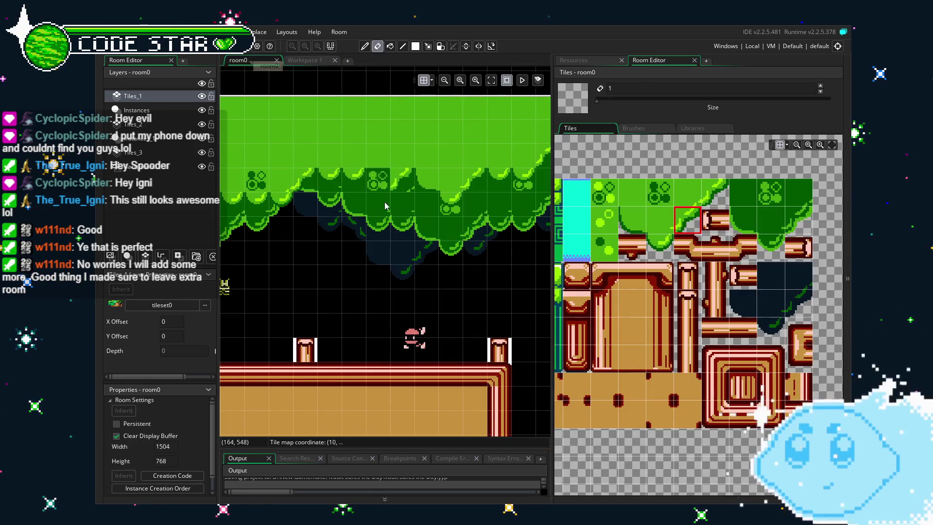
{"action": "scroll", "coordinate": [396, 293], "scroll_direction": "right", "scroll_amount": 10}
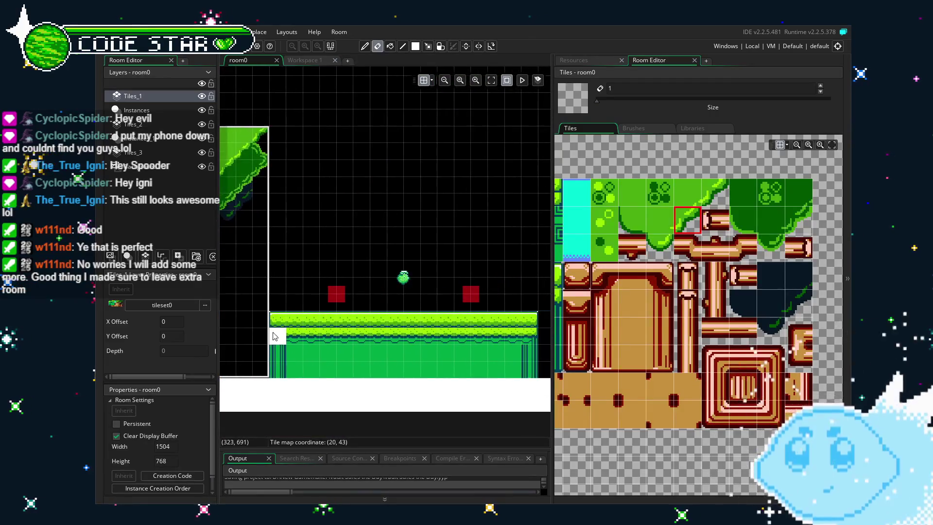
{"action": "scroll", "coordinate": [356, 346], "scroll_direction": "right", "scroll_amount": 10}
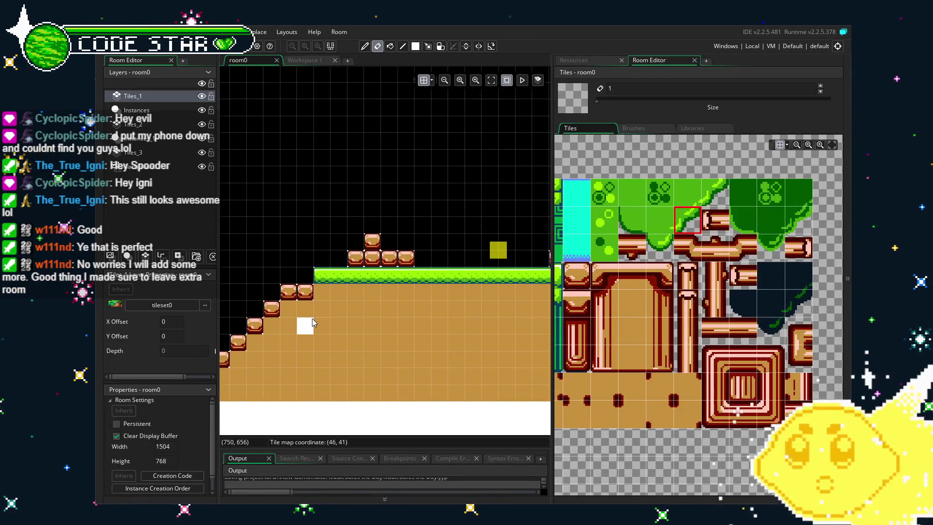
{"action": "scroll", "coordinate": [319, 328], "scroll_direction": "right", "scroll_amount": 10}
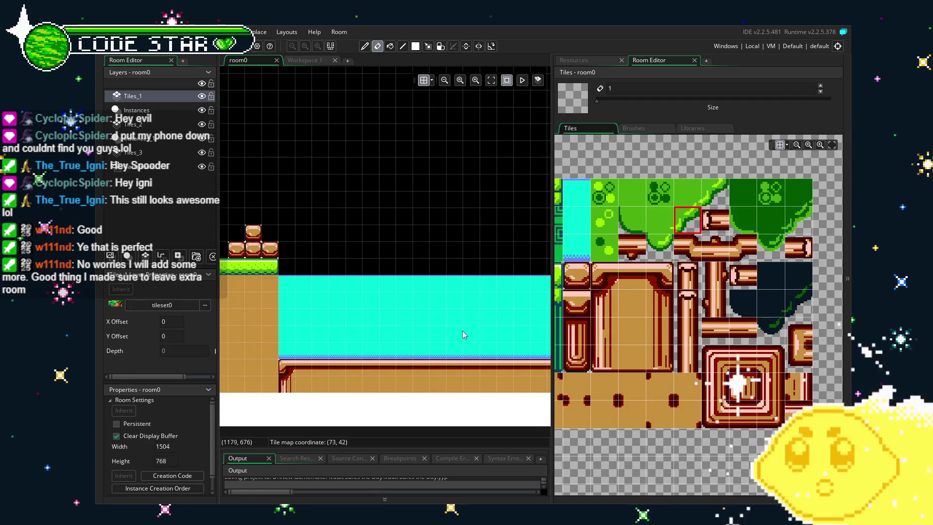
{"action": "scroll", "coordinate": [385, 230], "scroll_direction": "left", "scroll_amount": 3}
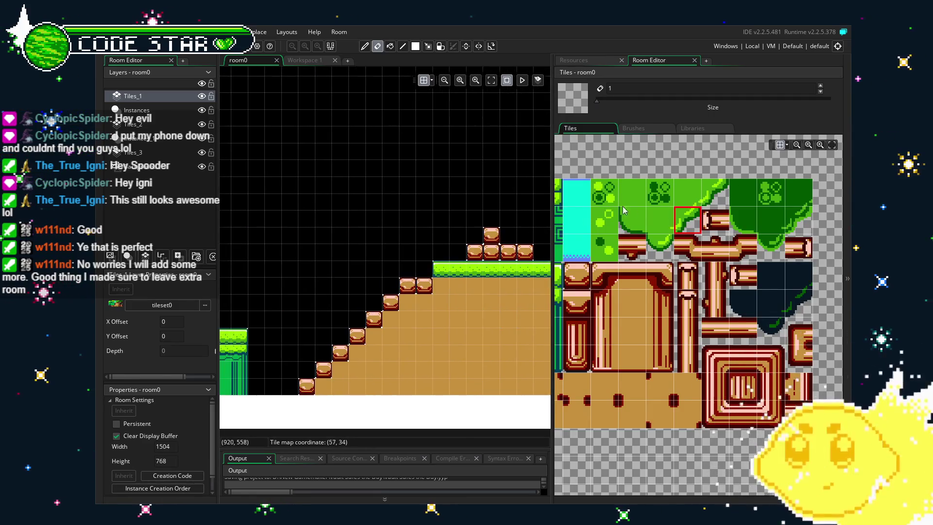
{"action": "left_click", "coordinate": [659, 192]}
- Paint three bush tiles into the tree canopy at the room's left end
{"action": "scroll", "coordinate": [248, 160], "scroll_direction": "left", "scroll_amount": 10}
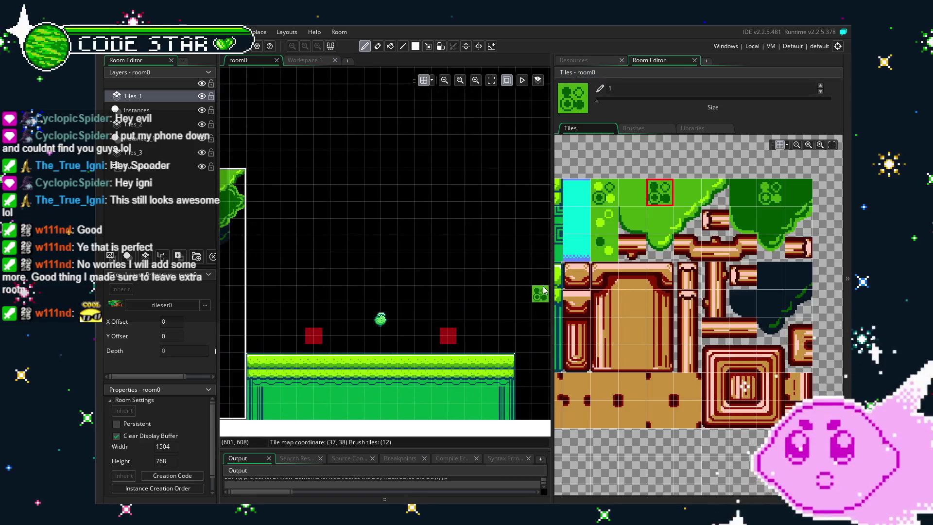
{"action": "left_click", "coordinate": [436, 231]}
{"action": "left_click", "coordinate": [437, 197]}
{"action": "left_click", "coordinate": [269, 197]}
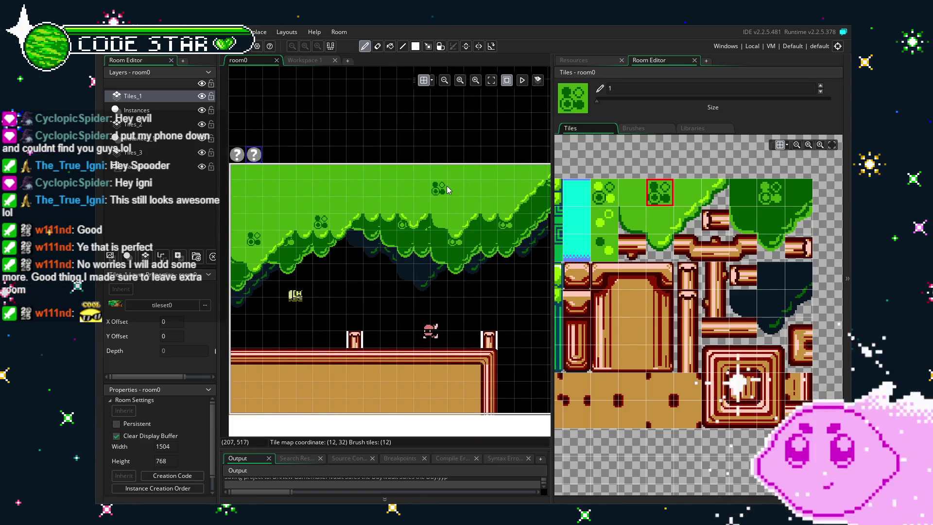
{"action": "scroll", "coordinate": [271, 298], "scroll_direction": "left", "scroll_amount": 3}
{"action": "scroll", "coordinate": [388, 243], "scroll_direction": "right", "scroll_amount": 5}
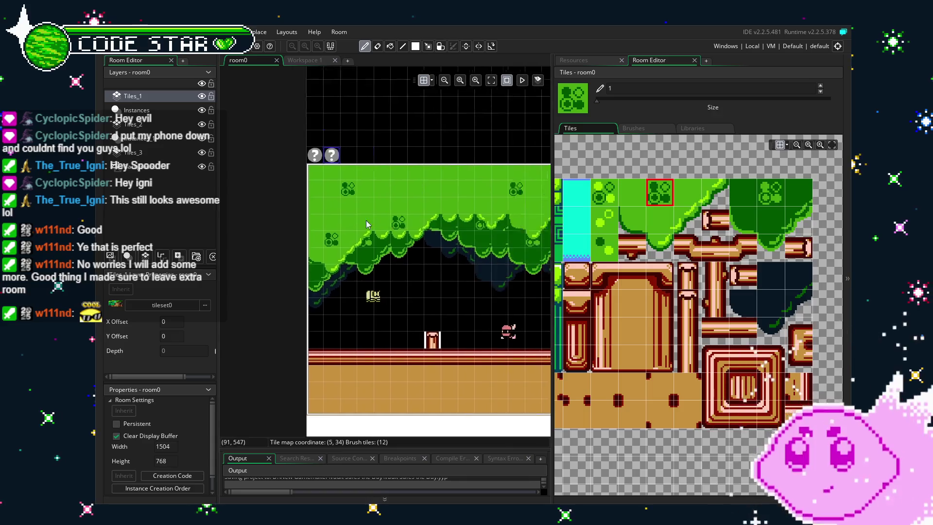
{"action": "scroll", "coordinate": [442, 209], "scroll_direction": "left", "scroll_amount": 5}
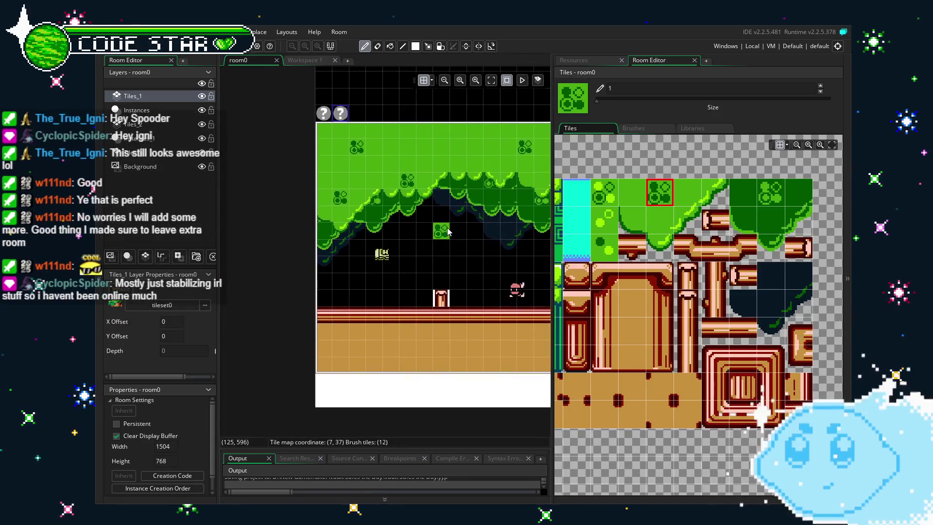
{"action": "scroll", "coordinate": [428, 226], "scroll_direction": "down", "scroll_amount": 2}
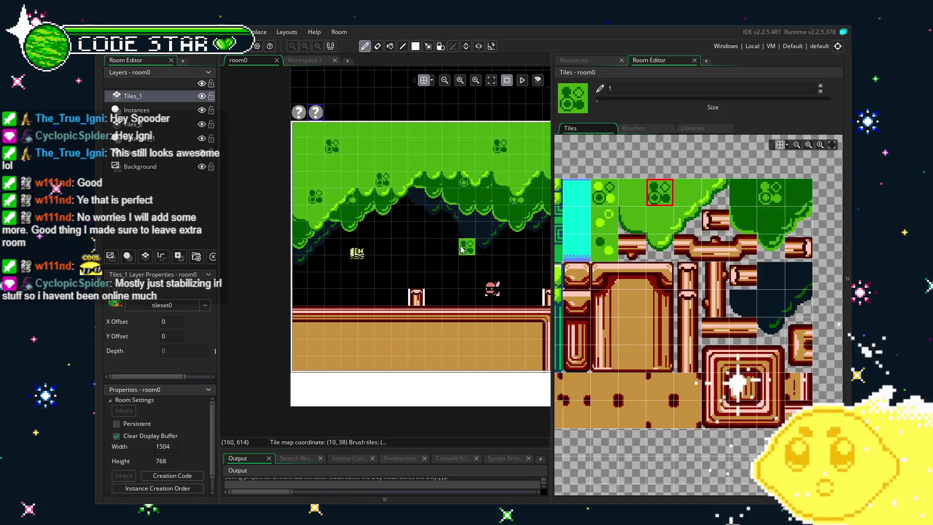
- Paint a green bush tile in the canopy and a light-green one at its edge
{"action": "left_click", "coordinate": [616, 205]}
{"action": "left_click", "coordinate": [503, 152]}
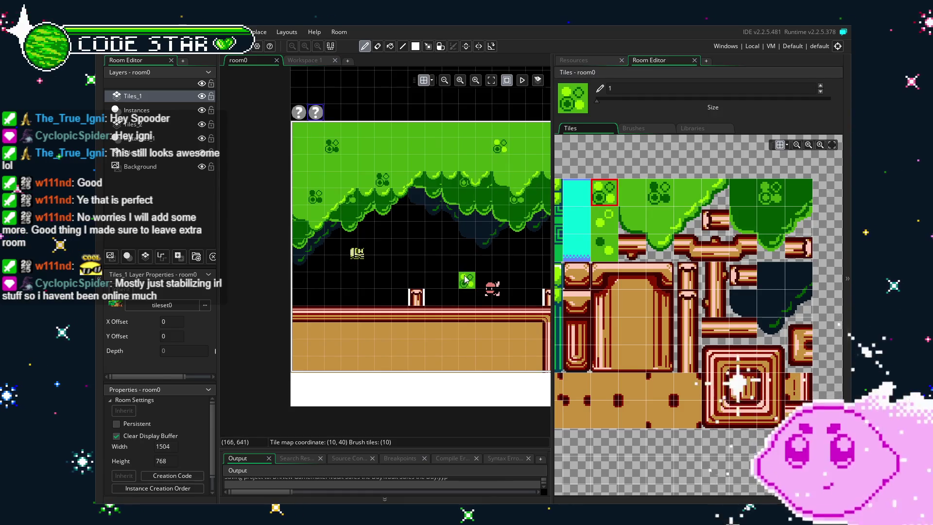
{"action": "scroll", "coordinate": [431, 281], "scroll_direction": "right", "scroll_amount": 1}
{"action": "left_click", "coordinate": [605, 218]}
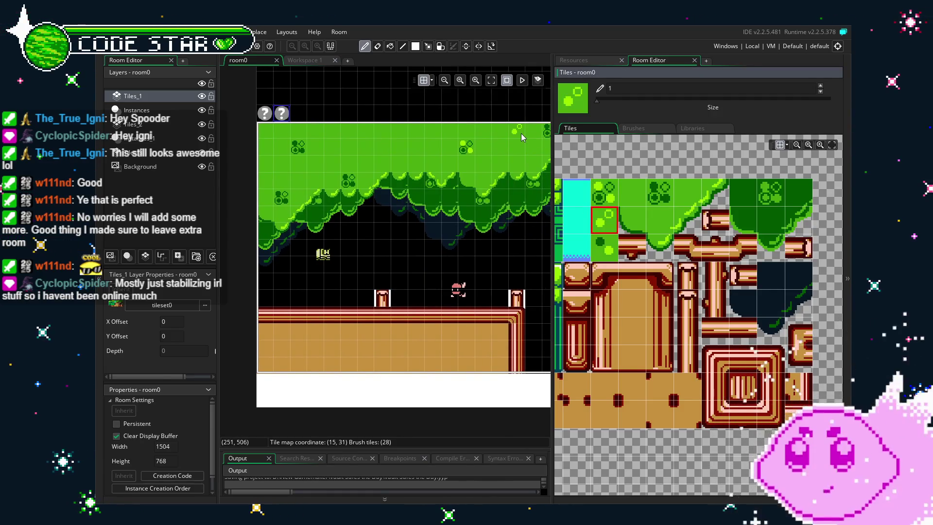
{"action": "left_click", "coordinate": [415, 196]}
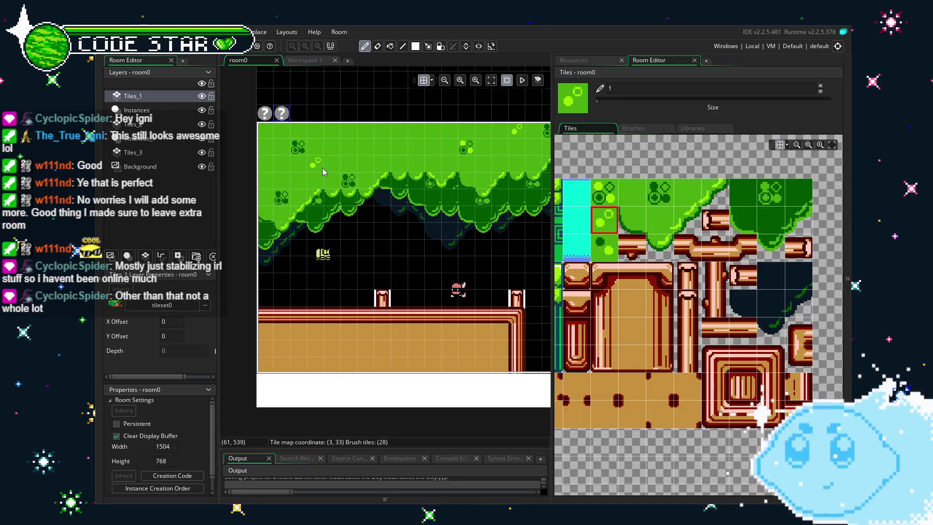
- Add a dark-green bush tile at the canopy's top-left corner
{"action": "left_click", "coordinate": [609, 195]}
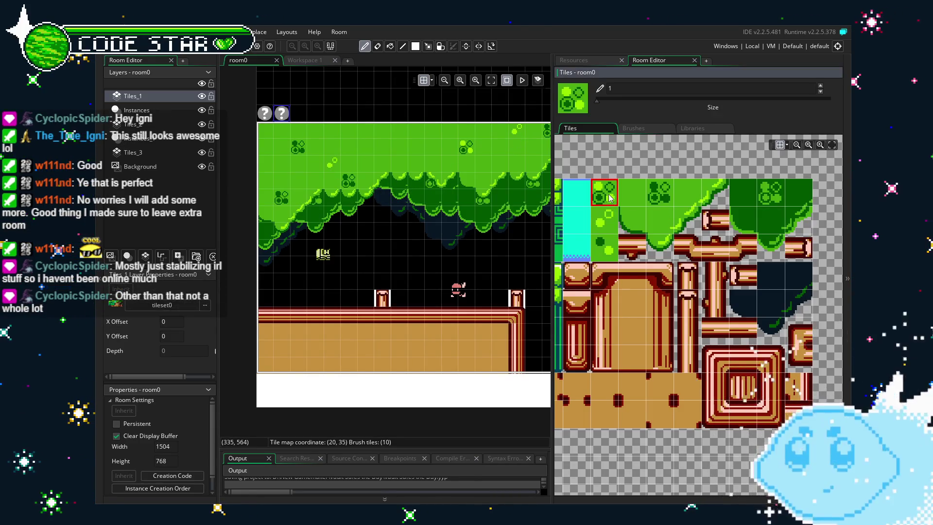
{"action": "left_click", "coordinate": [606, 249]}
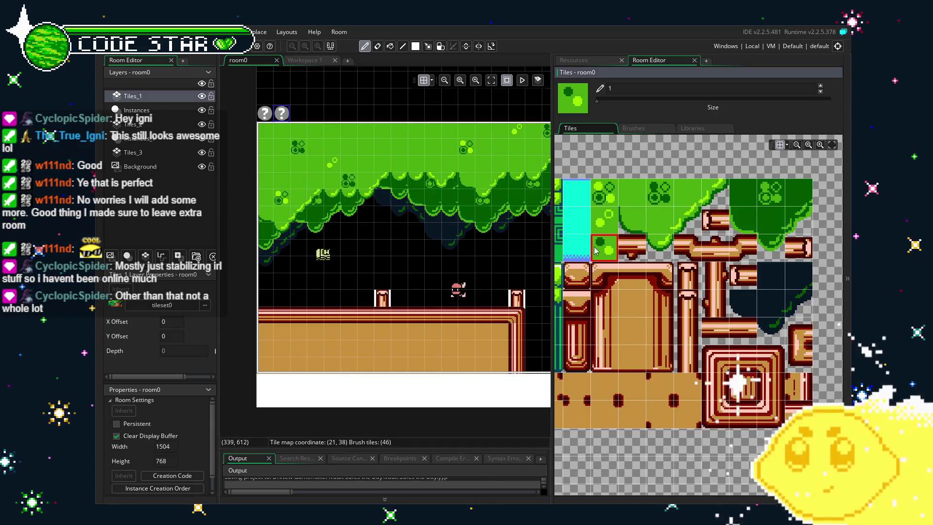
{"action": "left_click", "coordinate": [264, 155]}
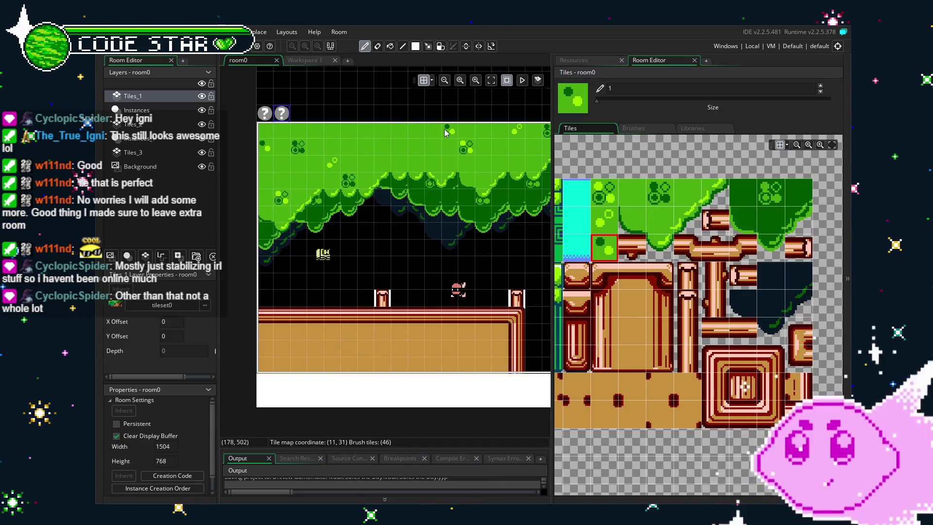
{"action": "left_click_drag", "start_coordinate": [463, 310], "coordinate": [394, 312]}
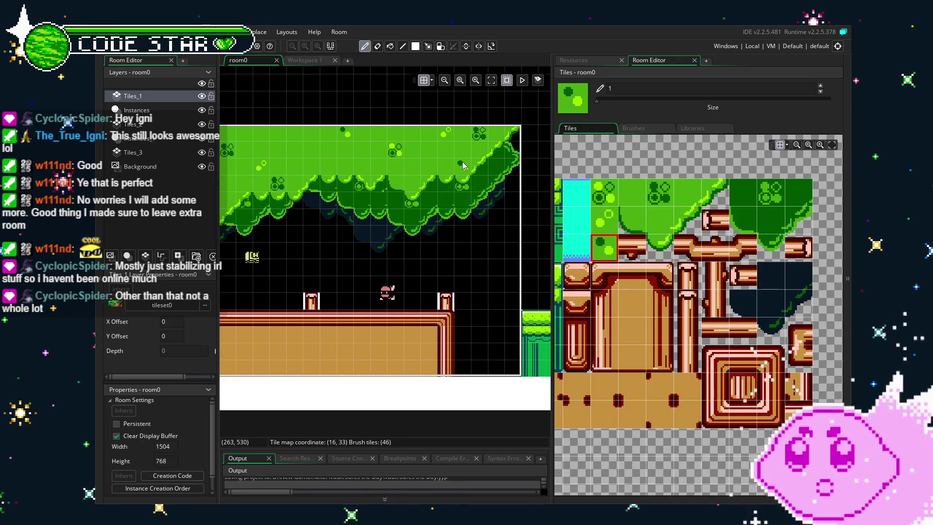
{"action": "scroll", "coordinate": [506, 278], "scroll_direction": "left", "scroll_amount": 3}
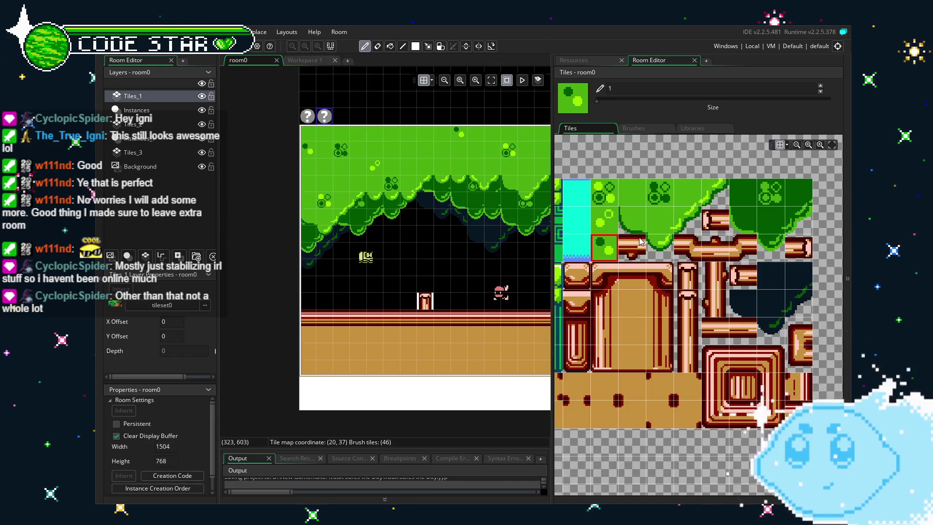
{"action": "scroll", "coordinate": [467, 272], "scroll_direction": "right", "scroll_amount": 1}
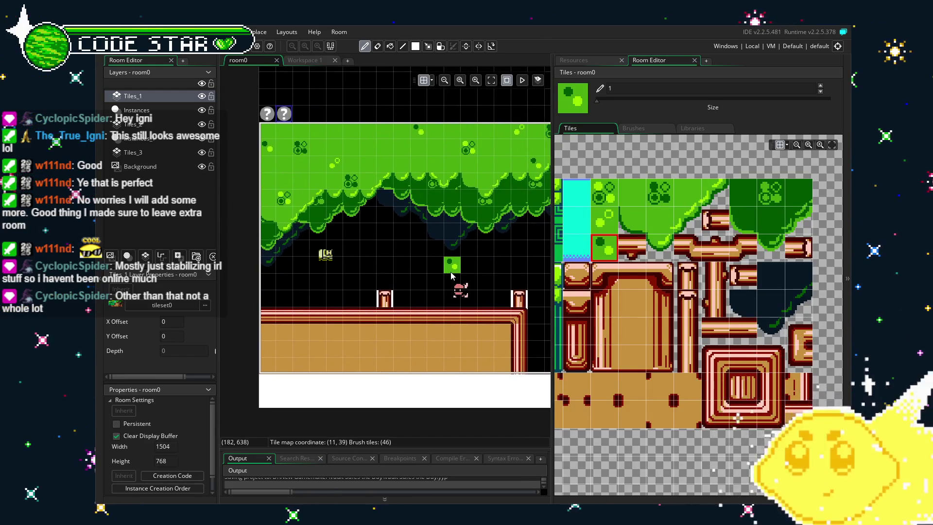
- Paint a horizontal pipe run above the character and cap its left end
{"action": "left_click", "coordinate": [640, 238]}
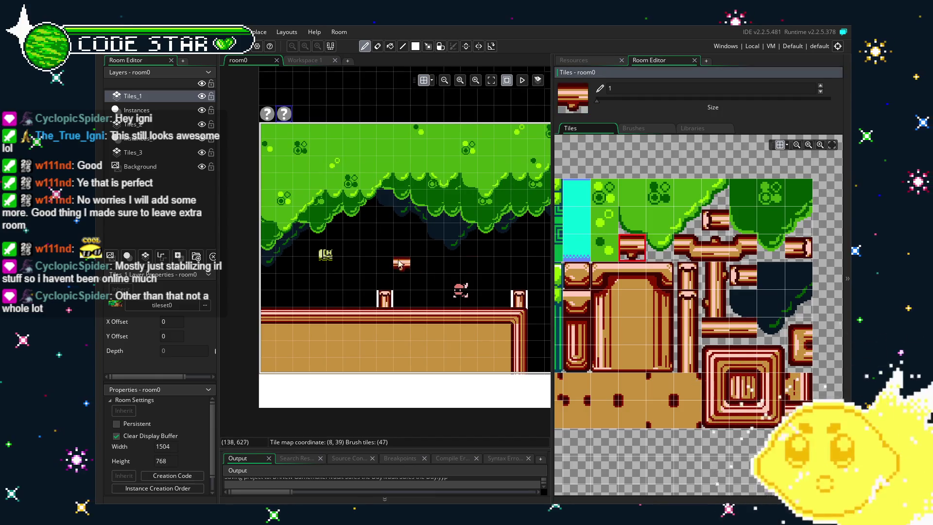
{"action": "left_click", "coordinate": [391, 256]}
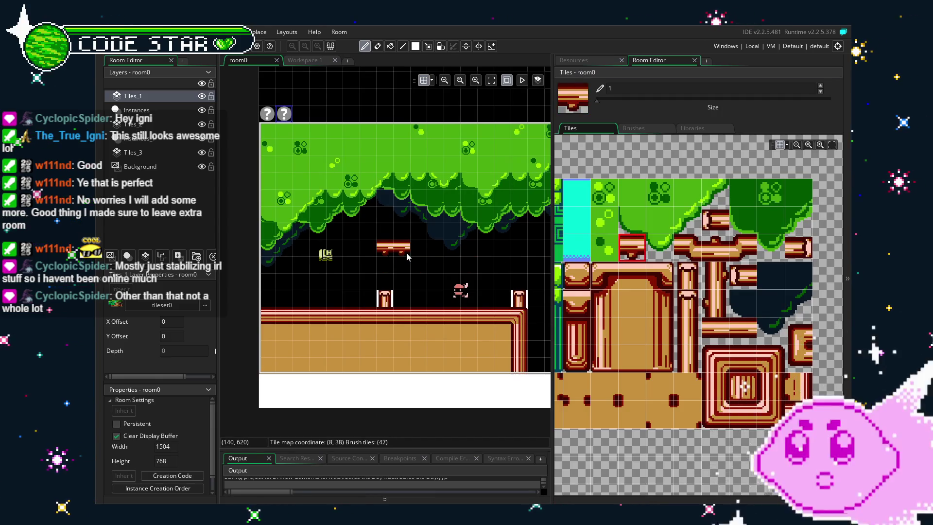
{"action": "key", "text": "ctrl+z"}
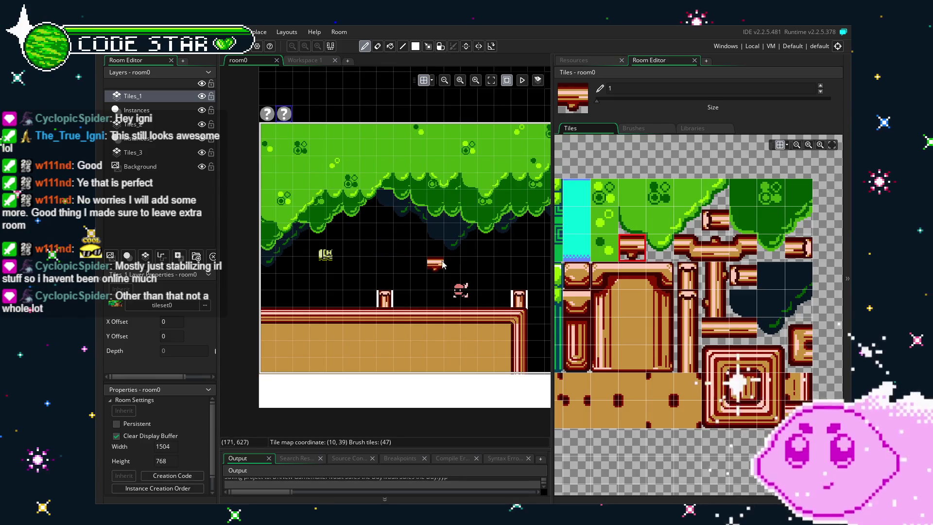
{"action": "left_click_drag", "start_coordinate": [440, 264], "coordinate": [468, 266]}
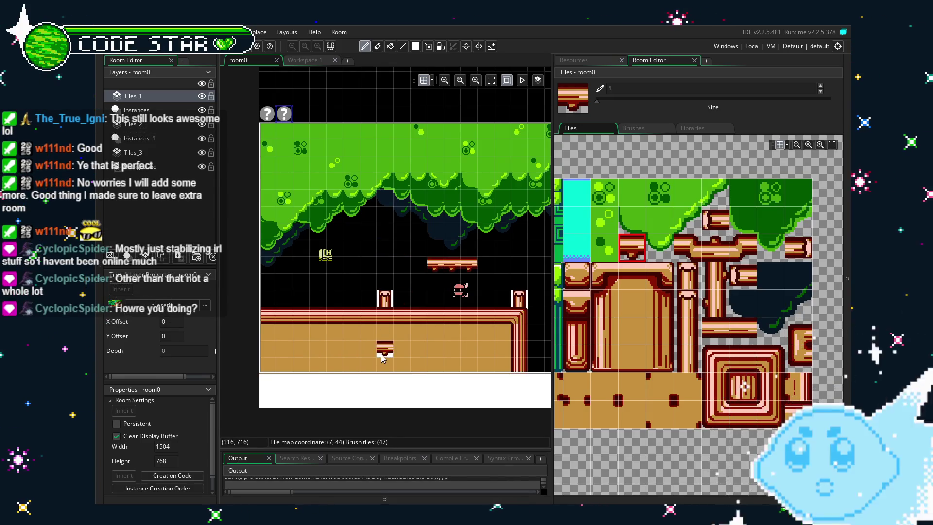
{"action": "left_click", "coordinate": [715, 221]}
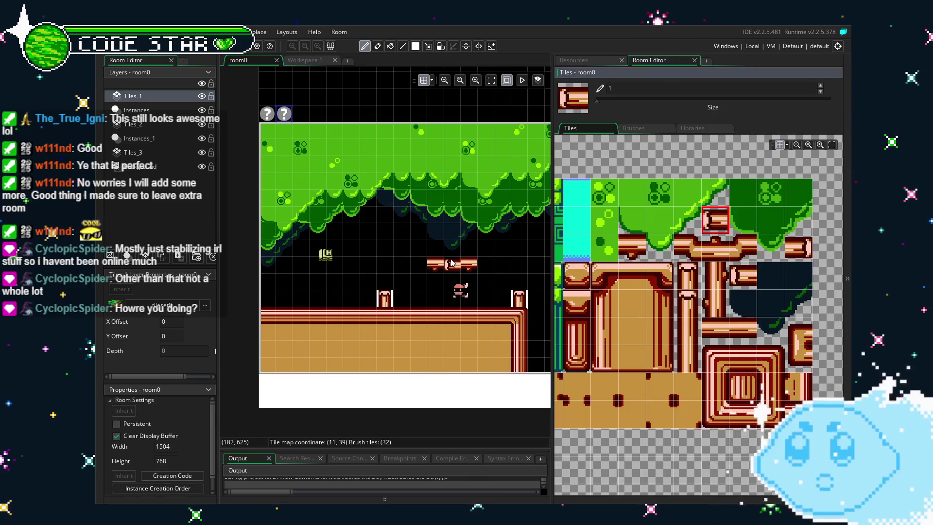
{"action": "left_click", "coordinate": [418, 265]}
{"action": "scroll", "coordinate": [418, 265], "scroll_direction": "up", "scroll_amount": 4}
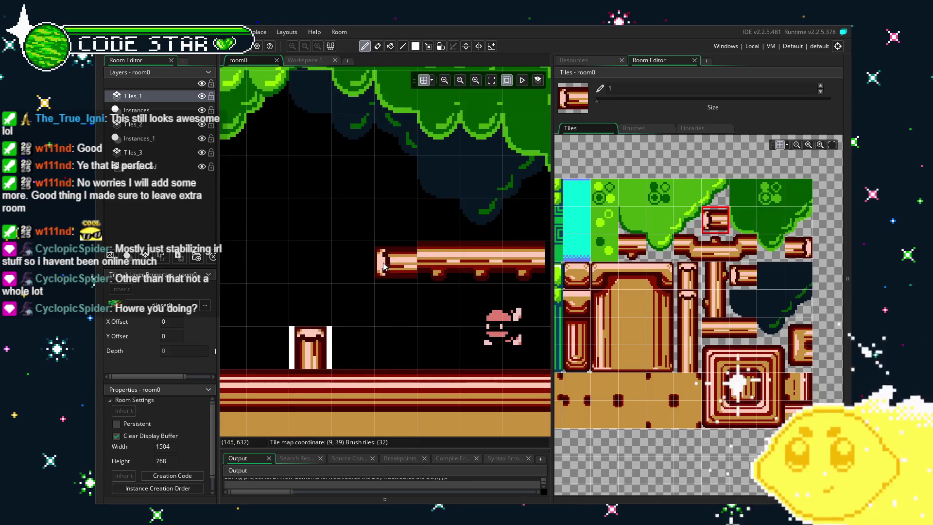
{"action": "left_click_drag", "start_coordinate": [416, 285], "coordinate": [385, 284]}
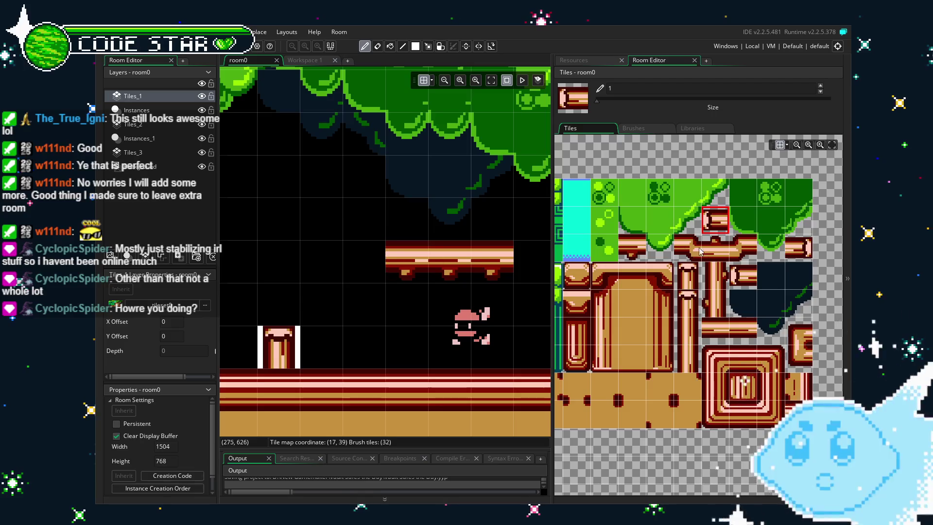
- Place matching left and right end caps on the floating pipe platform
{"action": "left_click", "coordinate": [798, 247]}
{"action": "scroll", "coordinate": [550, 258], "scroll_direction": "right", "scroll_amount": 3}
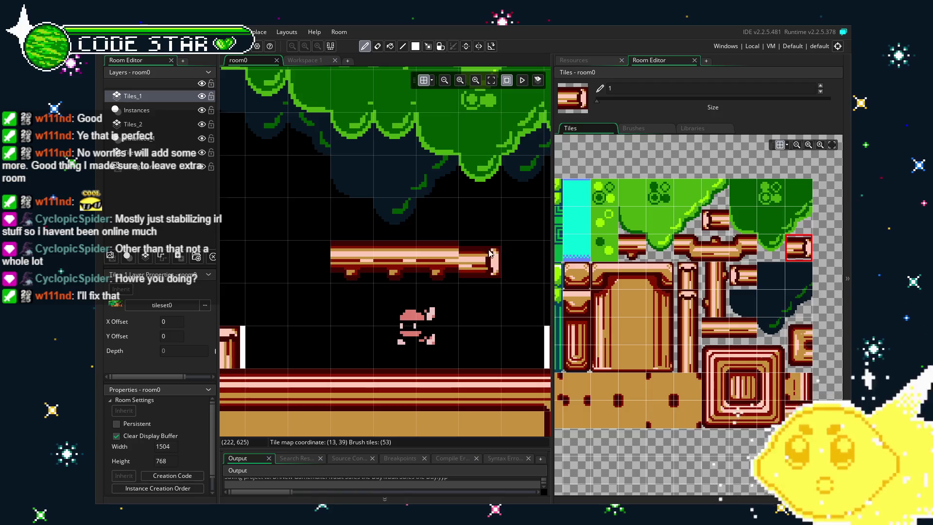
{"action": "right_click", "coordinate": [380, 234]}
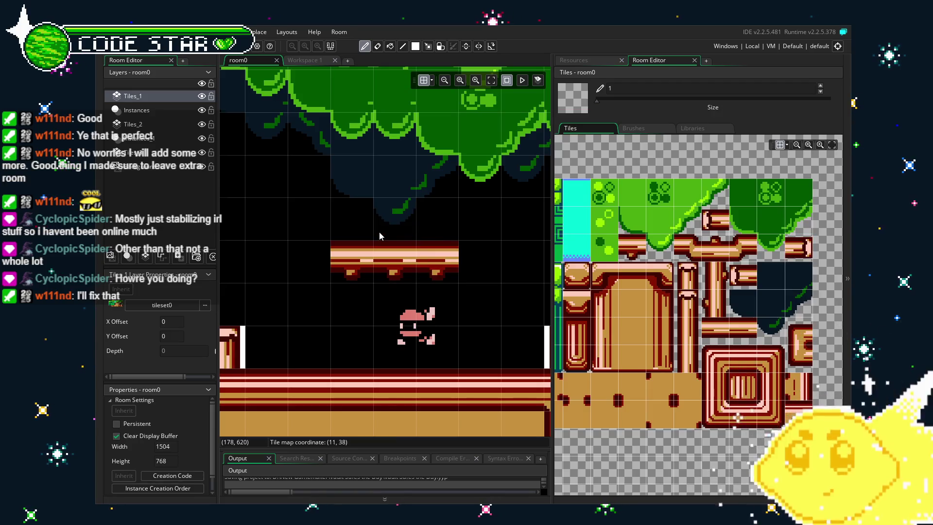
{"action": "left_click", "coordinate": [713, 229]}
{"action": "left_click", "coordinate": [309, 265]}
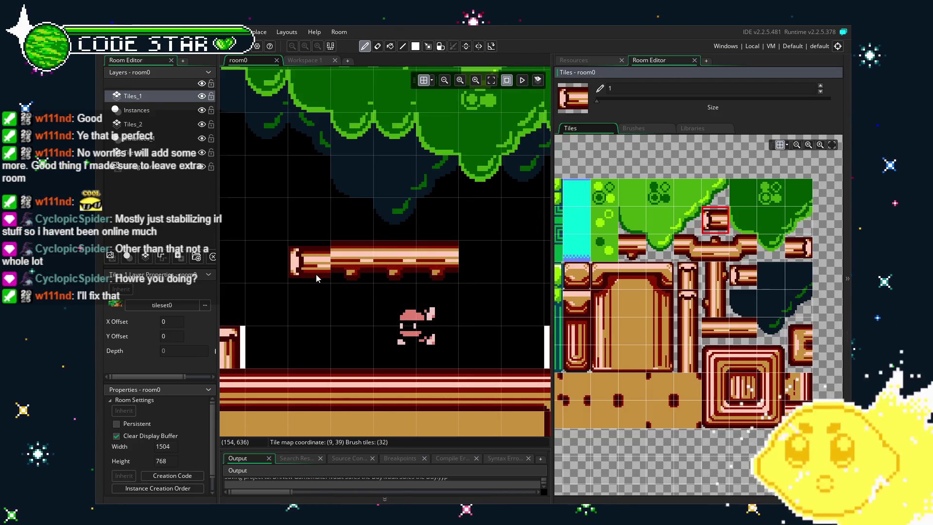
{"action": "left_click", "coordinate": [802, 248]}
{"action": "left_click", "coordinate": [479, 262]}
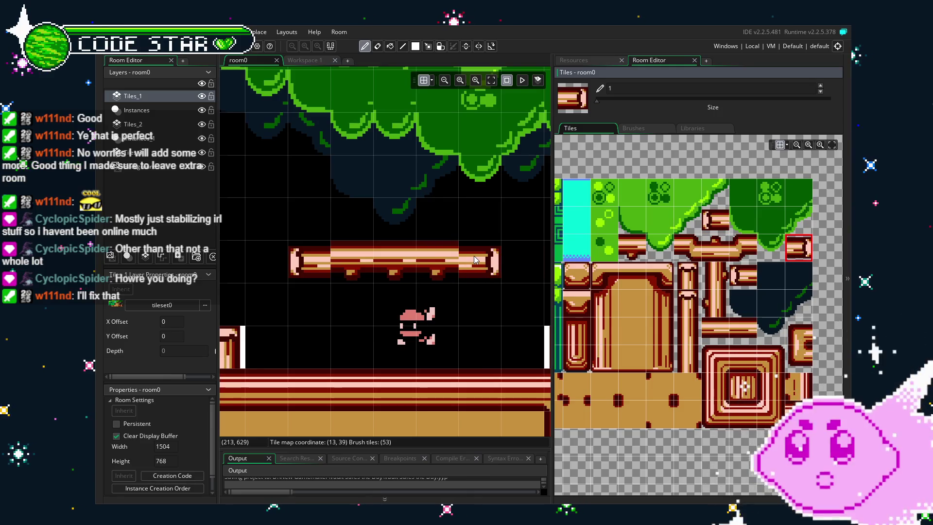
{"action": "left_click", "coordinate": [753, 281]}
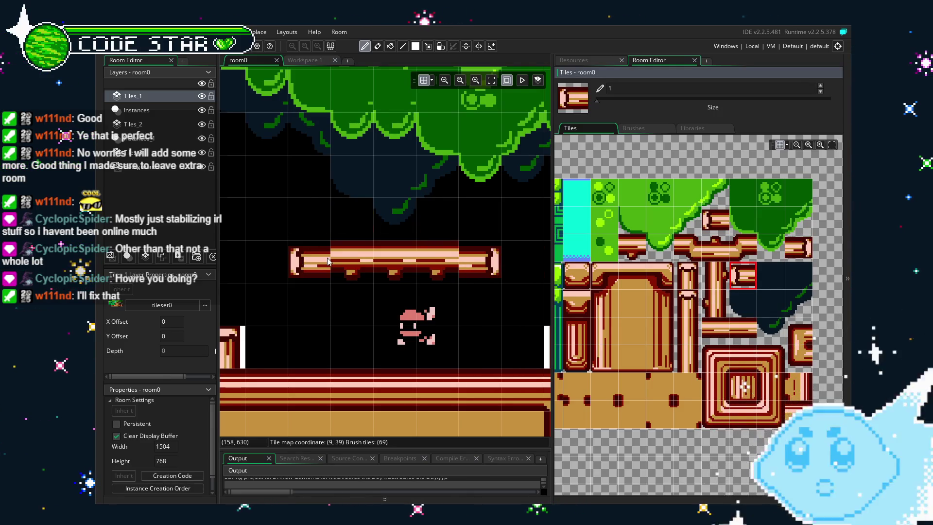
{"action": "key", "text": "e"}
{"action": "scroll", "coordinate": [297, 326], "scroll_direction": "down", "scroll_amount": 2}
{"action": "mouse_move", "coordinate": [296, 327]}
{"action": "left_mouse_down"}
{"action": "mouse_move", "coordinate": [444, 313]}
{"action": "mouse_move", "coordinate": [398, 289]}
{"action": "mouse_move", "coordinate": [361, 294]}
{"action": "left_mouse_up"}
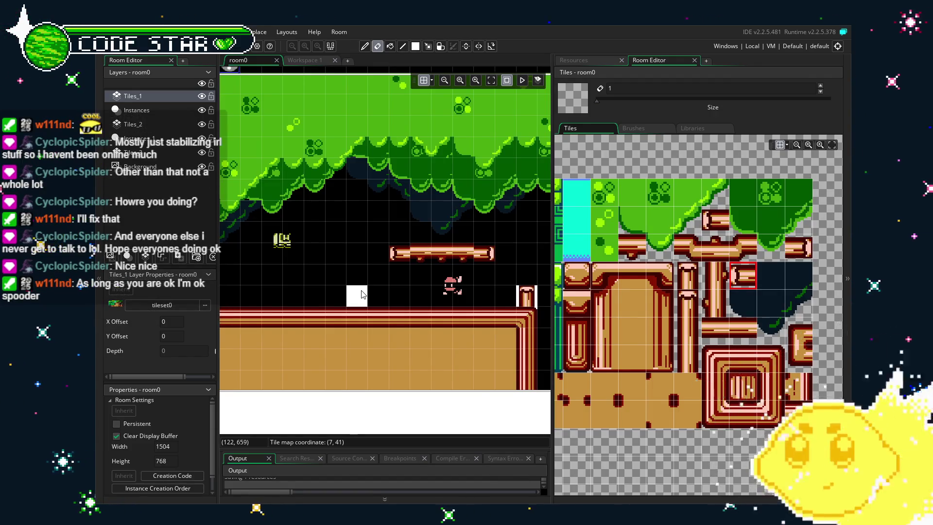
{"action": "scroll", "coordinate": [336, 224], "scroll_direction": "up", "scroll_amount": 4}
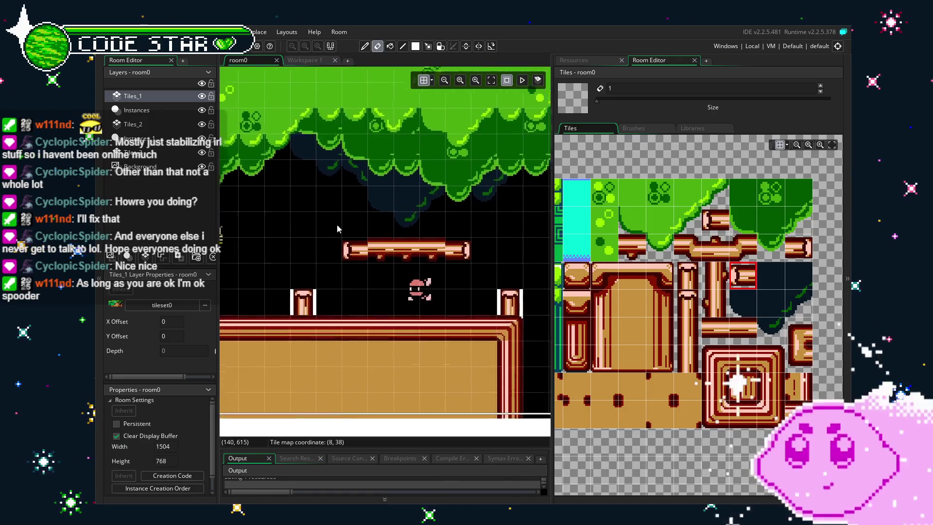
{"action": "scroll", "coordinate": [337, 224], "scroll_direction": "down", "scroll_amount": 4}
{"action": "mouse_move", "coordinate": [400, 260]}
{"action": "left_mouse_down"}
{"action": "mouse_move", "coordinate": [379, 282]}
{"action": "mouse_move", "coordinate": [313, 280]}
{"action": "left_mouse_up"}
{"action": "mouse_move", "coordinate": [424, 243]}
{"action": "left_mouse_down"}
{"action": "mouse_move", "coordinate": [323, 259]}
{"action": "mouse_move", "coordinate": [381, 249]}
{"action": "left_mouse_up"}
{"action": "left_click_drag", "start_coordinate": [488, 260], "coordinate": [311, 262]}
{"action": "left_click_drag", "start_coordinate": [462, 272], "coordinate": [345, 275]}
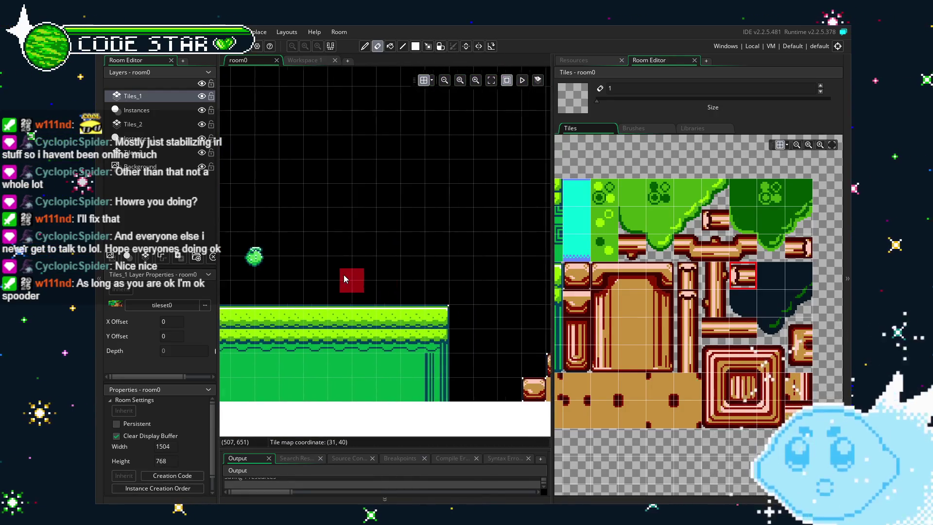
{"action": "left_click_drag", "start_coordinate": [472, 249], "coordinate": [297, 255]}
{"action": "left_click_drag", "start_coordinate": [394, 278], "coordinate": [330, 268]}
{"action": "left_click_drag", "start_coordinate": [437, 263], "coordinate": [404, 265]}
{"action": "mouse_move", "coordinate": [486, 258]}
{"action": "left_mouse_down"}
{"action": "mouse_move", "coordinate": [301, 253]}
{"action": "mouse_move", "coordinate": [444, 255]}
{"action": "mouse_move", "coordinate": [350, 265]}
{"action": "left_mouse_up"}
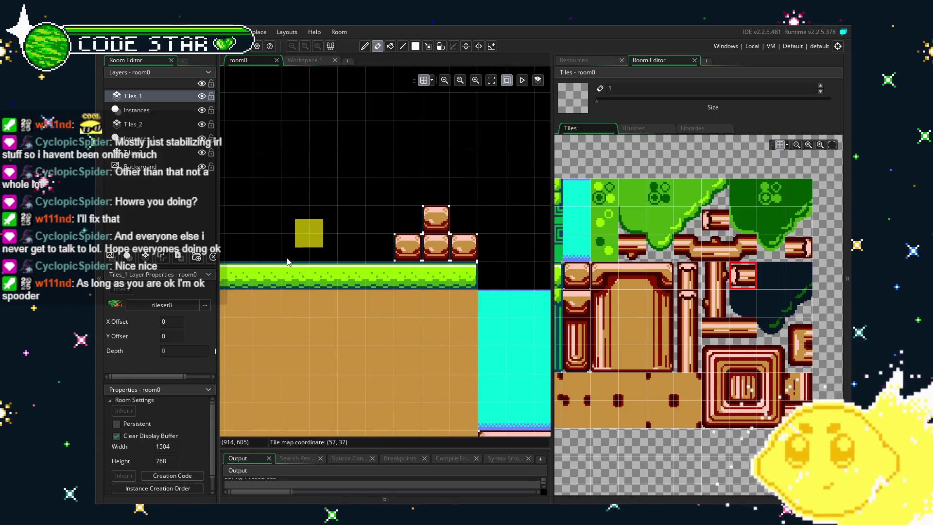
{"action": "left_click_drag", "start_coordinate": [485, 282], "coordinate": [465, 284]}
{"action": "left_click_drag", "start_coordinate": [526, 290], "coordinate": [322, 278]}
{"action": "mouse_move", "coordinate": [486, 272]}
{"action": "left_mouse_down"}
{"action": "mouse_move", "coordinate": [369, 263]}
{"action": "mouse_move", "coordinate": [368, 238]}
{"action": "mouse_move", "coordinate": [277, 251]}
{"action": "left_mouse_up"}
{"action": "left_click_drag", "start_coordinate": [438, 243], "coordinate": [292, 233]}
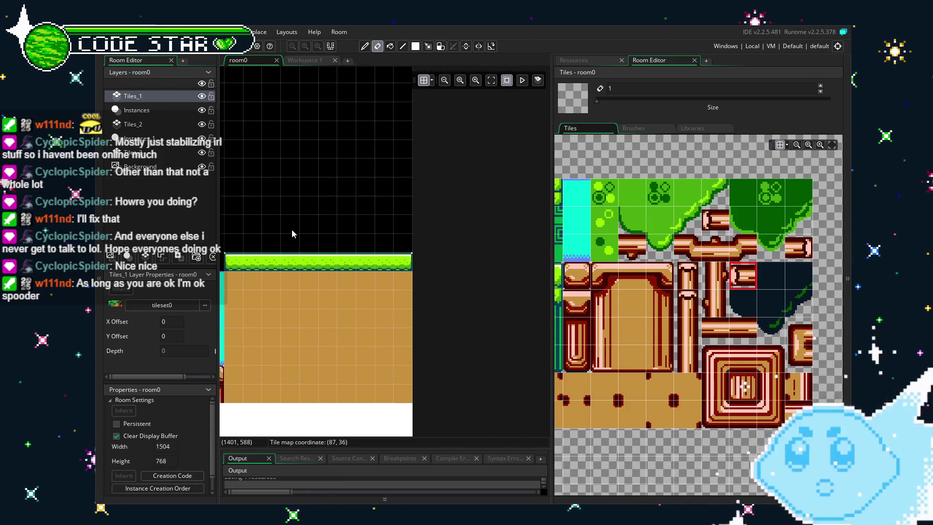
{"action": "left_click_drag", "start_coordinate": [190, 257], "coordinate": [432, 264]}
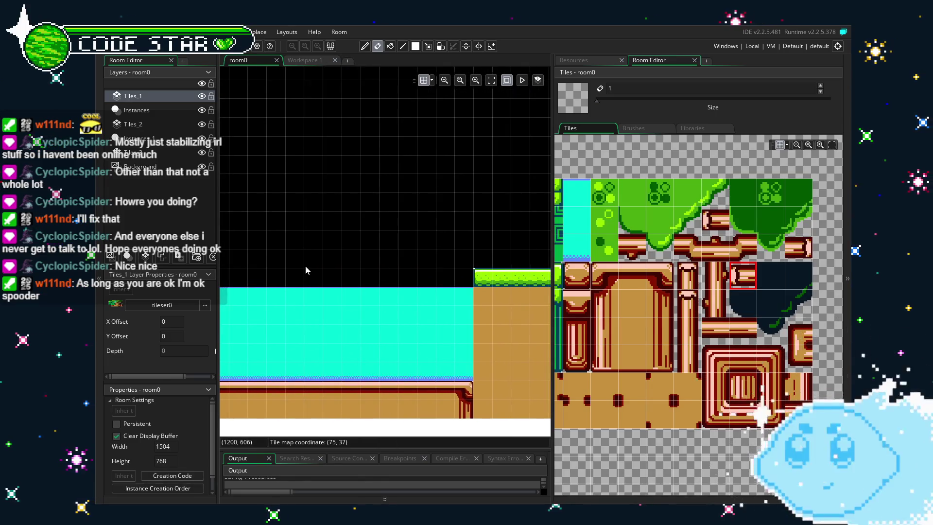
{"action": "mouse_move", "coordinate": [306, 267]}
{"action": "left_mouse_down"}
{"action": "mouse_move", "coordinate": [431, 271]}
{"action": "mouse_move", "coordinate": [286, 265]}
{"action": "mouse_move", "coordinate": [488, 271]}
{"action": "left_mouse_up"}
{"action": "scroll", "coordinate": [300, 281], "scroll_direction": "up", "scroll_amount": 2}
{"action": "mouse_move", "coordinate": [300, 281]}
{"action": "left_mouse_down"}
{"action": "mouse_move", "coordinate": [472, 294]}
{"action": "mouse_move", "coordinate": [360, 355]}
{"action": "left_mouse_up"}
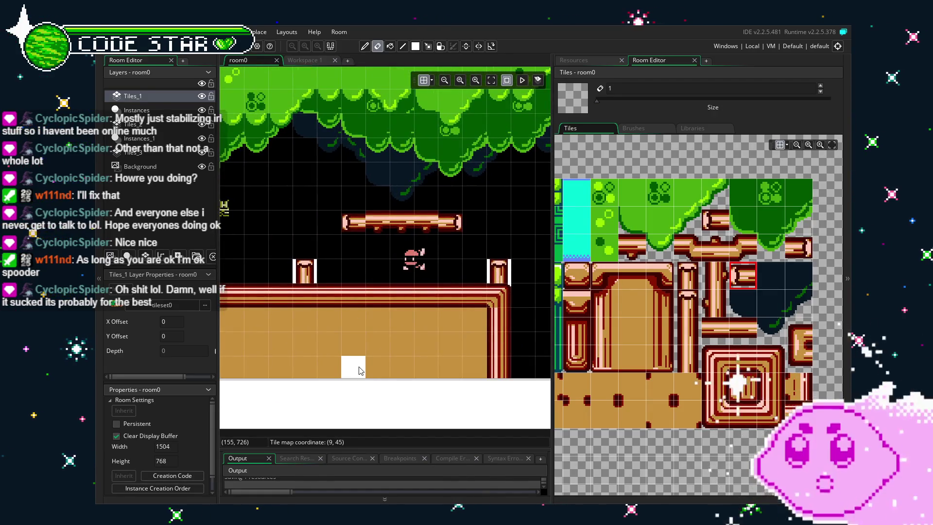
{"action": "left_click_drag", "start_coordinate": [516, 243], "coordinate": [471, 241]}
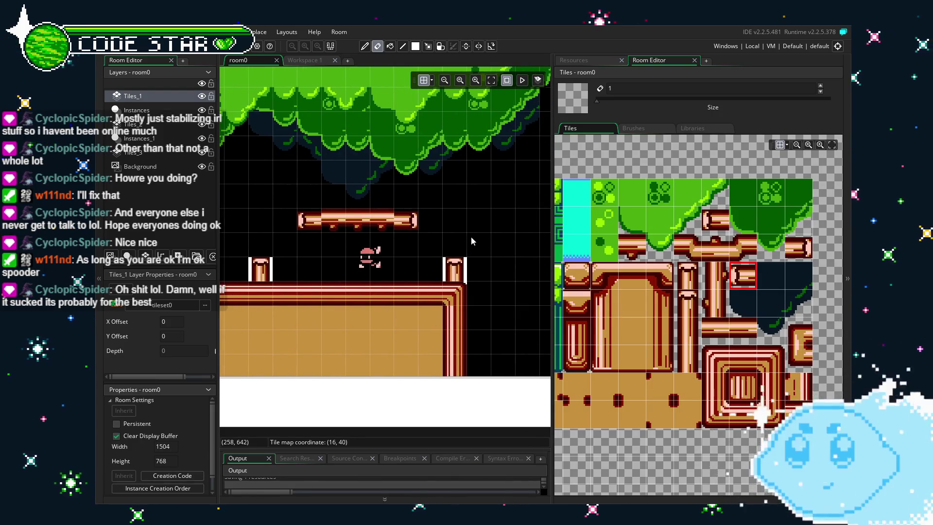
{"action": "scroll", "coordinate": [471, 241], "scroll_direction": "right", "scroll_amount": 10}
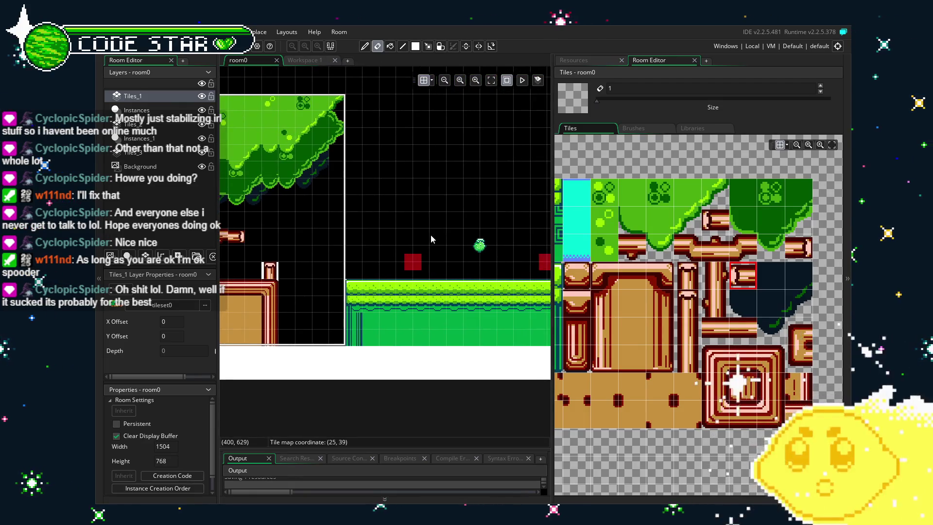
{"action": "scroll", "coordinate": [431, 241], "scroll_direction": "right", "scroll_amount": 10}
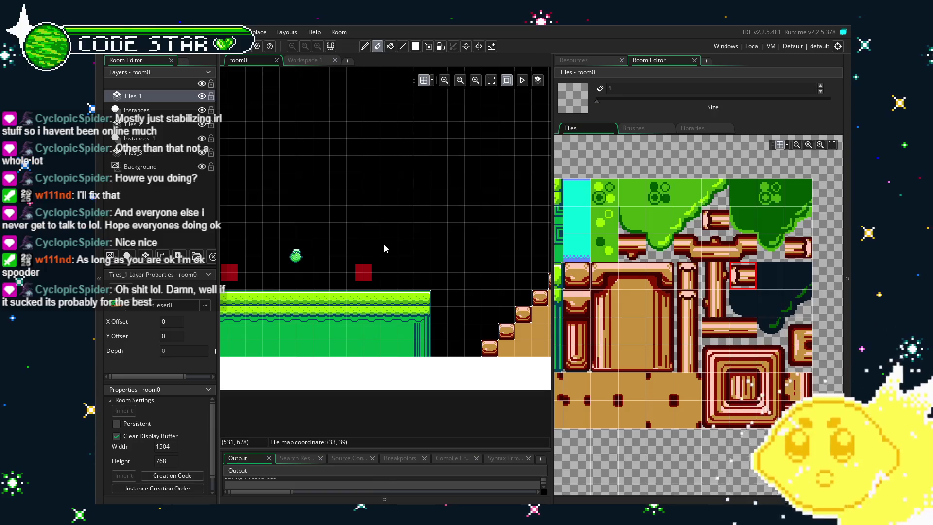
{"action": "left_click_drag", "start_coordinate": [385, 245], "coordinate": [331, 245]}
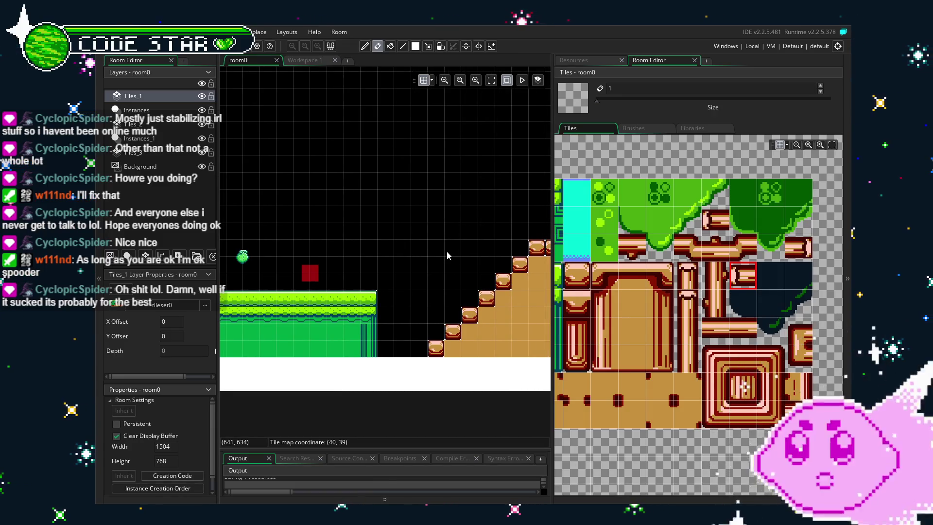
{"action": "left_click_drag", "start_coordinate": [446, 252], "coordinate": [381, 249]}
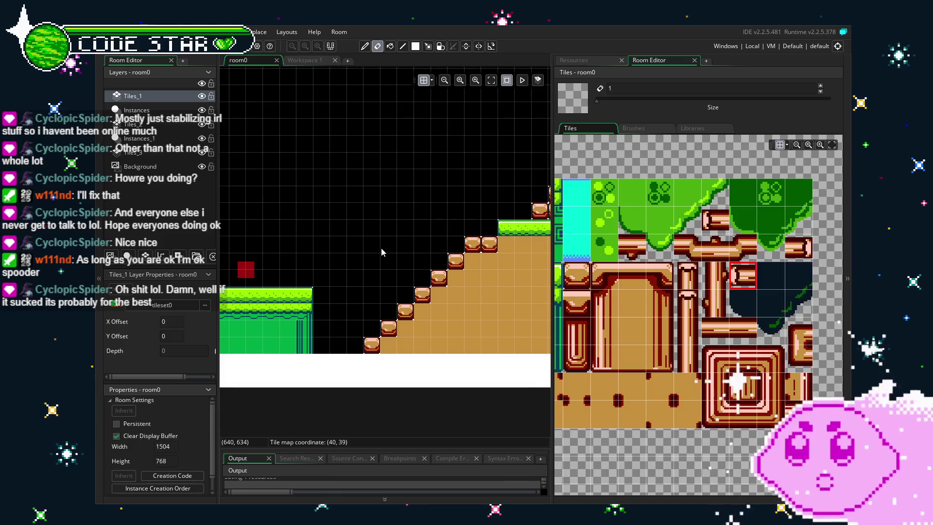
{"action": "scroll", "coordinate": [486, 201], "scroll_direction": "up", "scroll_amount": 2}
{"action": "left_click_drag", "start_coordinate": [496, 195], "coordinate": [372, 182]}
{"action": "scroll", "coordinate": [404, 189], "scroll_direction": "up", "scroll_amount": 1}
{"action": "left_click_drag", "start_coordinate": [433, 191], "coordinate": [342, 185]}
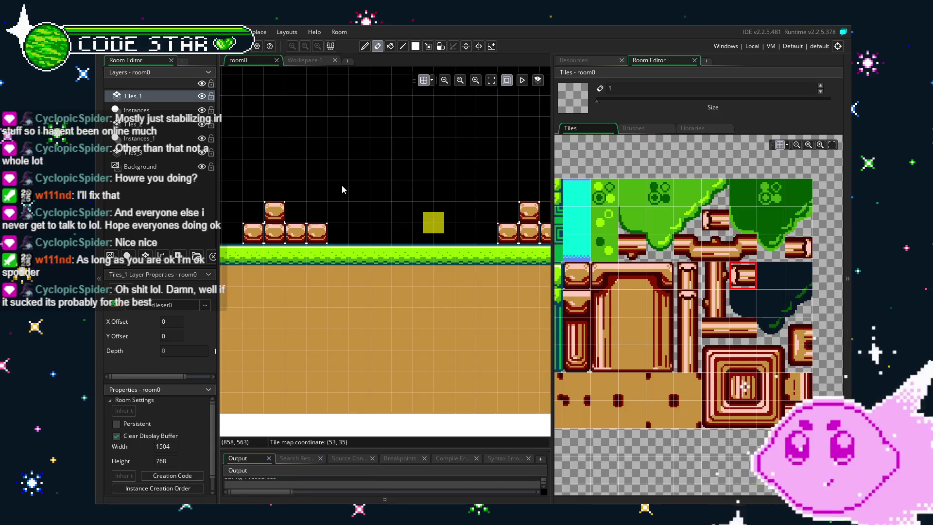
{"action": "scroll", "coordinate": [342, 186], "scroll_direction": "right", "scroll_amount": 5}
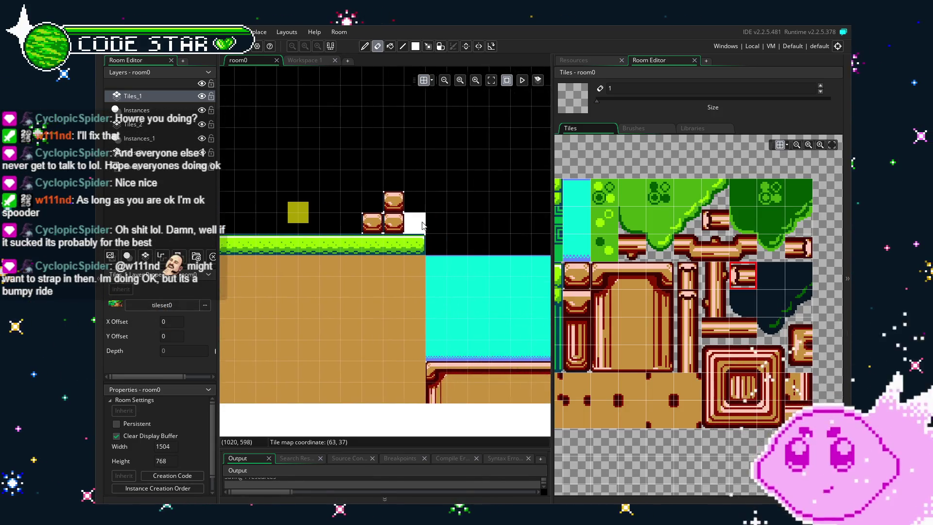
{"action": "scroll", "coordinate": [340, 229], "scroll_direction": "right", "scroll_amount": 8}
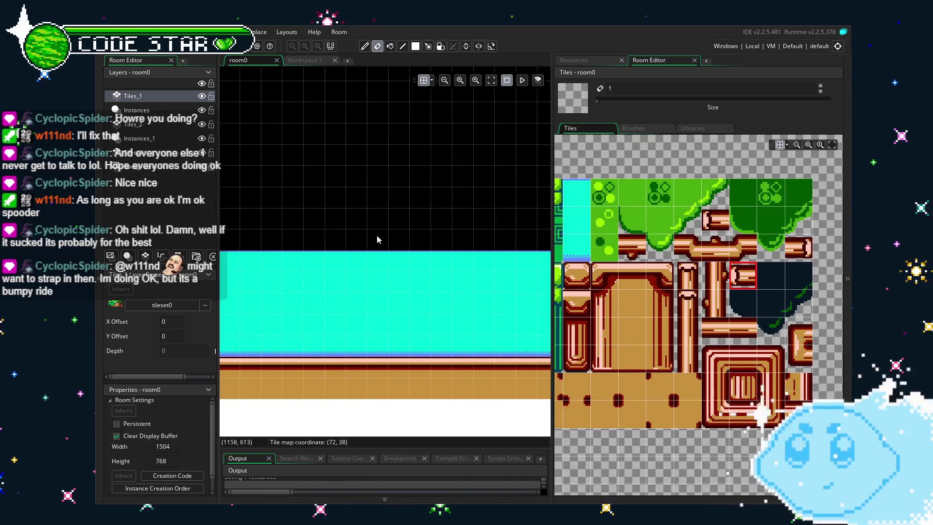
{"action": "scroll", "coordinate": [309, 235], "scroll_direction": "right", "scroll_amount": 6}
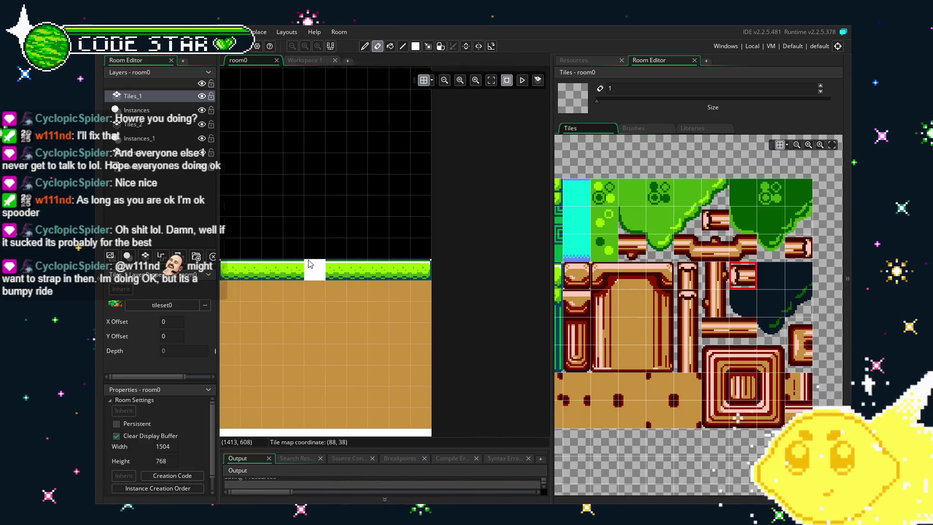
{"action": "scroll", "coordinate": [287, 241], "scroll_direction": "left", "scroll_amount": 8}
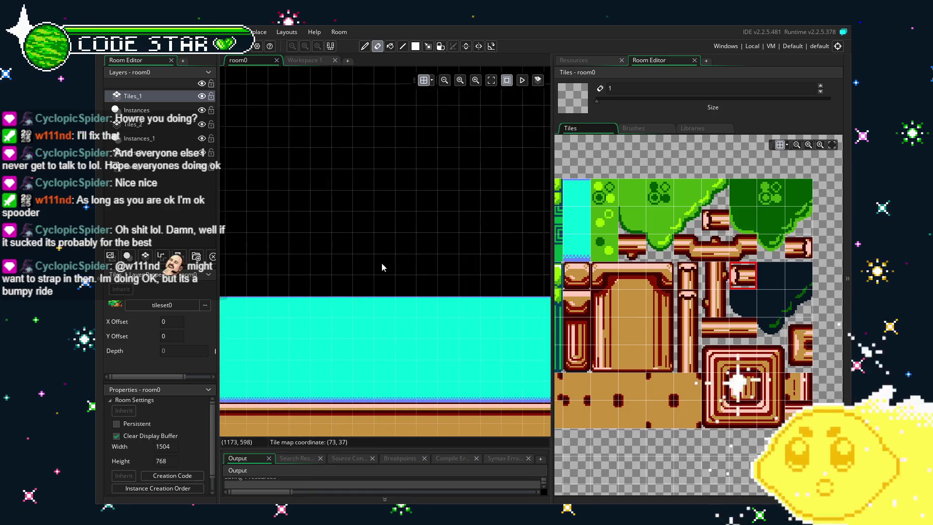
{"action": "scroll", "coordinate": [403, 272], "scroll_direction": "left", "scroll_amount": 6}
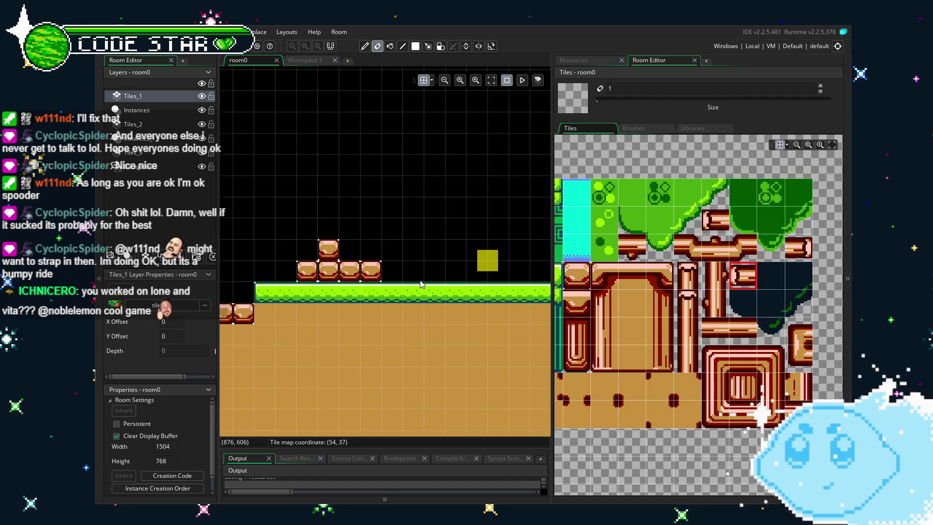
{"action": "scroll", "coordinate": [421, 284], "scroll_direction": "left", "scroll_amount": 6}
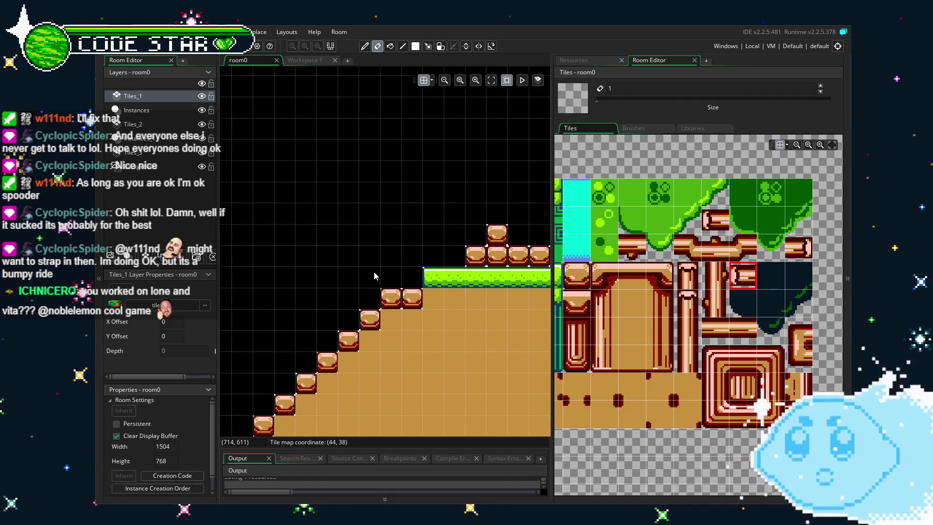
{"action": "scroll", "coordinate": [299, 373], "scroll_direction": "left", "scroll_amount": 4}
{"action": "scroll", "coordinate": [300, 372], "scroll_direction": "down", "scroll_amount": 2}
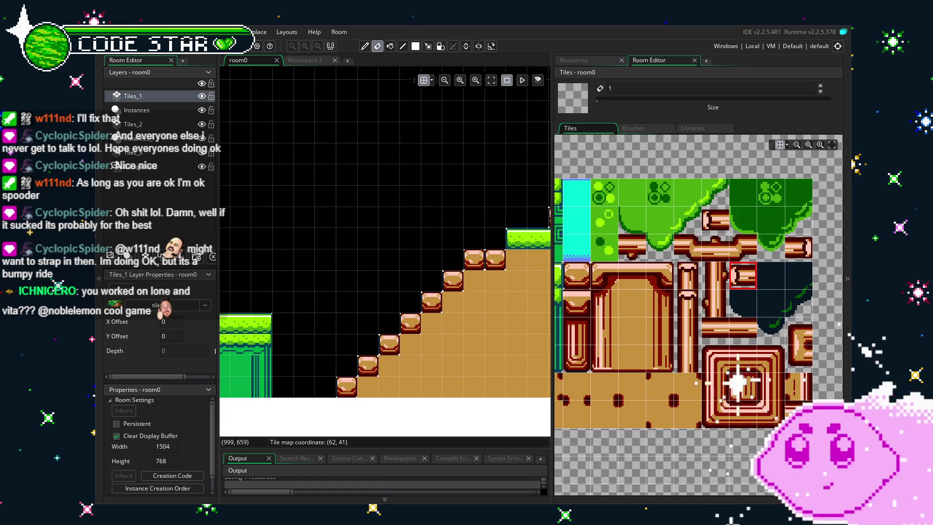
{"action": "scroll", "coordinate": [362, 346], "scroll_direction": "left", "scroll_amount": 5}
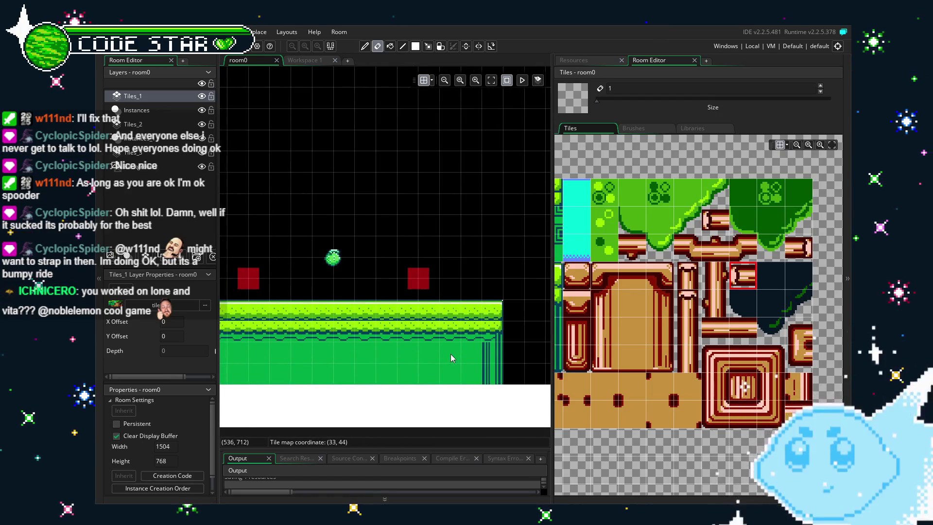
{"action": "scroll", "coordinate": [433, 336], "scroll_direction": "right", "scroll_amount": 5}
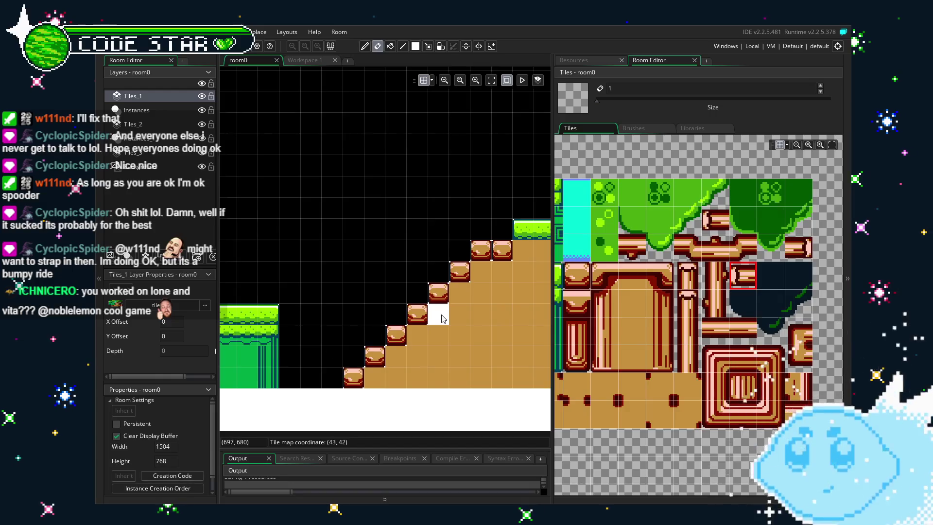
{"action": "scroll", "coordinate": [374, 331], "scroll_direction": "right", "scroll_amount": 6}
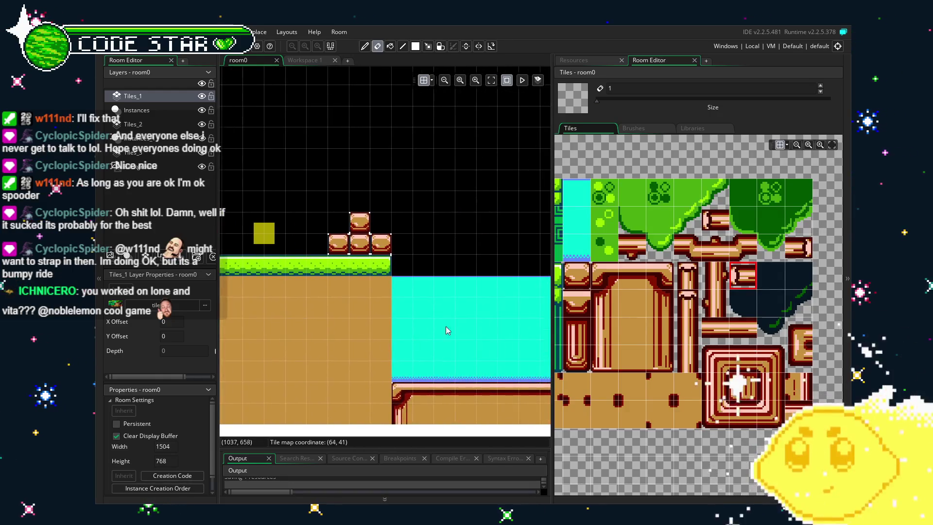
{"action": "scroll", "coordinate": [308, 330], "scroll_direction": "right", "scroll_amount": 5}
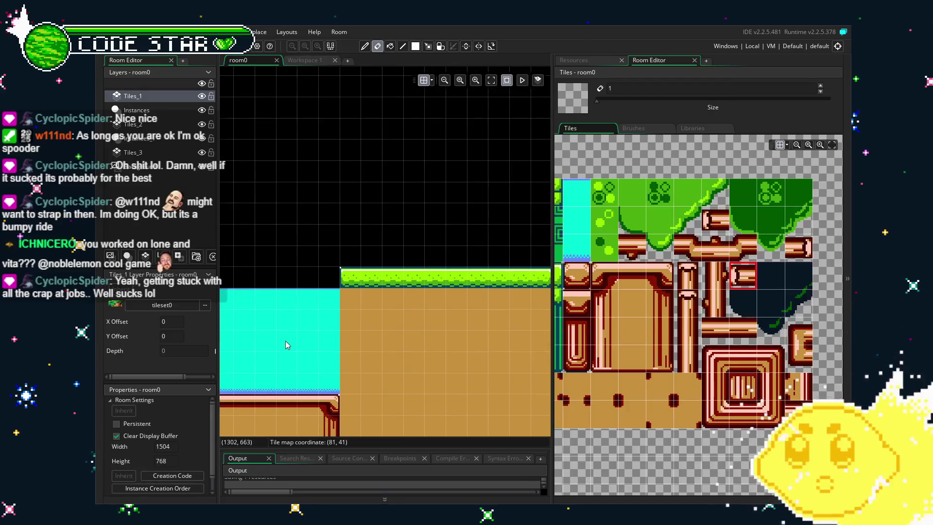
{"action": "left_click_drag", "start_coordinate": [302, 287], "coordinate": [374, 273]}
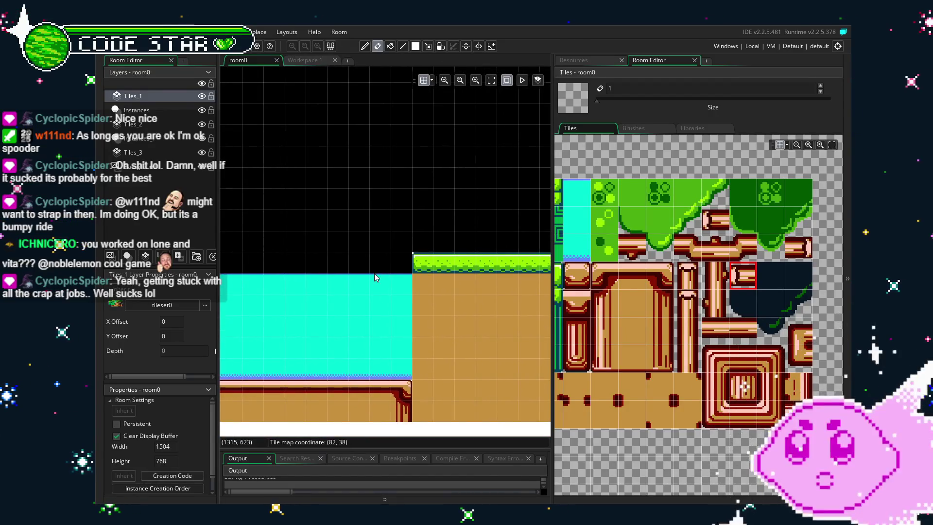
{"action": "scroll", "coordinate": [291, 302], "scroll_direction": "left", "scroll_amount": 6}
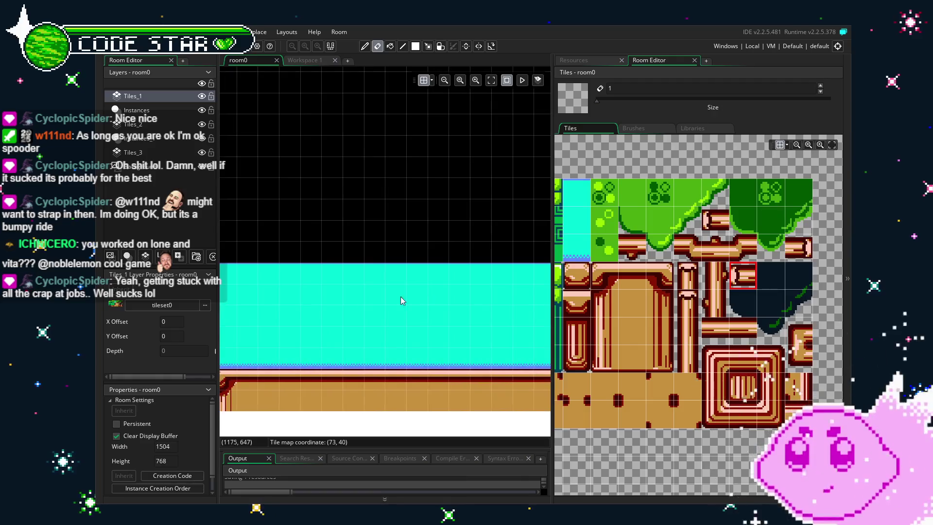
{"action": "scroll", "coordinate": [402, 310], "scroll_direction": "left", "scroll_amount": 5}
{"action": "scroll", "coordinate": [344, 313], "scroll_direction": "up", "scroll_amount": 2}
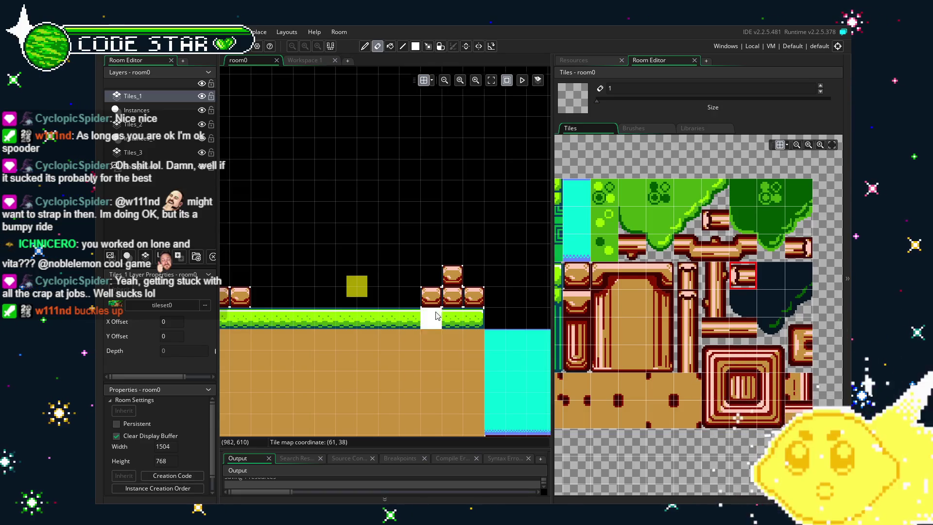
{"action": "scroll", "coordinate": [408, 311], "scroll_direction": "right", "scroll_amount": 5}
{"action": "scroll", "coordinate": [414, 288], "scroll_direction": "right", "scroll_amount": 3}
{"action": "scroll", "coordinate": [369, 290], "scroll_direction": "right", "scroll_amount": 4}
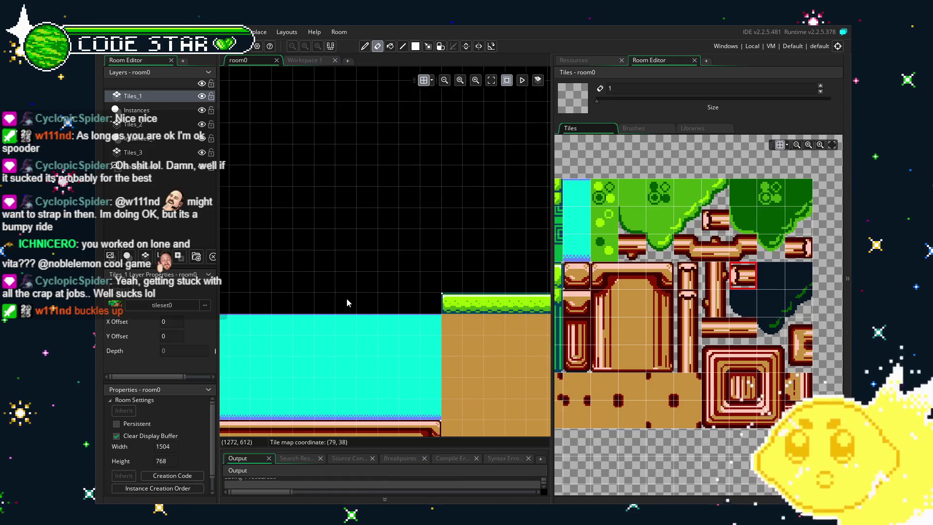
{"action": "scroll", "coordinate": [275, 299], "scroll_direction": "left", "scroll_amount": 6}
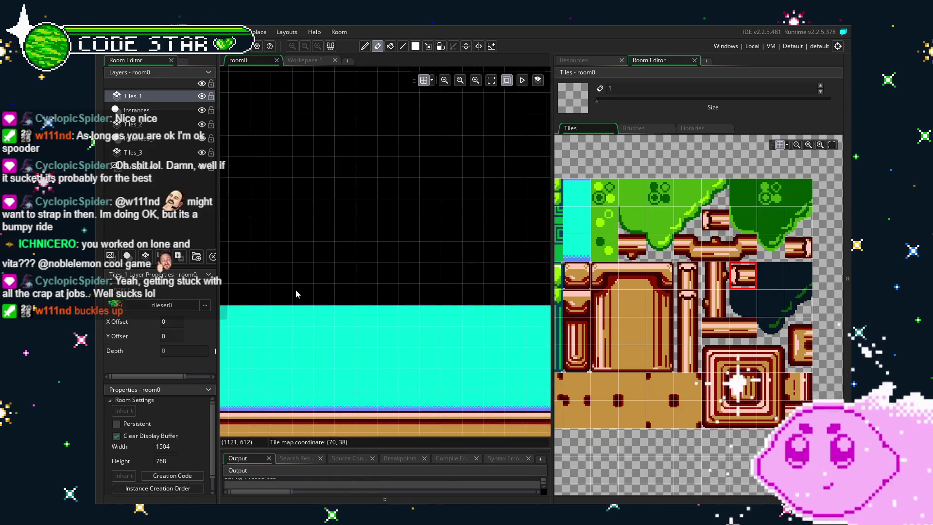
{"action": "left_click_drag", "start_coordinate": [318, 301], "coordinate": [490, 315]}
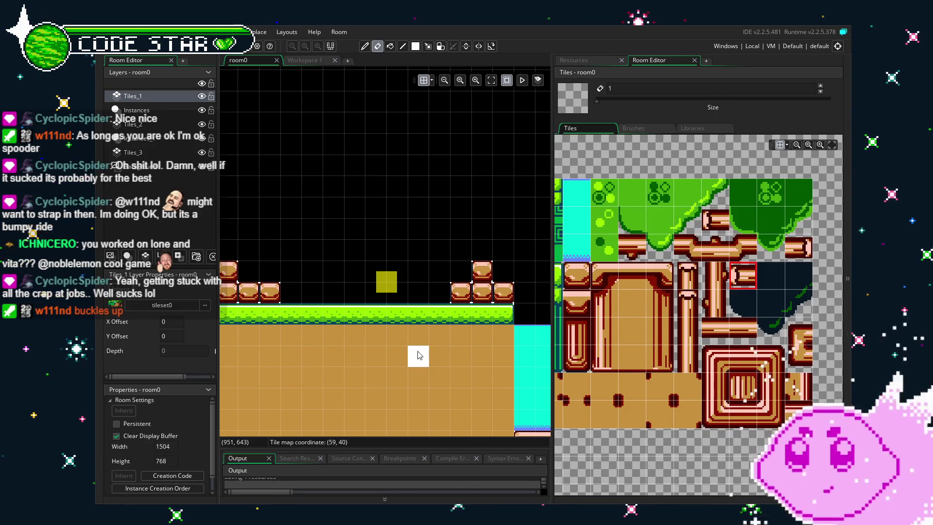
{"action": "mouse_move", "coordinate": [295, 358]}
{"action": "left_mouse_down"}
{"action": "mouse_move", "coordinate": [530, 341]}
{"action": "mouse_move", "coordinate": [314, 328]}
{"action": "mouse_move", "coordinate": [573, 326]}
{"action": "left_mouse_up"}
{"action": "mouse_move", "coordinate": [400, 299]}
{"action": "left_mouse_down"}
{"action": "mouse_move", "coordinate": [389, 340]}
{"action": "mouse_move", "coordinate": [352, 342]}
{"action": "left_mouse_up"}
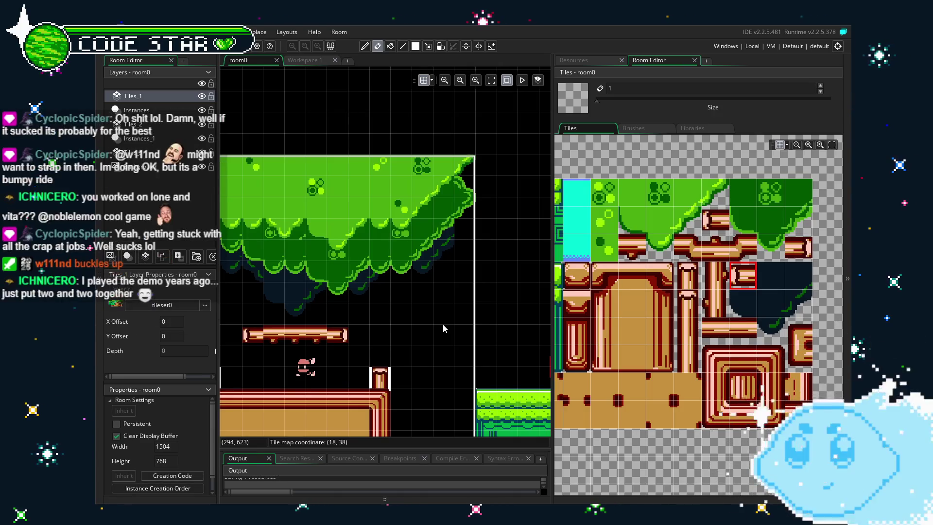
- Paint the dark-green corner tile at the canopy edge on layer Tiles_3
{"action": "left_click", "coordinate": [797, 308]}
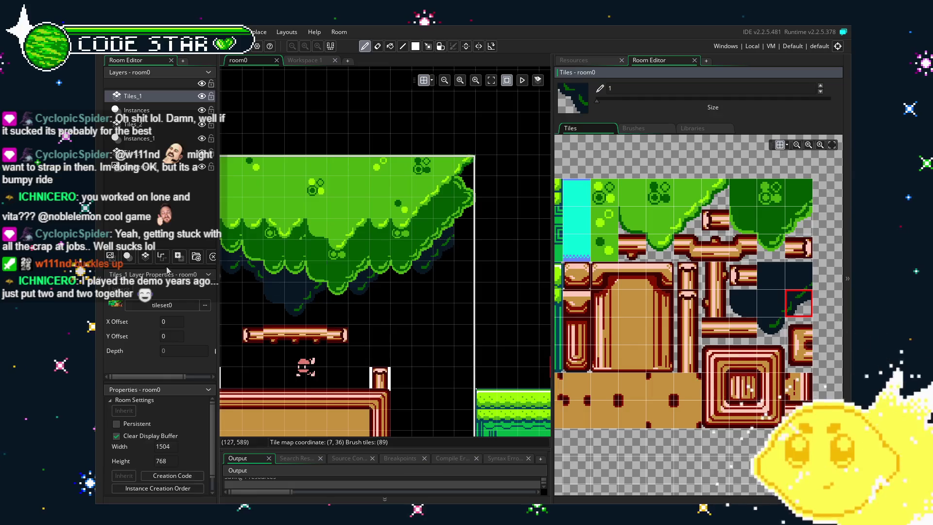
{"action": "left_click", "coordinate": [397, 232]}
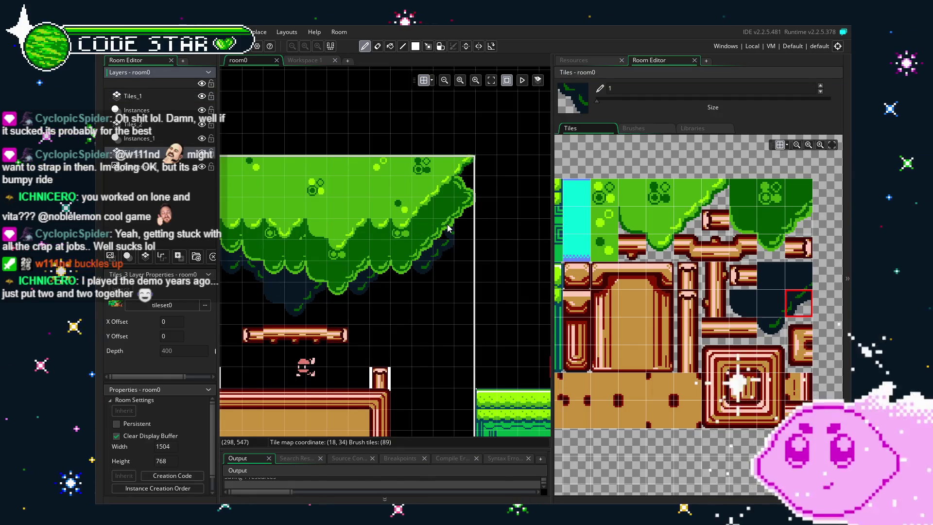
{"action": "left_click", "coordinate": [340, 364]}
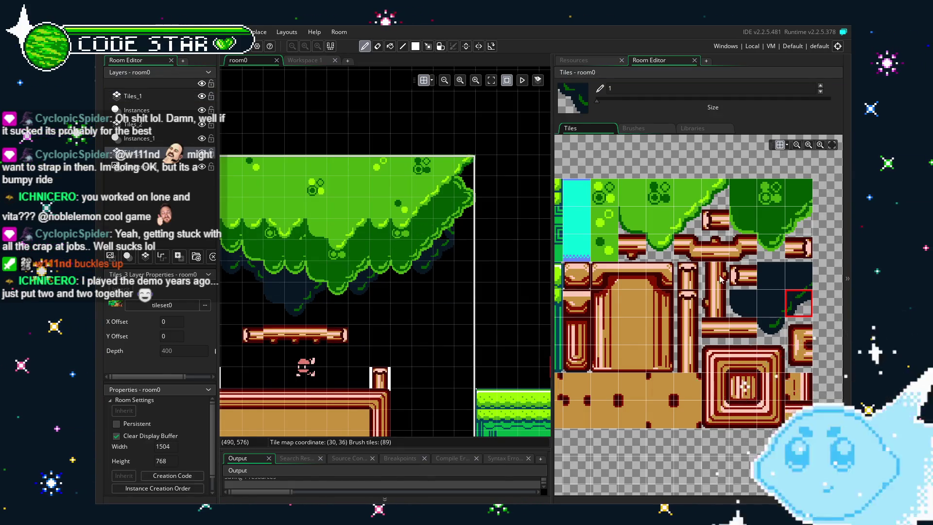
{"action": "key", "text": "e"}
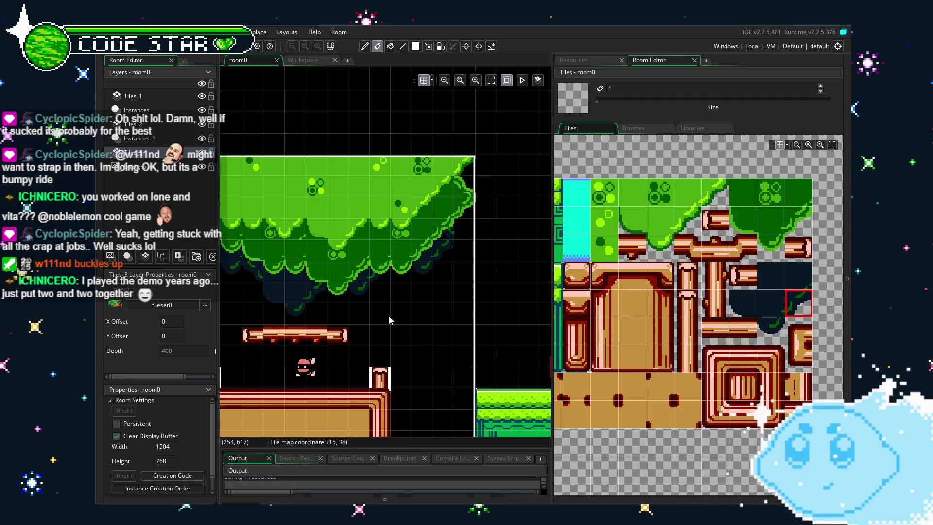
{"action": "mouse_move", "coordinate": [389, 315]}
{"action": "left_mouse_down"}
{"action": "mouse_move", "coordinate": [355, 315]}
{"action": "mouse_move", "coordinate": [437, 322]}
{"action": "left_mouse_up"}
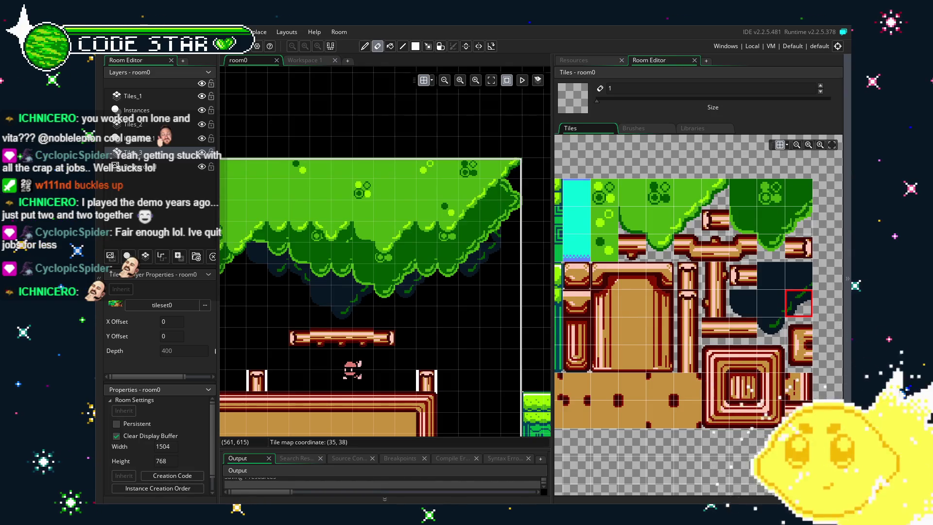
{"action": "scroll", "coordinate": [465, 273], "scroll_direction": "up", "scroll_amount": 3}
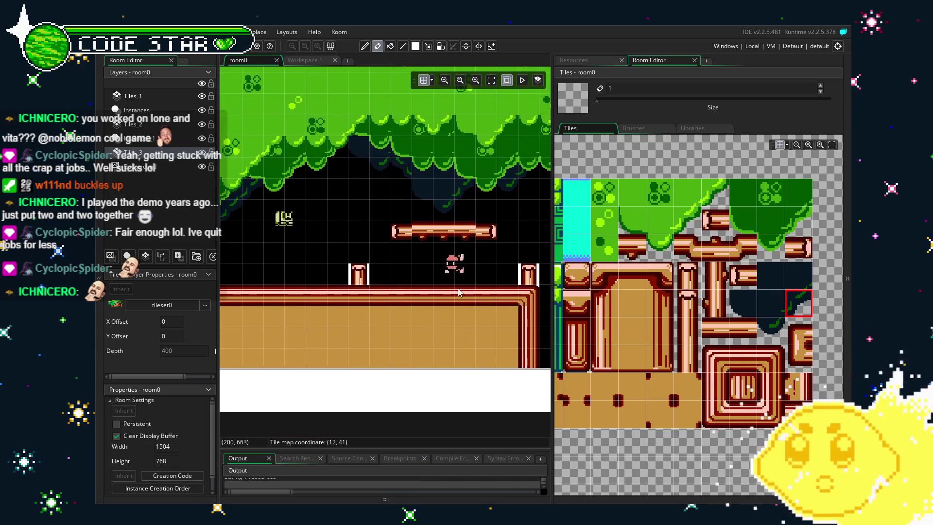
{"action": "scroll", "coordinate": [485, 383], "scroll_direction": "down", "scroll_amount": 2}
{"action": "scroll", "coordinate": [391, 375], "scroll_direction": "up", "scroll_amount": 2}
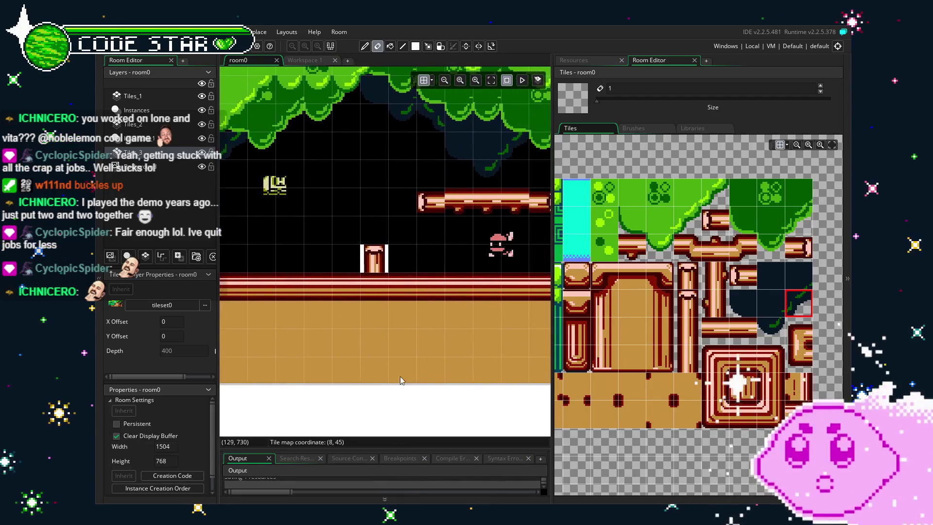
{"action": "scroll", "coordinate": [391, 377], "scroll_direction": "right", "scroll_amount": 3}
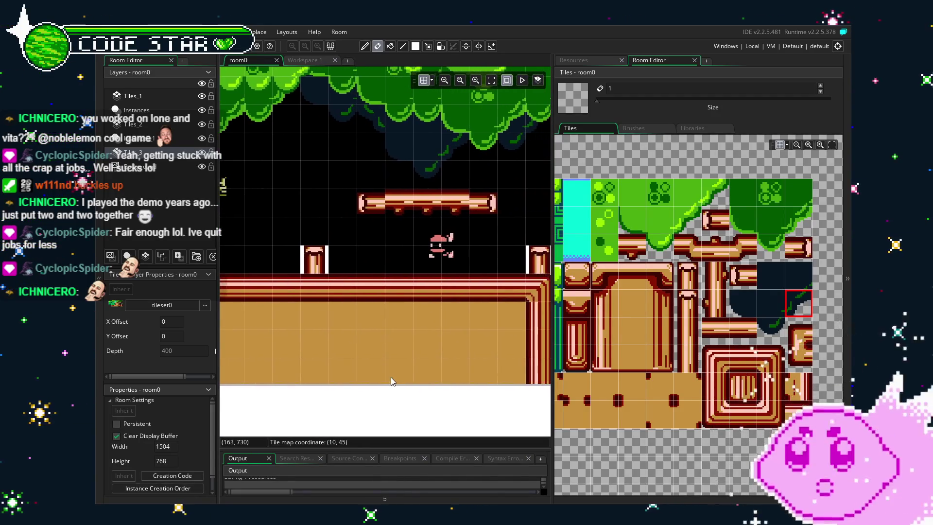
{"action": "scroll", "coordinate": [363, 391], "scroll_direction": "down", "scroll_amount": 1}
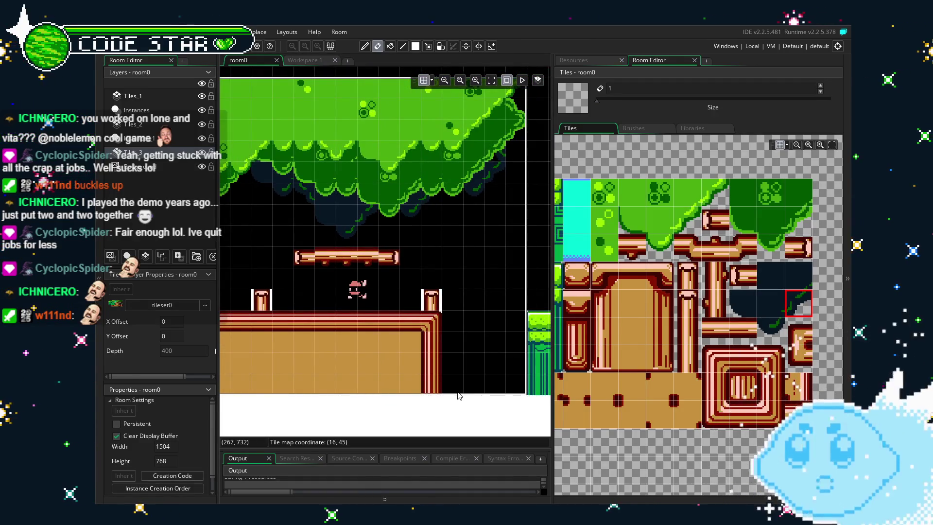
{"action": "left_click_drag", "start_coordinate": [459, 395], "coordinate": [336, 385]}
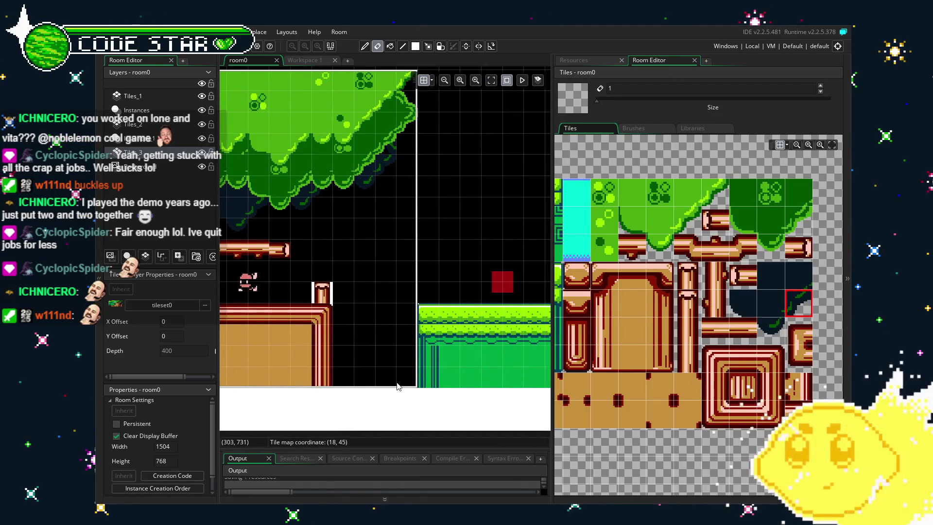
{"action": "scroll", "coordinate": [398, 386], "scroll_direction": "right", "scroll_amount": 2}
{"action": "scroll", "coordinate": [430, 374], "scroll_direction": "right", "scroll_amount": 2}
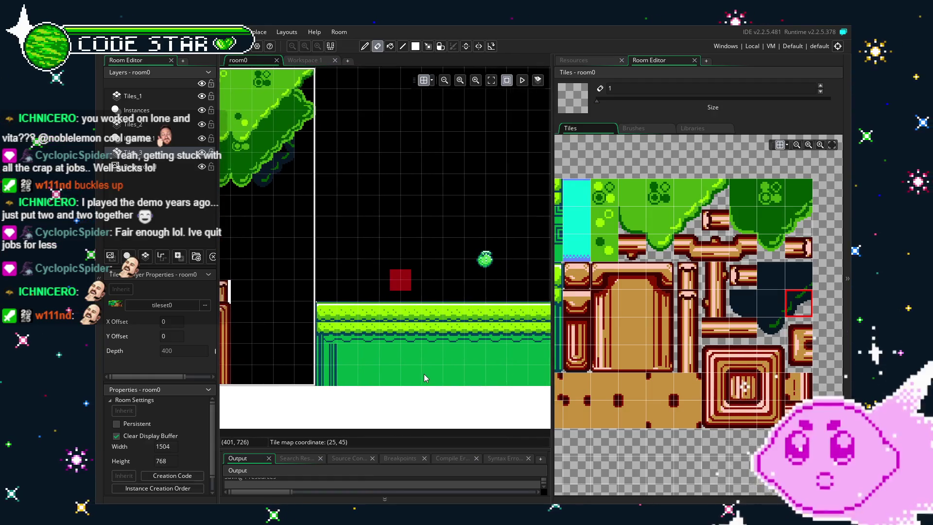
{"action": "scroll", "coordinate": [424, 374], "scroll_direction": "right", "scroll_amount": 3}
{"action": "scroll", "coordinate": [413, 372], "scroll_direction": "right", "scroll_amount": 3}
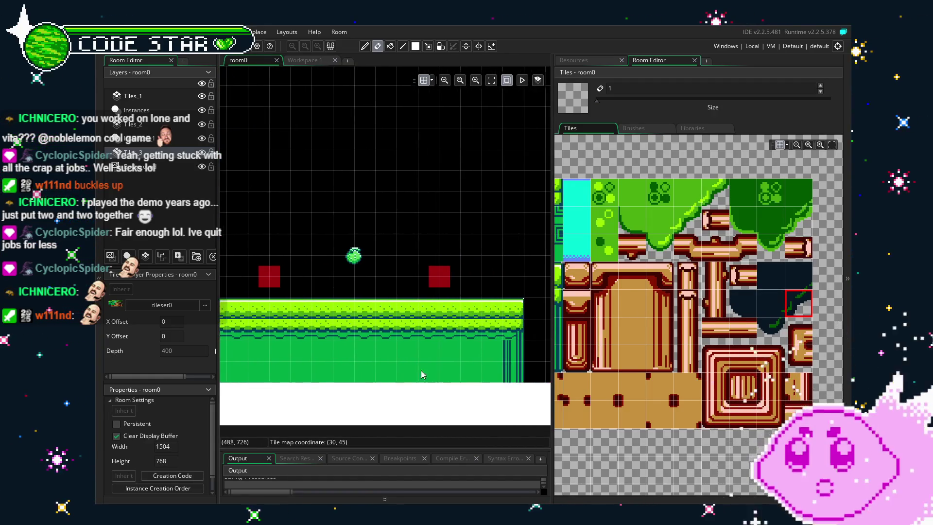
{"action": "scroll", "coordinate": [407, 372], "scroll_direction": "right", "scroll_amount": 5}
{"action": "scroll", "coordinate": [380, 384], "scroll_direction": "right", "scroll_amount": 3}
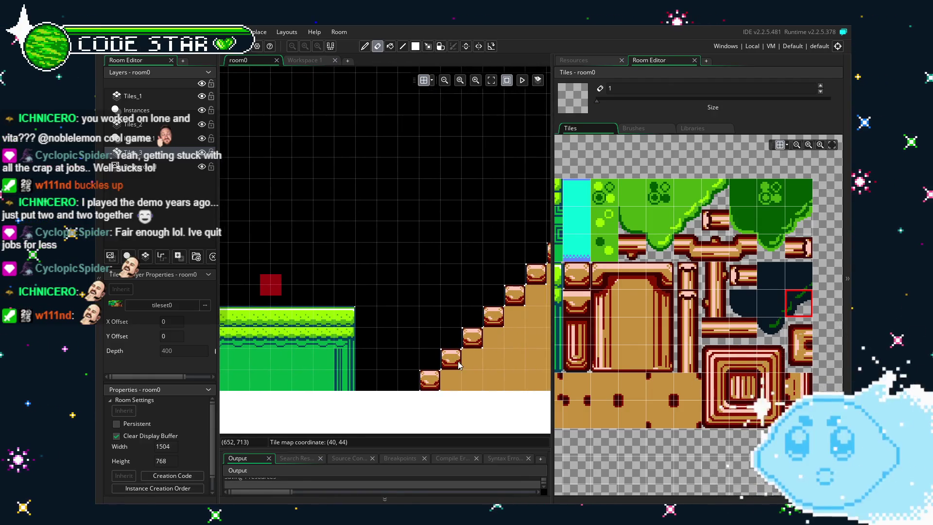
{"action": "scroll", "coordinate": [398, 374], "scroll_direction": "right", "scroll_amount": 5}
{"action": "scroll", "coordinate": [398, 352], "scroll_direction": "down", "scroll_amount": 1}
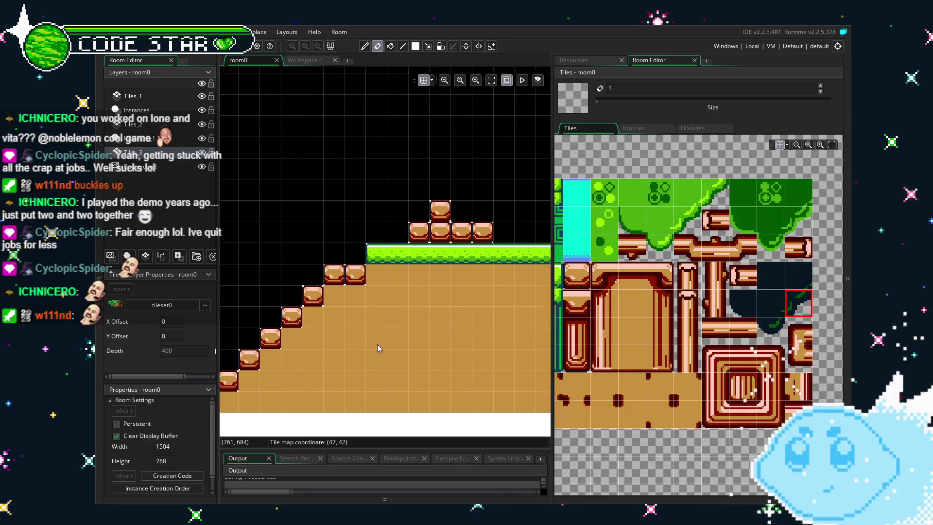
{"action": "scroll", "coordinate": [340, 375], "scroll_direction": "left", "scroll_amount": 1}
{"action": "left_click_drag", "start_coordinate": [379, 372], "coordinate": [437, 364]}
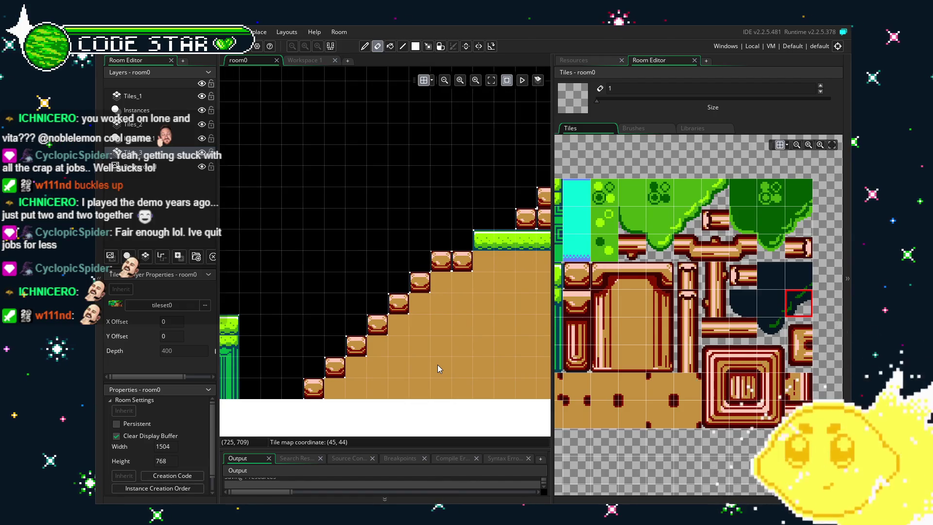
{"action": "left_click_drag", "start_coordinate": [288, 377], "coordinate": [377, 364]}
{"action": "left_click_drag", "start_coordinate": [297, 360], "coordinate": [477, 356]}
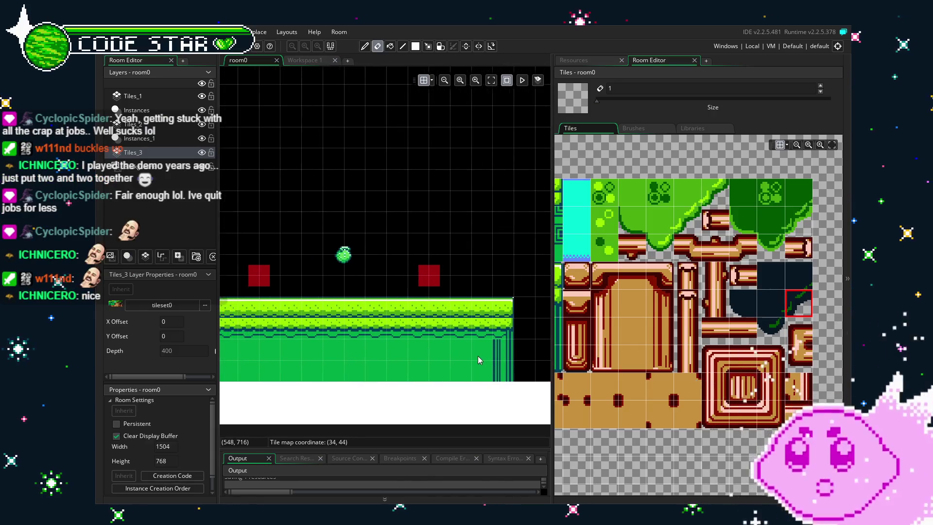
{"action": "left_click_drag", "start_coordinate": [363, 349], "coordinate": [422, 348]}
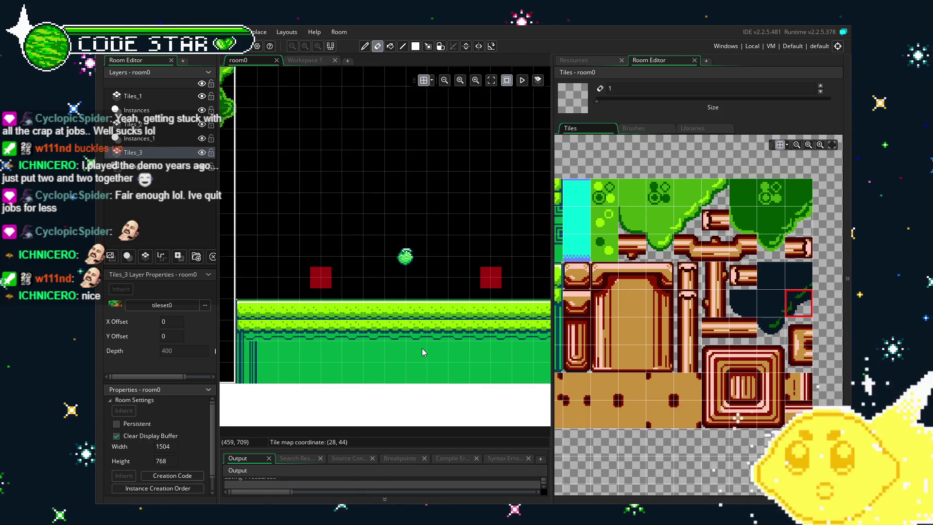
{"action": "scroll", "coordinate": [415, 351], "scroll_direction": "right", "scroll_amount": 5}
{"action": "scroll", "coordinate": [429, 328], "scroll_direction": "right", "scroll_amount": 10}
{"action": "scroll", "coordinate": [453, 319], "scroll_direction": "left", "scroll_amount": 2}
{"action": "left_click_drag", "start_coordinate": [664, 343], "coordinate": [741, 339]}
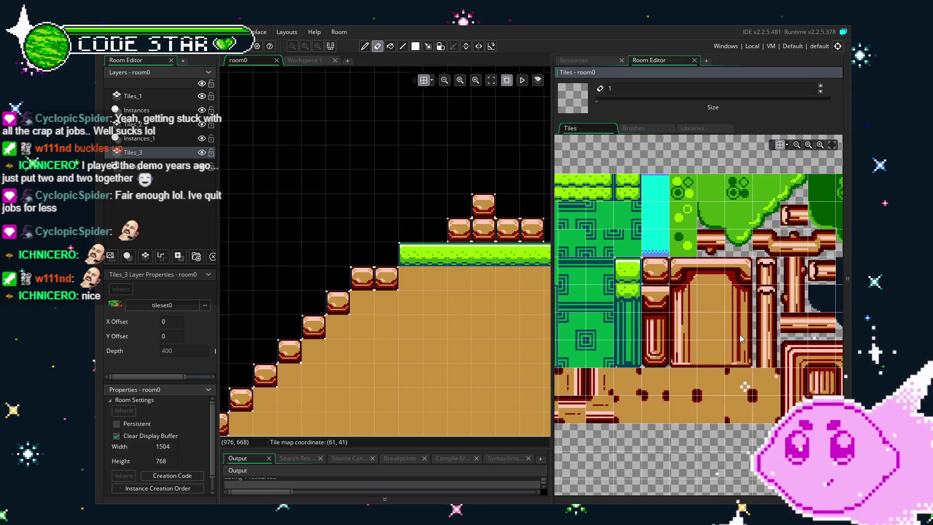
- Select a two-tile grass brush from the tileset
{"action": "scroll", "coordinate": [627, 267], "scroll_direction": "left", "scroll_amount": 5}
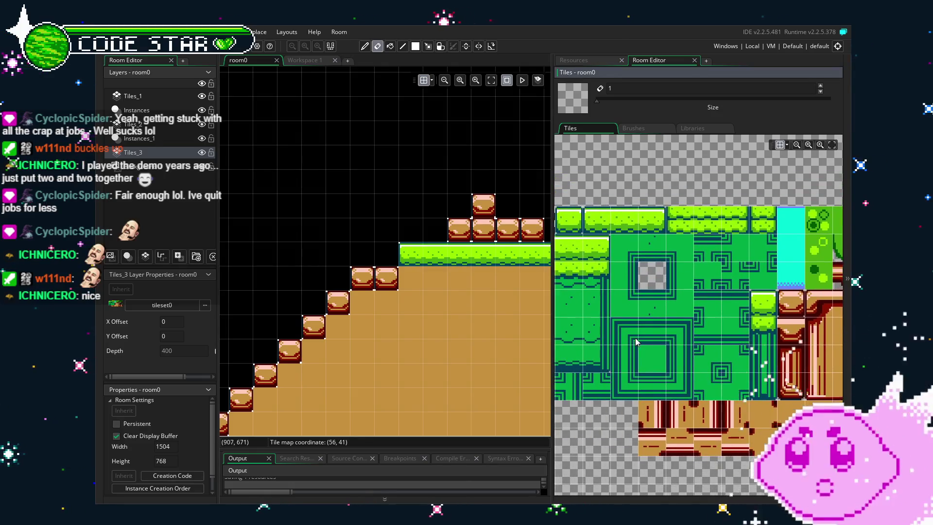
{"action": "scroll", "coordinate": [668, 267], "scroll_direction": "up", "scroll_amount": 3}
{"action": "left_click", "coordinate": [665, 223]}
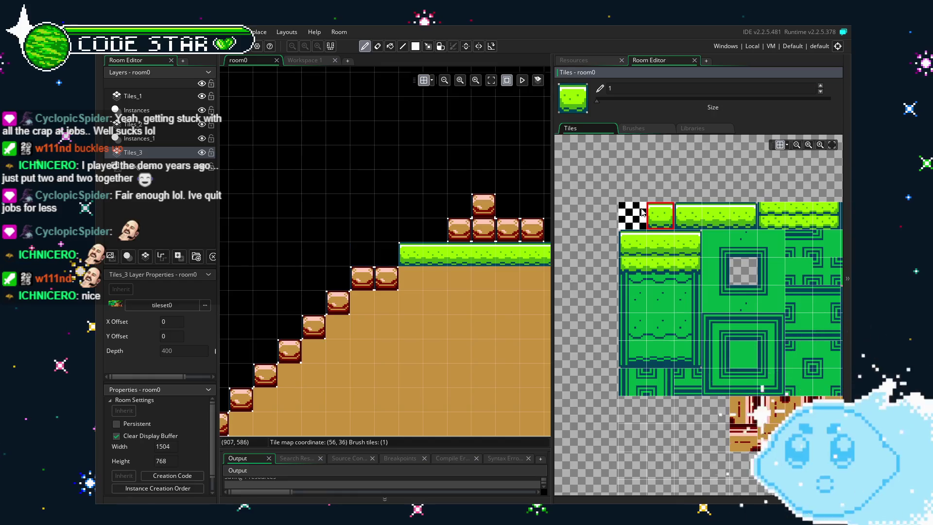
{"action": "left_click", "coordinate": [688, 215]}
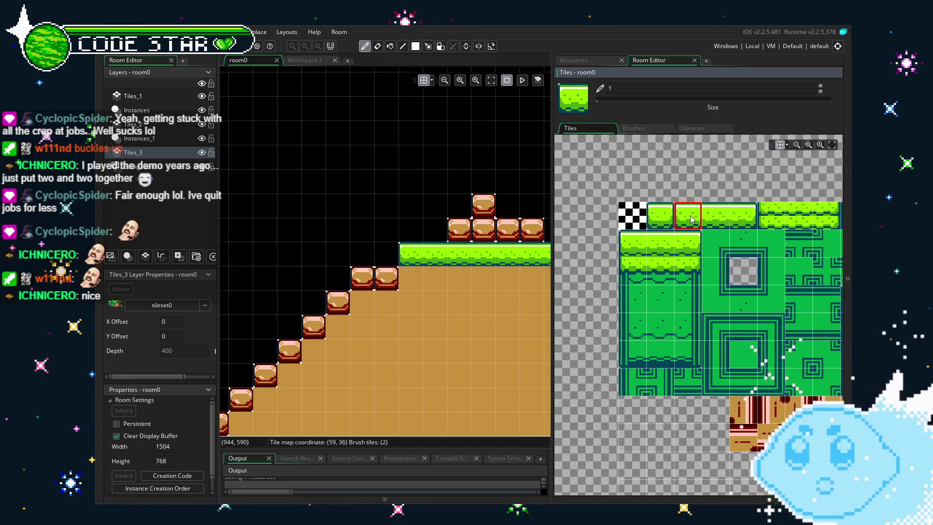
{"action": "scroll", "coordinate": [425, 357], "scroll_direction": "down", "scroll_amount": 2}
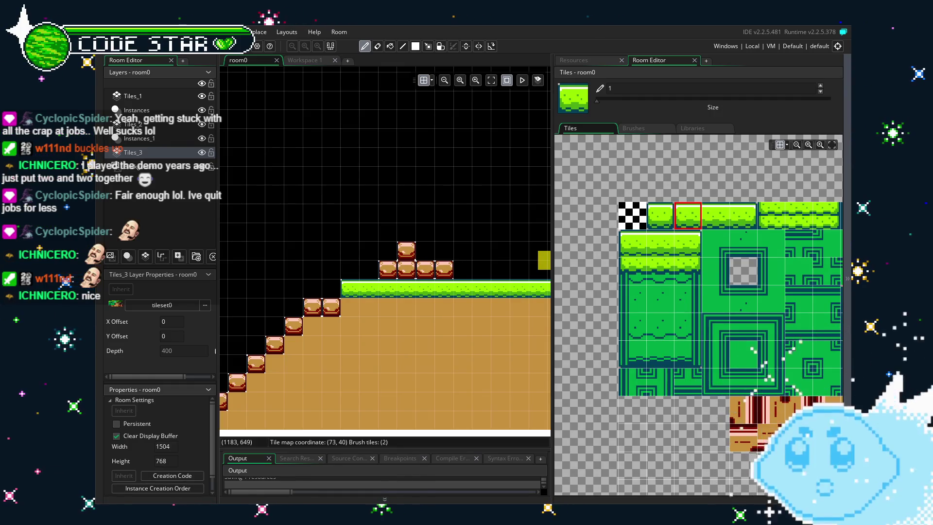
- Pan back to the grass ledge between the brick stacks and select a 3x3 temple tile block
{"action": "scroll", "coordinate": [368, 406], "scroll_direction": "left", "scroll_amount": 1}
{"action": "scroll", "coordinate": [369, 407], "scroll_direction": "right", "scroll_amount": 5}
{"action": "scroll", "coordinate": [368, 406], "scroll_direction": "down", "scroll_amount": 3}
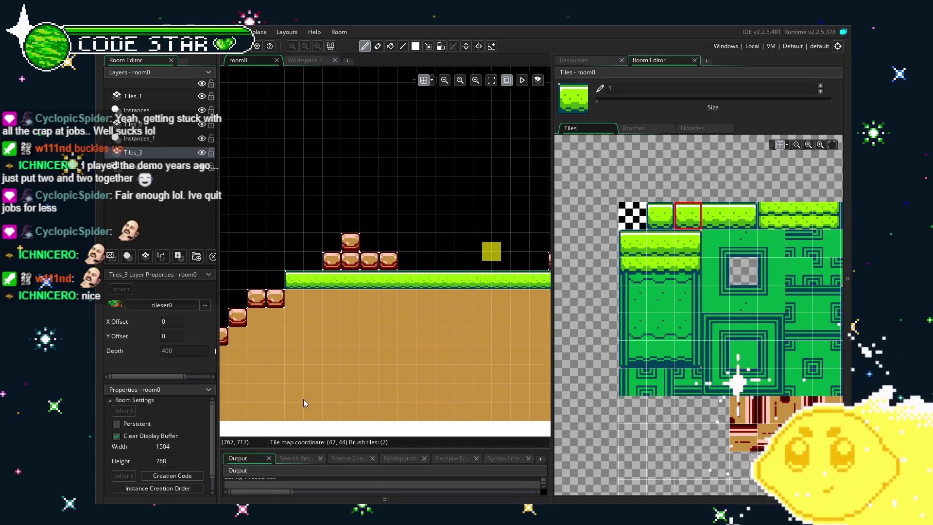
{"action": "scroll", "coordinate": [436, 356], "scroll_direction": "right", "scroll_amount": 9}
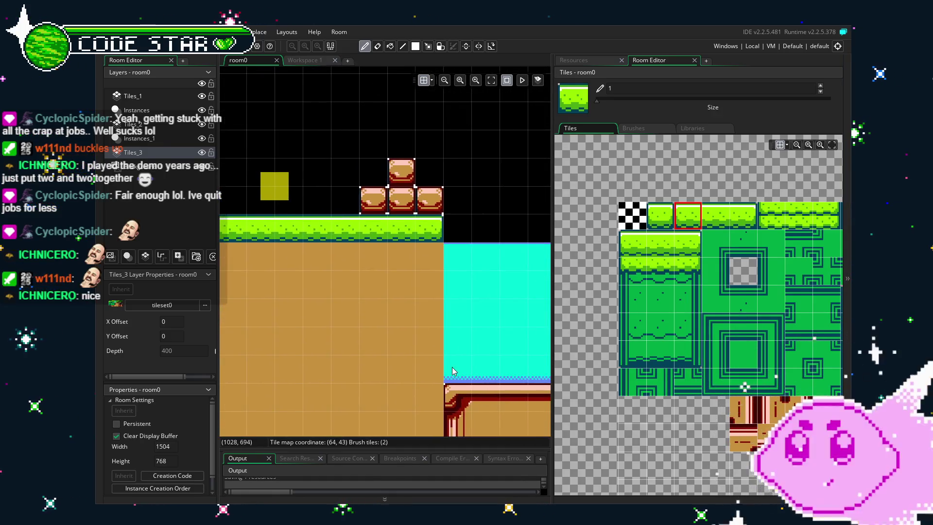
{"action": "scroll", "coordinate": [380, 363], "scroll_direction": "right", "scroll_amount": 10}
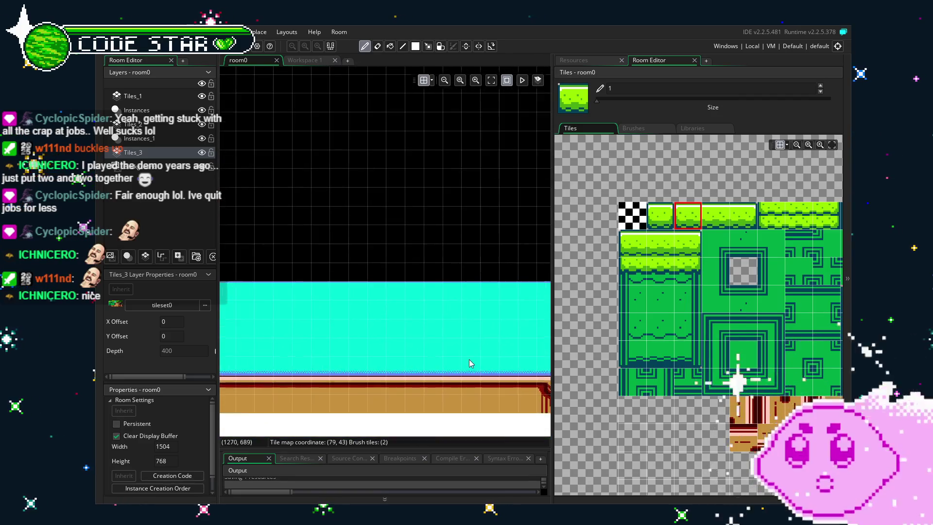
{"action": "scroll", "coordinate": [351, 367], "scroll_direction": "left", "scroll_amount": 20}
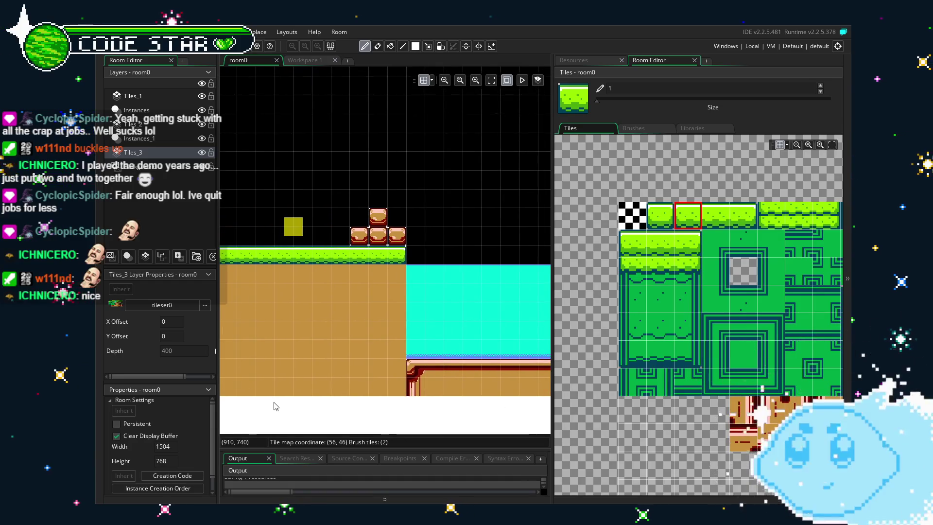
{"action": "scroll", "coordinate": [276, 404], "scroll_direction": "up", "scroll_amount": 3}
{"action": "left_click_drag", "start_coordinate": [276, 403], "coordinate": [386, 409]}
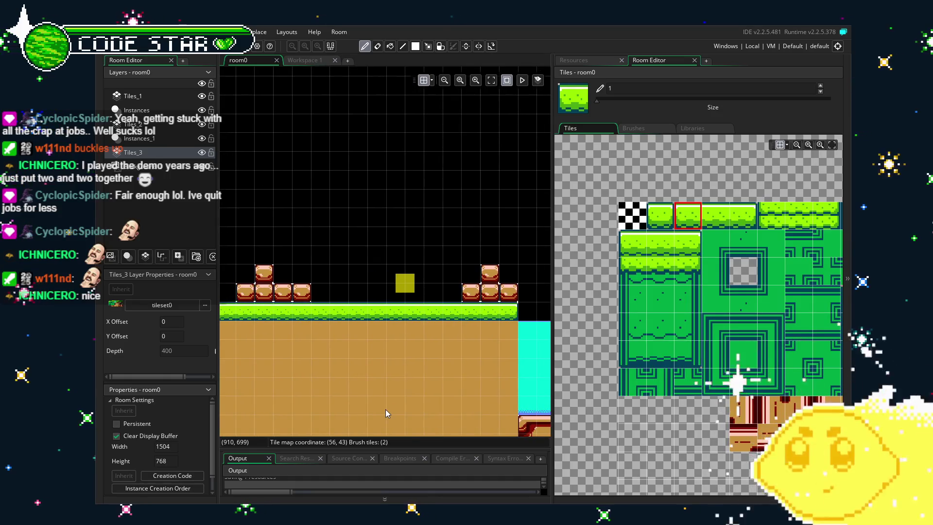
{"action": "mouse_move", "coordinate": [326, 401]}
{"action": "left_mouse_down"}
{"action": "mouse_move", "coordinate": [401, 324]}
{"action": "mouse_move", "coordinate": [536, 328]}
{"action": "left_mouse_up"}
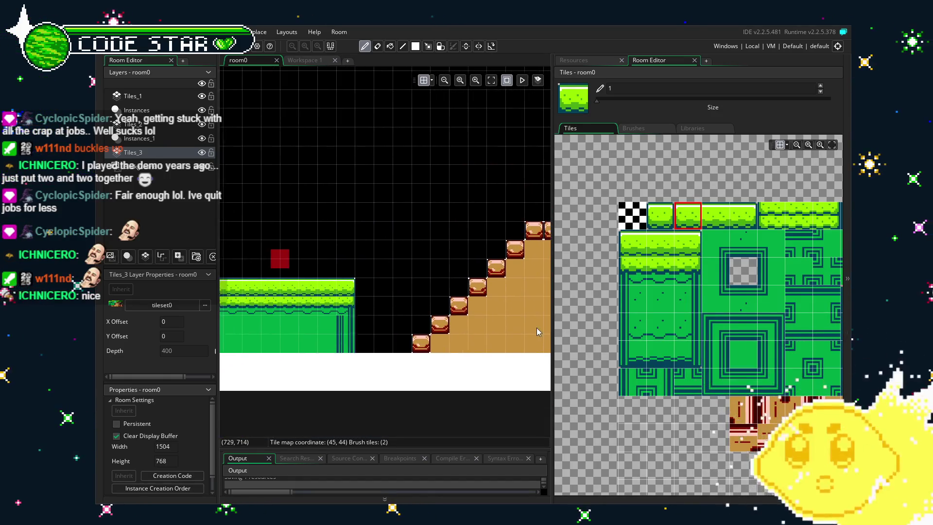
{"action": "mouse_move", "coordinate": [343, 358]}
{"action": "left_mouse_down"}
{"action": "mouse_move", "coordinate": [381, 365]}
{"action": "mouse_move", "coordinate": [494, 351]}
{"action": "left_mouse_up"}
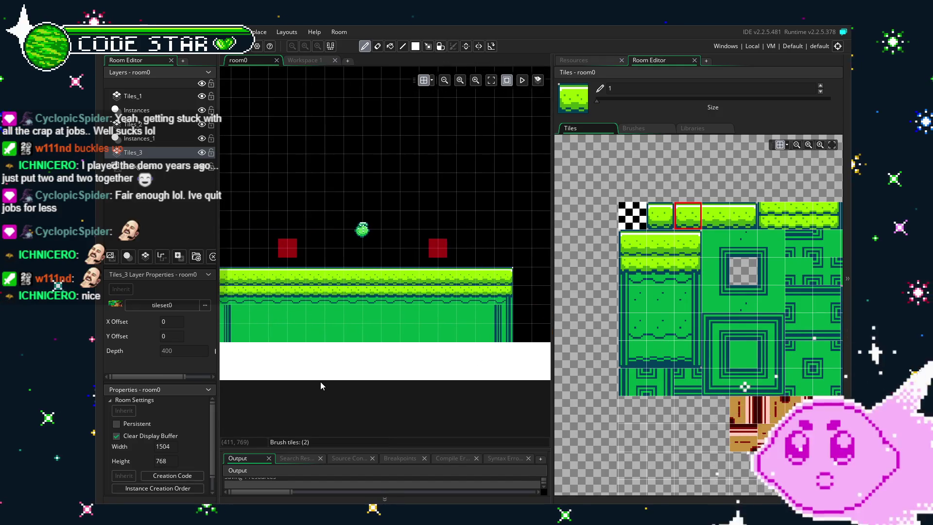
{"action": "scroll", "coordinate": [264, 371], "scroll_direction": "down", "scroll_amount": 1}
{"action": "mouse_move", "coordinate": [264, 371]}
{"action": "left_mouse_down"}
{"action": "mouse_move", "coordinate": [498, 365]}
{"action": "mouse_move", "coordinate": [306, 368]}
{"action": "left_mouse_up"}
{"action": "left_click_drag", "start_coordinate": [497, 348], "coordinate": [307, 345]}
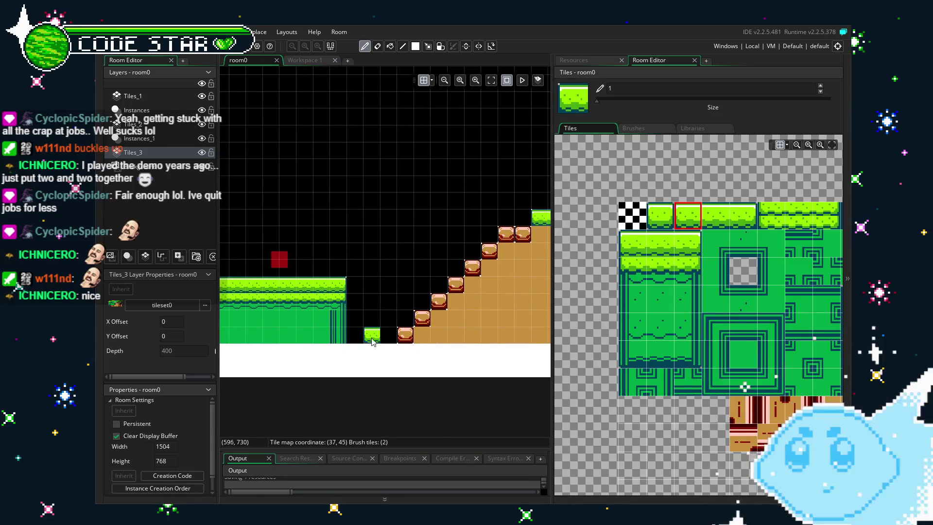
{"action": "mouse_move", "coordinate": [396, 259]}
{"action": "left_mouse_down"}
{"action": "mouse_move", "coordinate": [247, 356]}
{"action": "mouse_move", "coordinate": [287, 358]}
{"action": "left_mouse_up"}
{"action": "left_click_drag", "start_coordinate": [719, 233], "coordinate": [773, 299]}
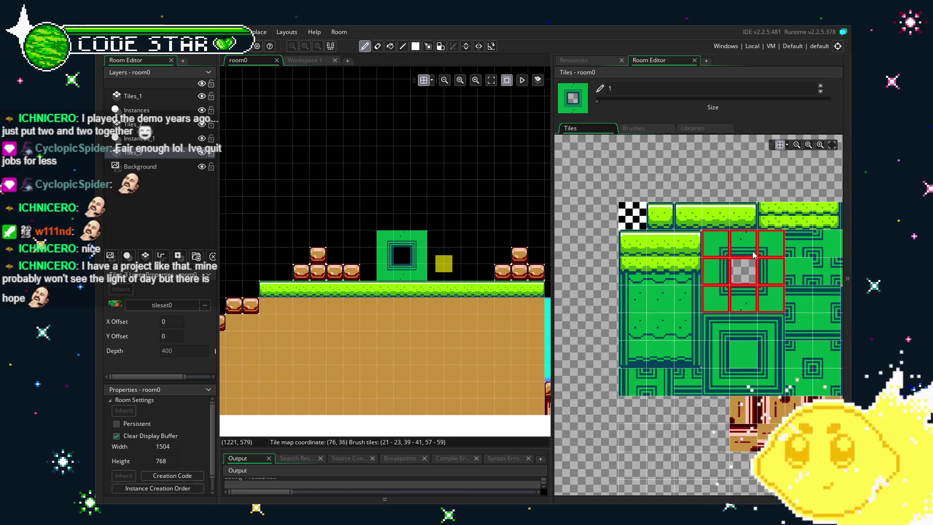
- Fill plain green temple rectangles on both sides of the temple block
{"action": "left_click", "coordinate": [741, 352]}
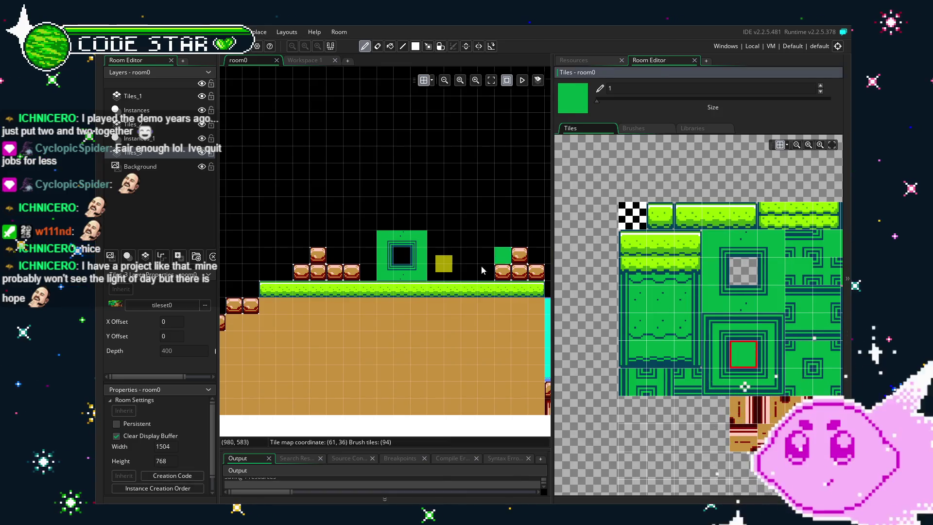
{"action": "key", "text": "r"}
{"action": "left_click_drag", "start_coordinate": [433, 235], "coordinate": [484, 273]}
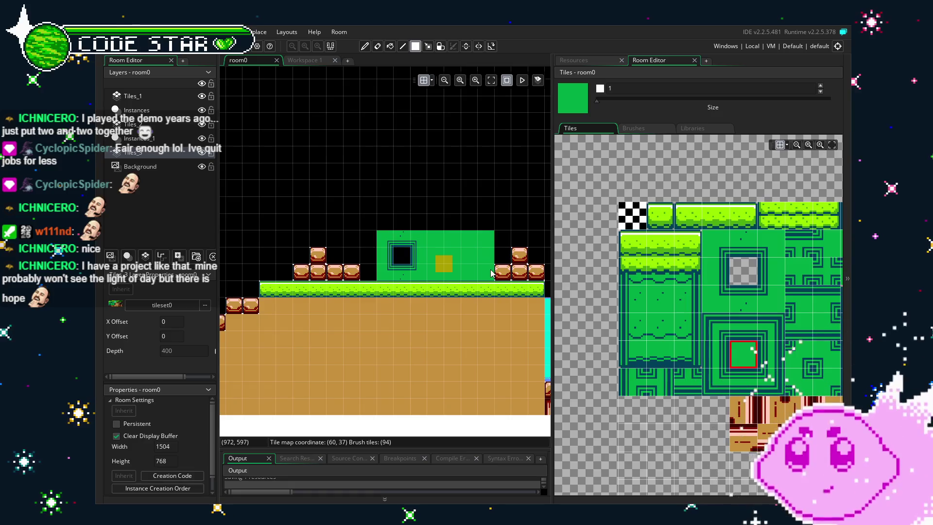
{"action": "left_click_drag", "start_coordinate": [346, 235], "coordinate": [355, 275]}
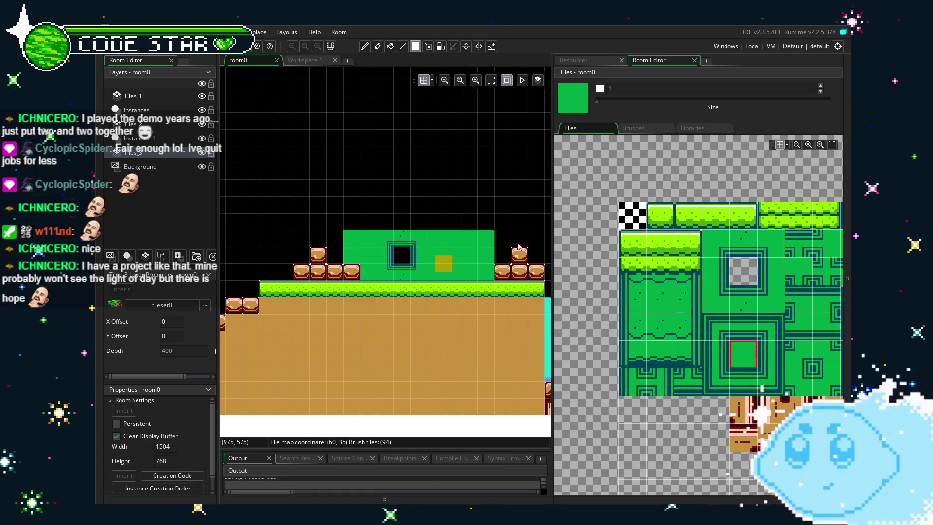
- Paint a row of frame-top border tiles along the temple's top edge
{"action": "left_click", "coordinate": [718, 355]}
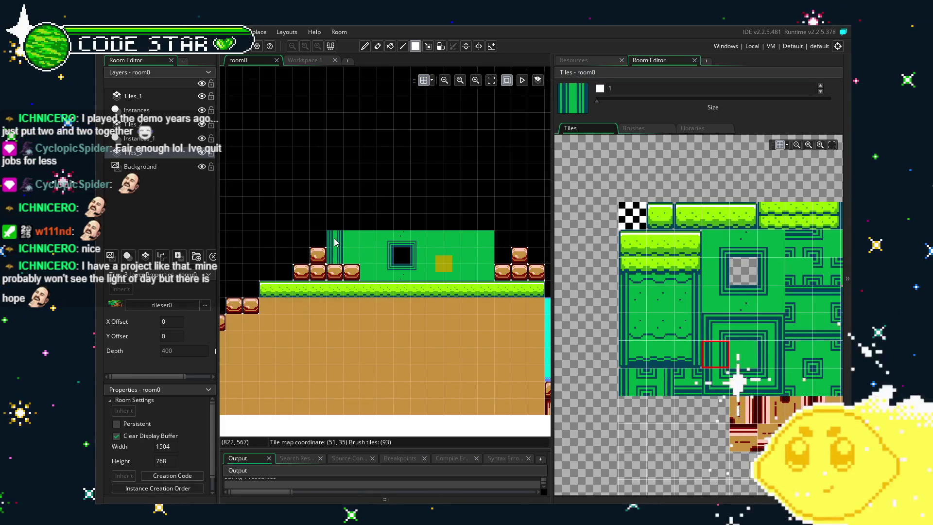
{"action": "left_click", "coordinate": [709, 325]}
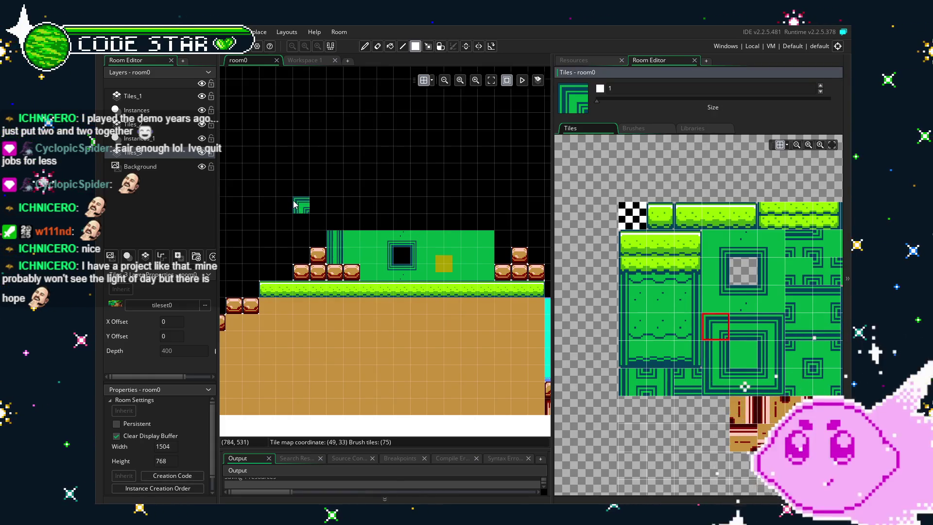
{"action": "mouse_move", "coordinate": [347, 291]}
{"action": "left_mouse_down"}
{"action": "mouse_move", "coordinate": [312, 306]}
{"action": "mouse_move", "coordinate": [321, 300]}
{"action": "left_mouse_up"}
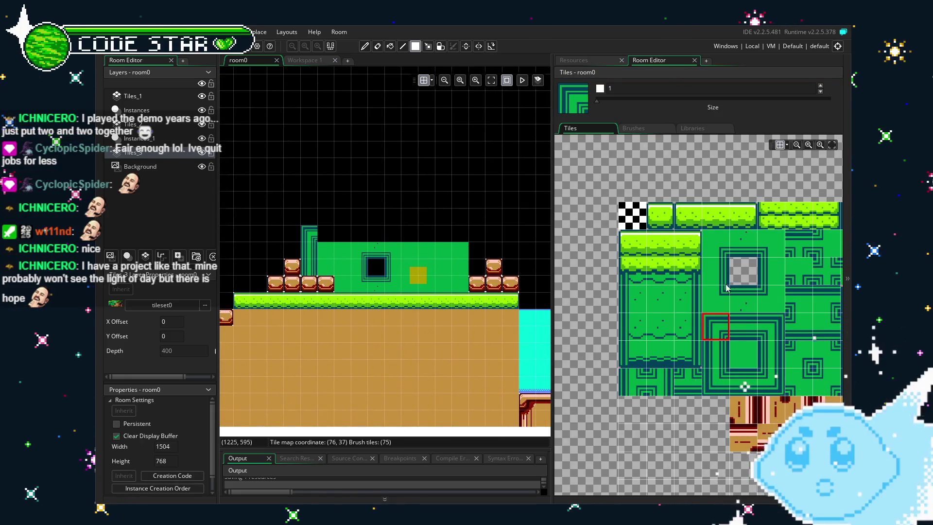
{"action": "left_click", "coordinate": [739, 338]}
{"action": "left_click_drag", "start_coordinate": [327, 235], "coordinate": [464, 239]}
- Pick the frame corner tiles, then select a two-tile grass brush
{"action": "left_click", "coordinate": [763, 336]}
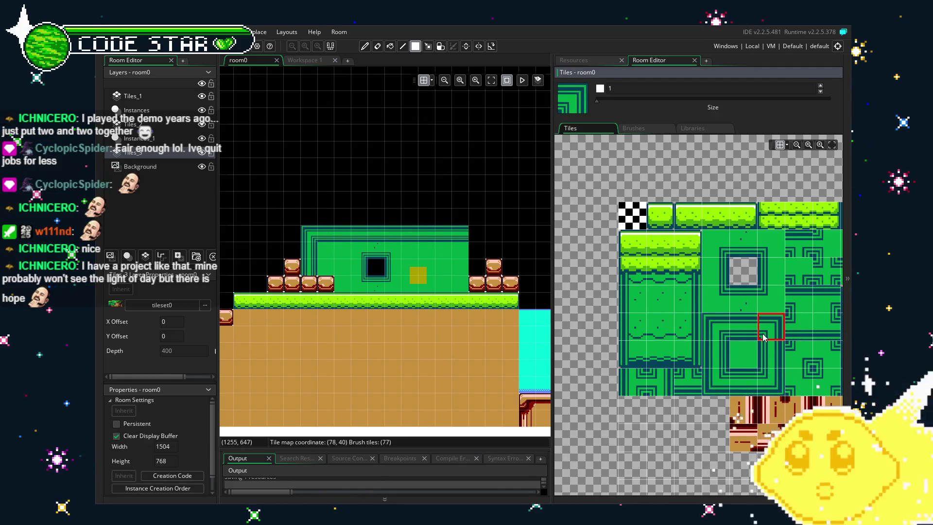
{"action": "left_click", "coordinate": [763, 356]}
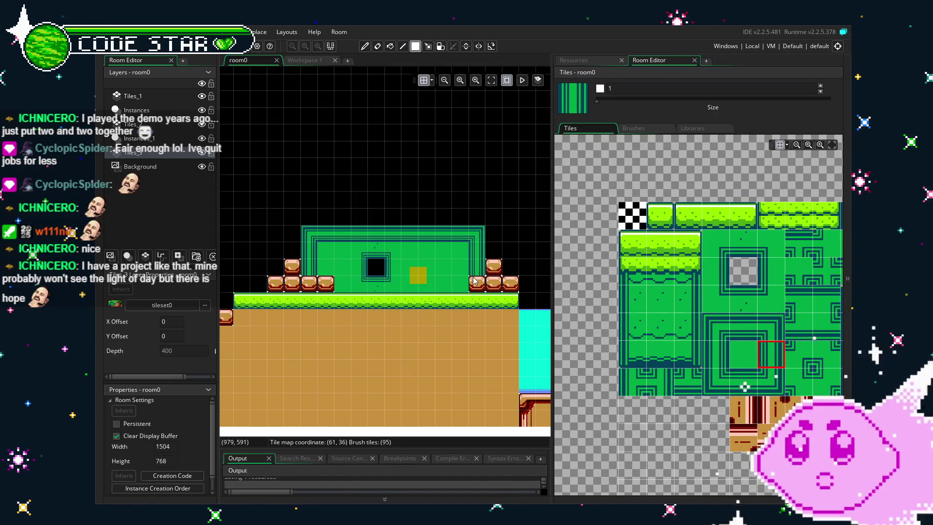
{"action": "scroll", "coordinate": [356, 325], "scroll_direction": "up", "scroll_amount": 1}
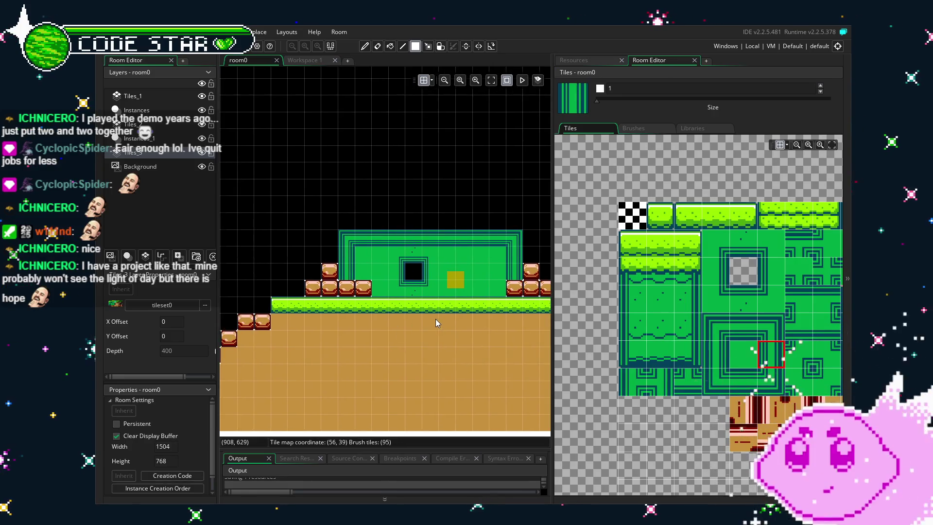
{"action": "scroll", "coordinate": [436, 319], "scroll_direction": "up", "scroll_amount": 1}
{"action": "left_click_drag", "start_coordinate": [424, 319], "coordinate": [392, 322]}
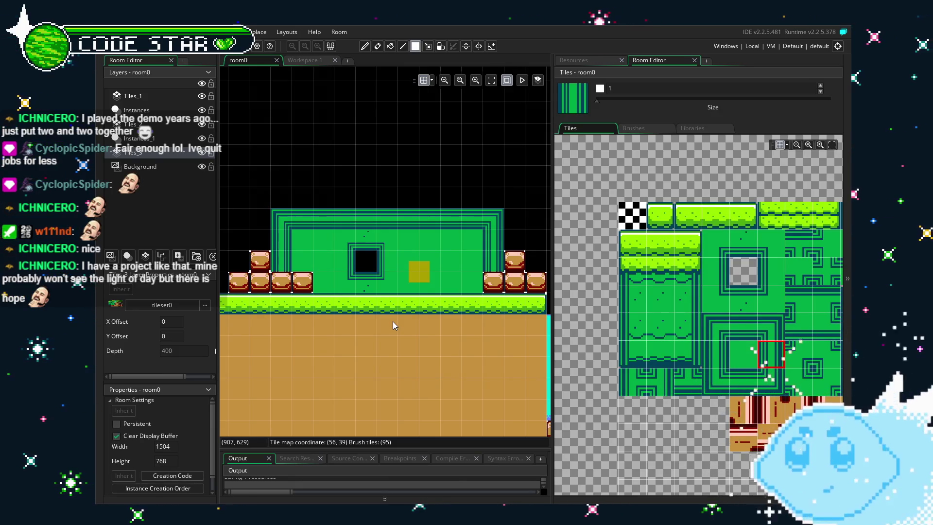
{"action": "left_click", "coordinate": [687, 215]}
{"action": "left_click_drag", "start_coordinate": [701, 218], "coordinate": [707, 219]}
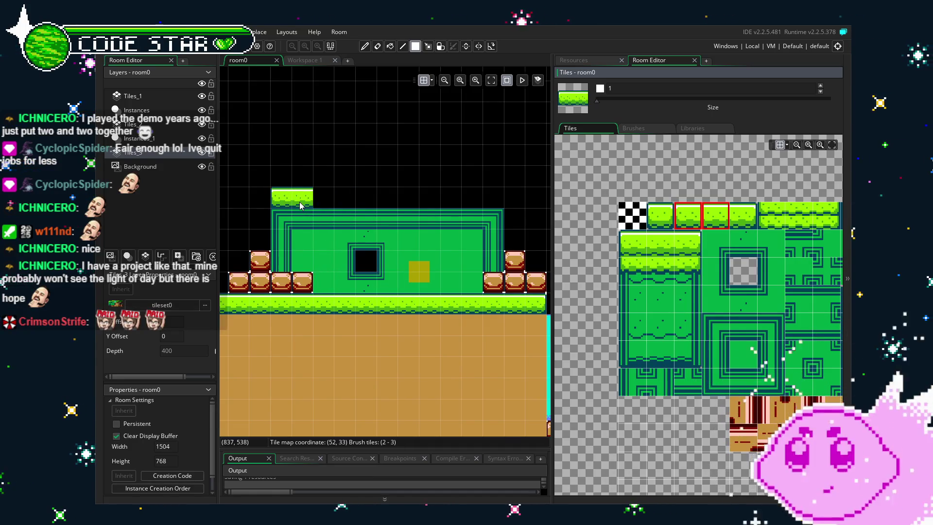
- Lay a two-tile grass piece, middle grass tiles and an end tile across the temple roof
{"action": "left_click", "coordinate": [299, 202]}
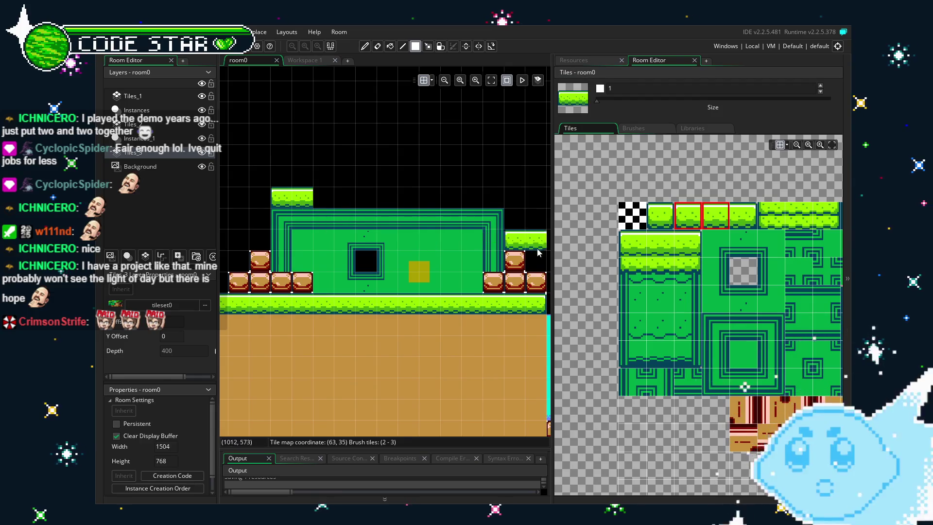
{"action": "left_click", "coordinate": [689, 215]}
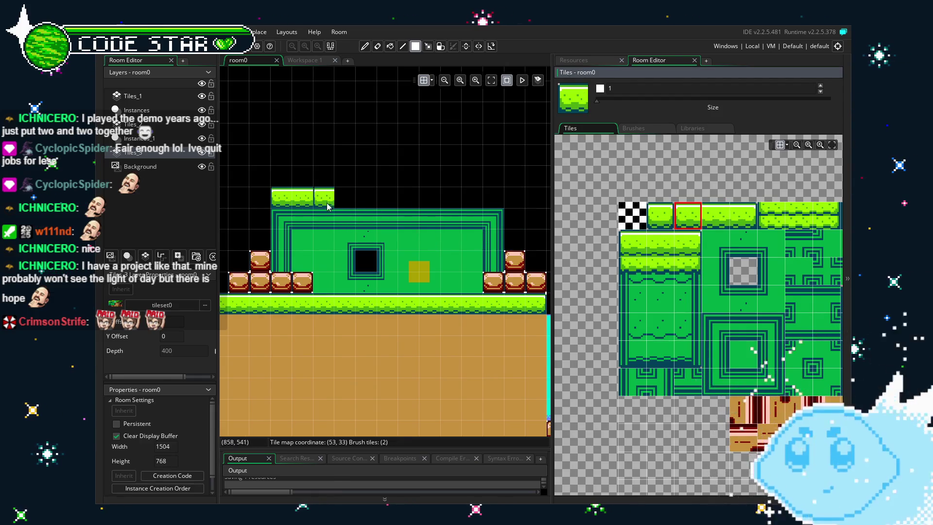
{"action": "left_click", "coordinate": [712, 222]}
{"action": "left_click_drag", "start_coordinate": [321, 196], "coordinate": [642, 219]}
{"action": "left_click", "coordinate": [739, 215]}
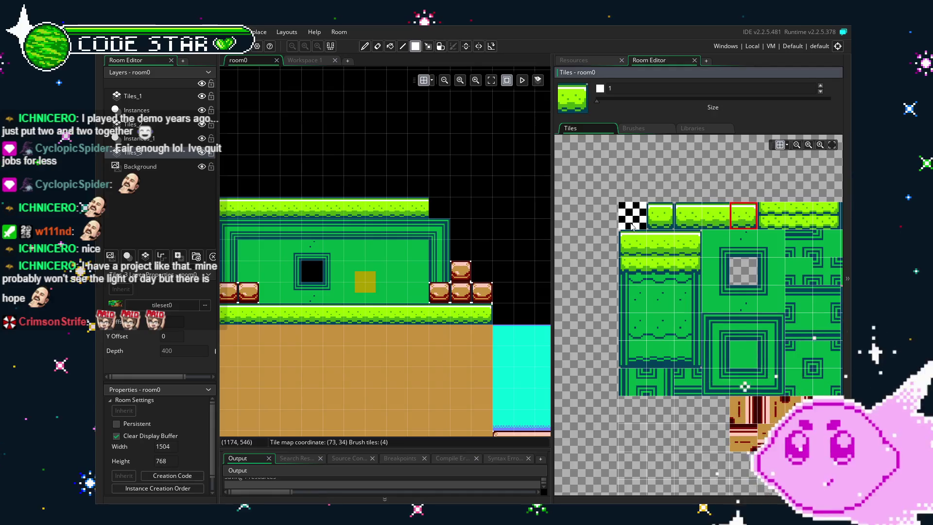
{"action": "left_click", "coordinate": [439, 208]}
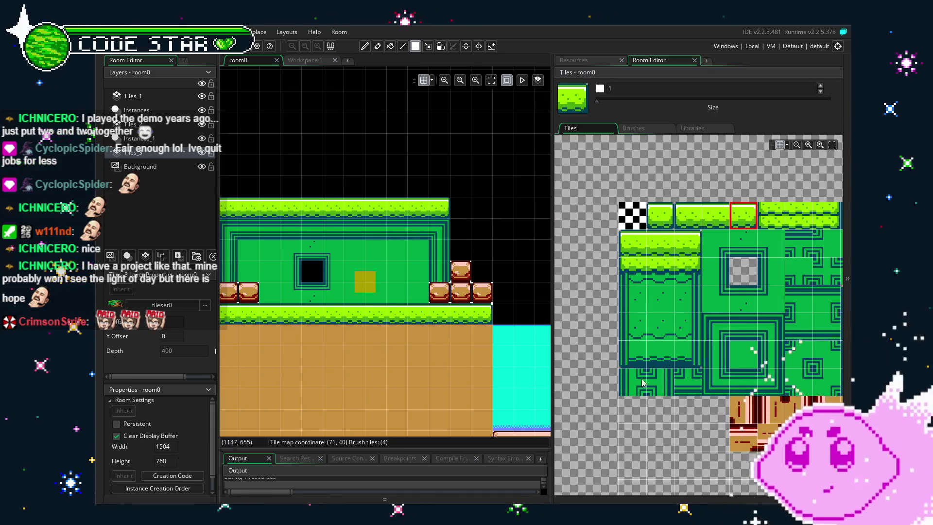
- Switch to the eraser and re-center the view over the temple
{"action": "key", "text": "e"}
{"action": "scroll", "coordinate": [384, 340], "scroll_direction": "left", "scroll_amount": 3}
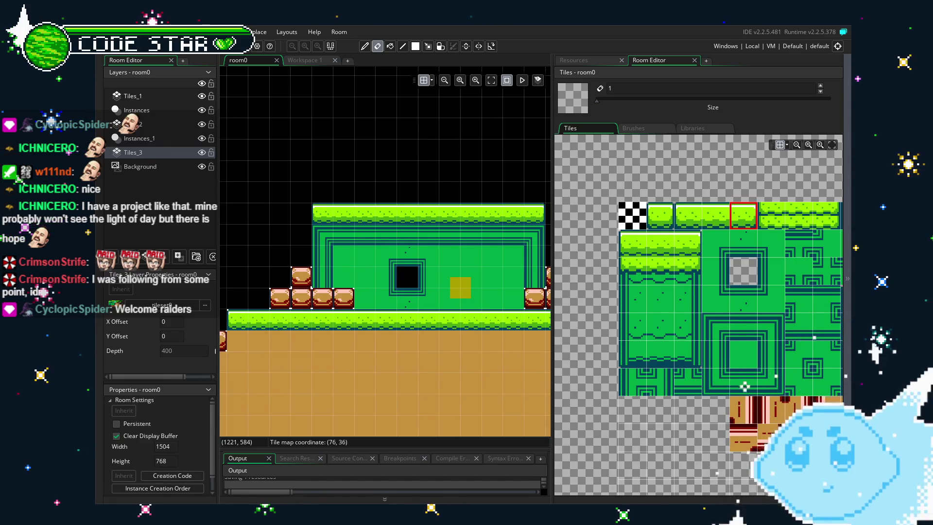
{"action": "left_click_drag", "start_coordinate": [383, 363], "coordinate": [323, 360]}
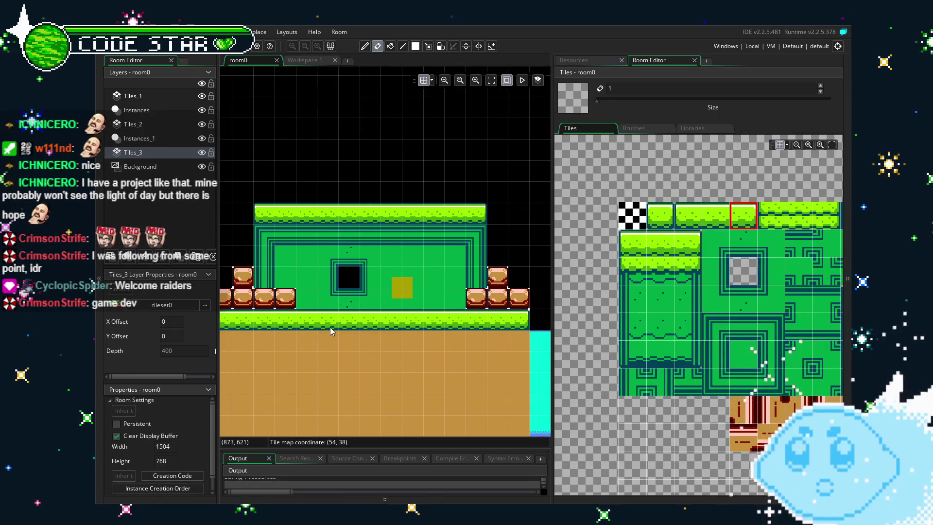
{"action": "scroll", "coordinate": [330, 327], "scroll_direction": "up", "scroll_amount": 1}
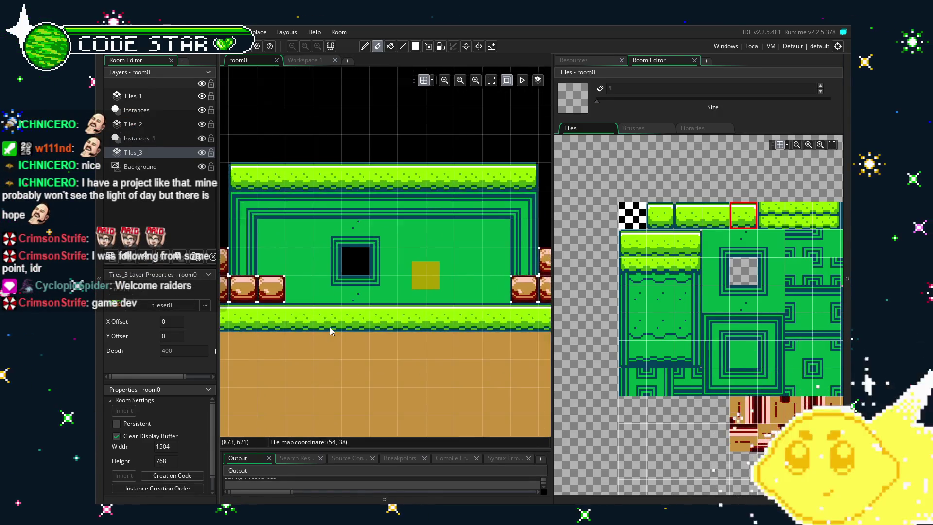
{"action": "scroll", "coordinate": [360, 343], "scroll_direction": "down", "scroll_amount": 2}
{"action": "mouse_move", "coordinate": [360, 343]}
{"action": "left_mouse_down"}
{"action": "mouse_move", "coordinate": [400, 289]}
{"action": "mouse_move", "coordinate": [357, 300]}
{"action": "left_mouse_up"}
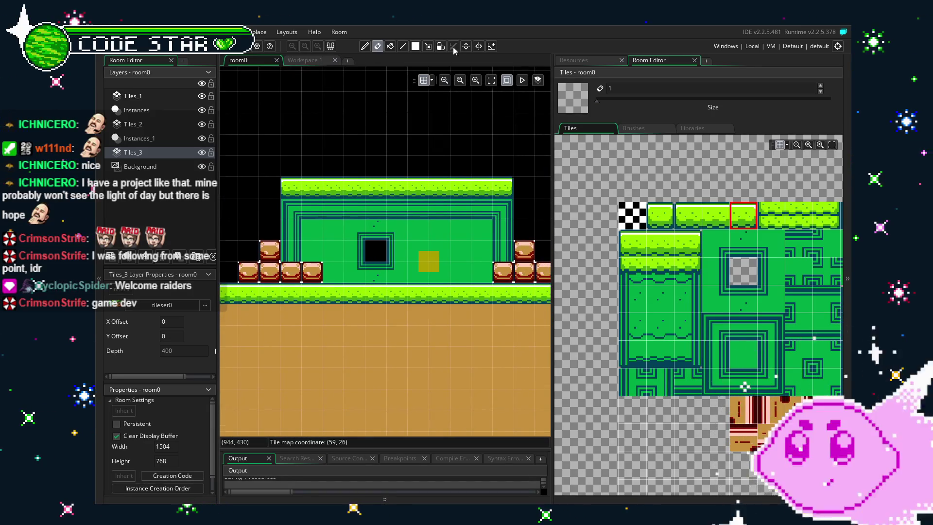
{"action": "left_click", "coordinate": [583, 60]}
- Place a block object instance on the Instances layer and stretch it across the temple roof
{"action": "left_click_drag", "start_coordinate": [554, 245], "coordinate": [659, 247]}
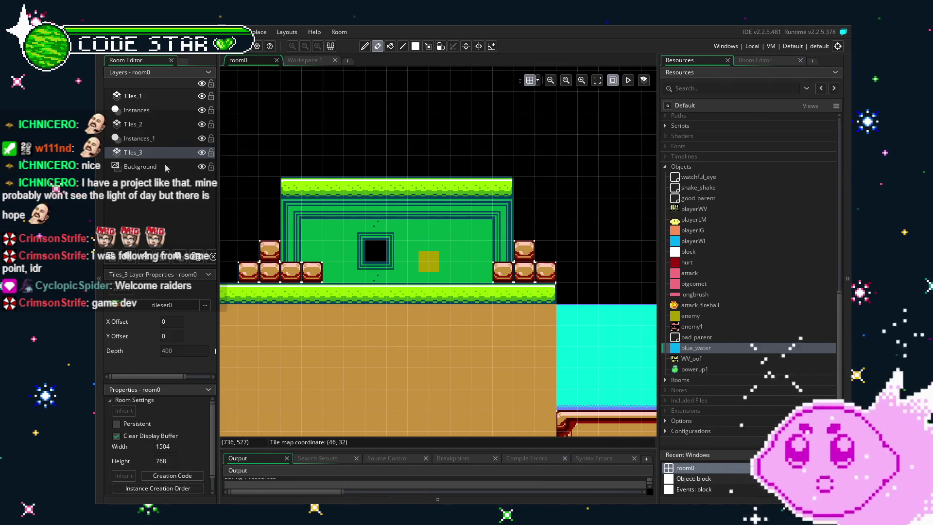
{"action": "left_click", "coordinate": [144, 112]}
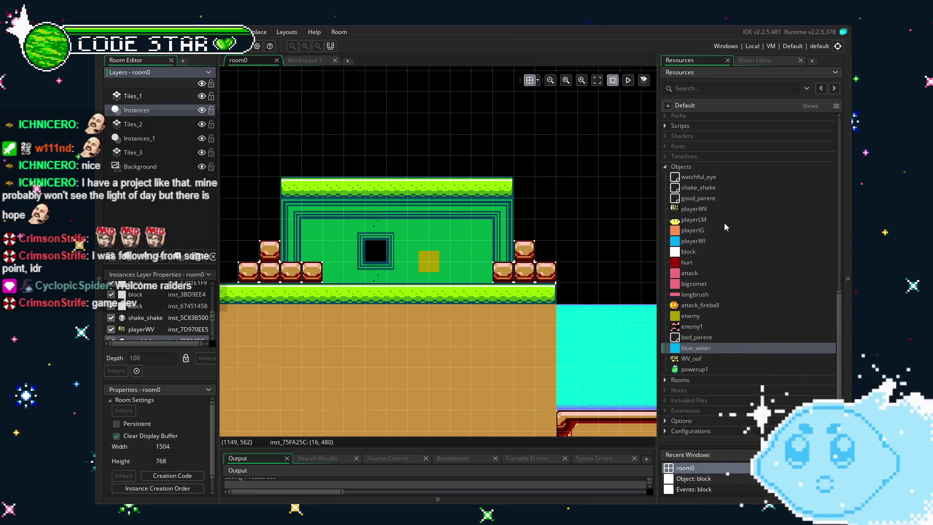
{"action": "left_click", "coordinate": [690, 253]}
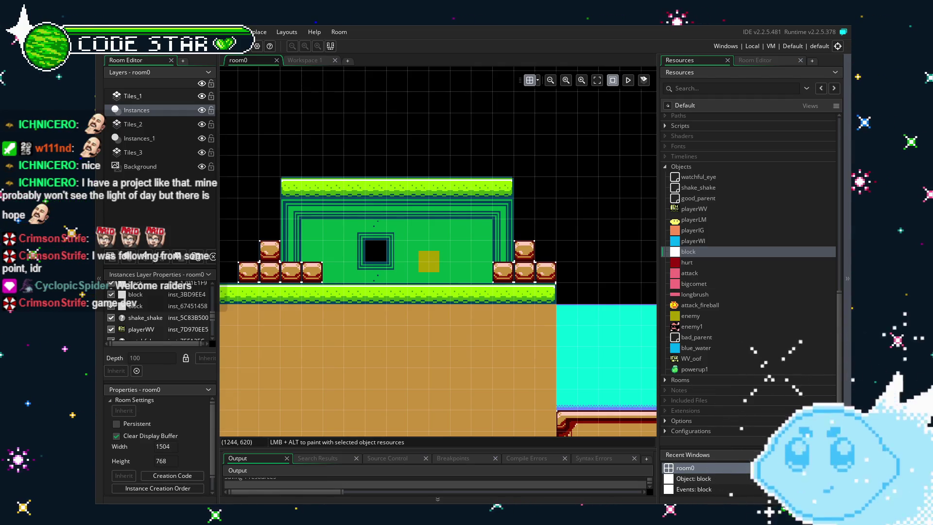
{"action": "mouse_move", "coordinate": [316, 365]}
{"action": "left_mouse_down"}
{"action": "mouse_move", "coordinate": [383, 357]}
{"action": "mouse_move", "coordinate": [368, 367]}
{"action": "left_mouse_up"}
{"action": "mouse_move", "coordinate": [688, 252]}
{"action": "left_mouse_down"}
{"action": "mouse_move", "coordinate": [326, 146]}
{"action": "mouse_move", "coordinate": [374, 151]}
{"action": "left_mouse_up"}
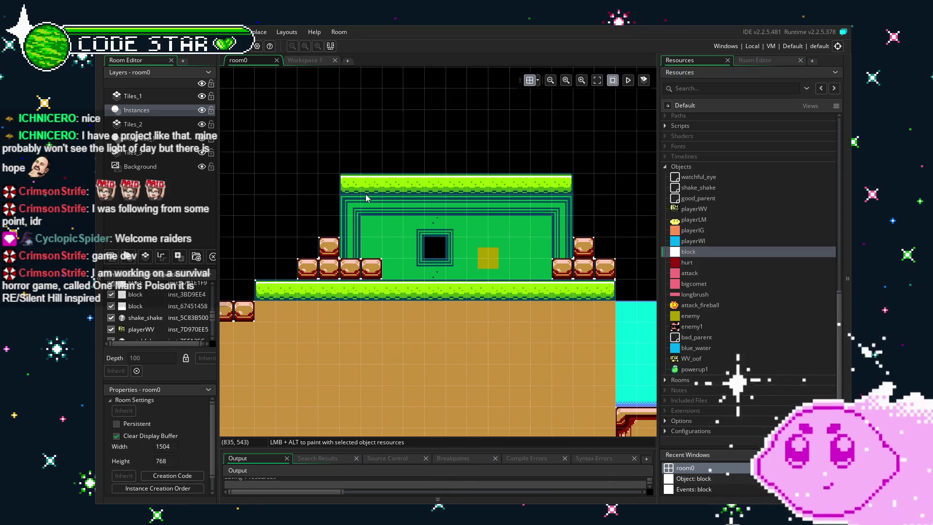
{"action": "mouse_move", "coordinate": [695, 257]}
{"action": "left_mouse_down"}
{"action": "mouse_move", "coordinate": [360, 175]}
{"action": "mouse_move", "coordinate": [360, 156]}
{"action": "mouse_move", "coordinate": [403, 175]}
{"action": "mouse_move", "coordinate": [532, 175]}
{"action": "mouse_move", "coordinate": [572, 189]}
{"action": "left_mouse_up"}
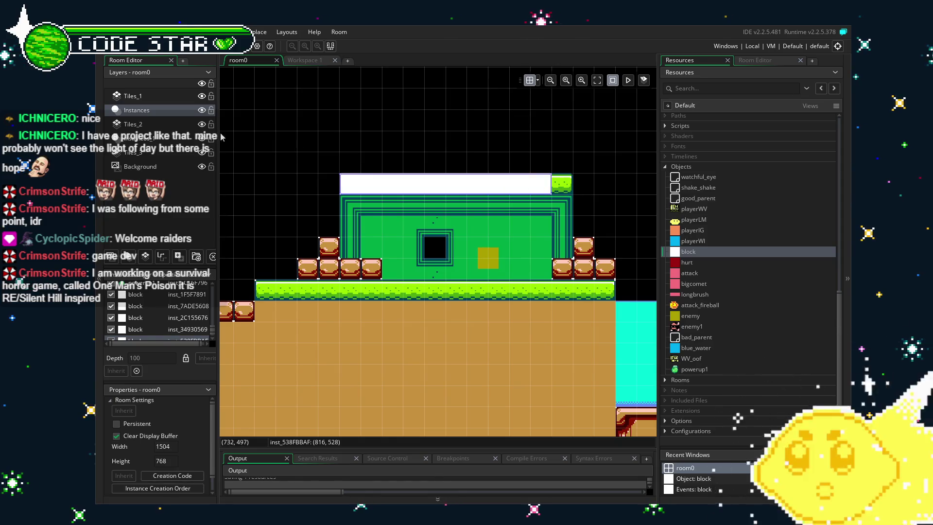
{"action": "left_click", "coordinate": [141, 125]}
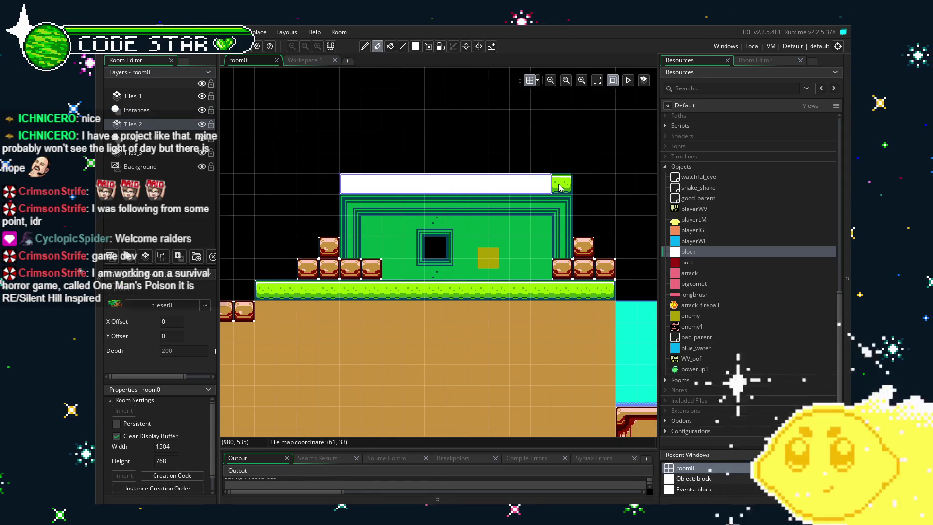
- In tile-select mode, undo a stray tile placed above the temple and pan over its roof
{"action": "key", "text": "m"}
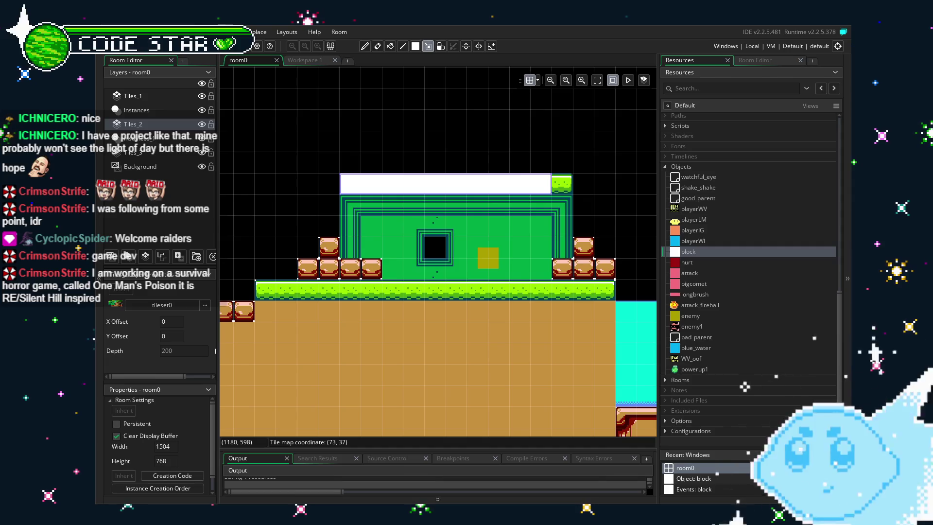
{"action": "left_click", "coordinate": [498, 141]}
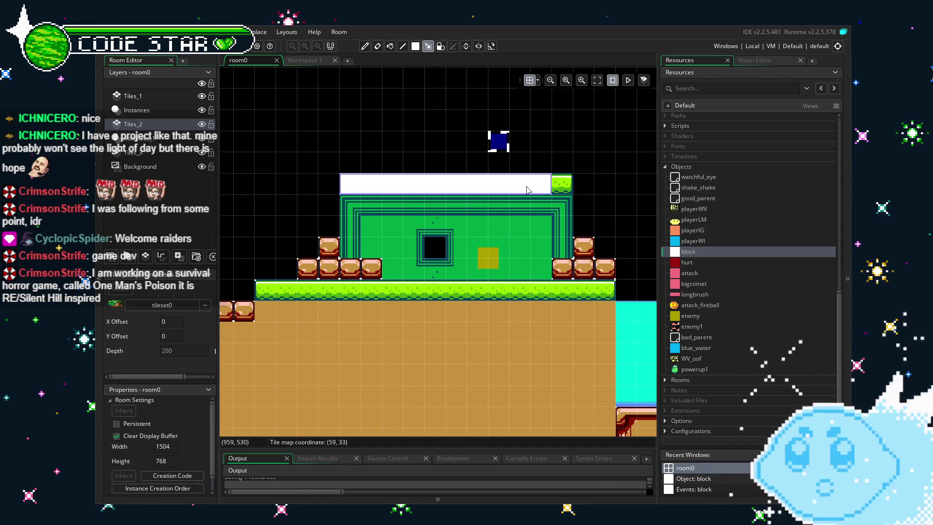
{"action": "key", "text": "ctrl+z"}
{"action": "mouse_move", "coordinate": [398, 246]}
{"action": "left_mouse_down"}
{"action": "mouse_move", "coordinate": [354, 245]}
{"action": "mouse_move", "coordinate": [392, 255]}
{"action": "left_mouse_up"}
{"action": "left_click_drag", "start_coordinate": [445, 184], "coordinate": [406, 183]}
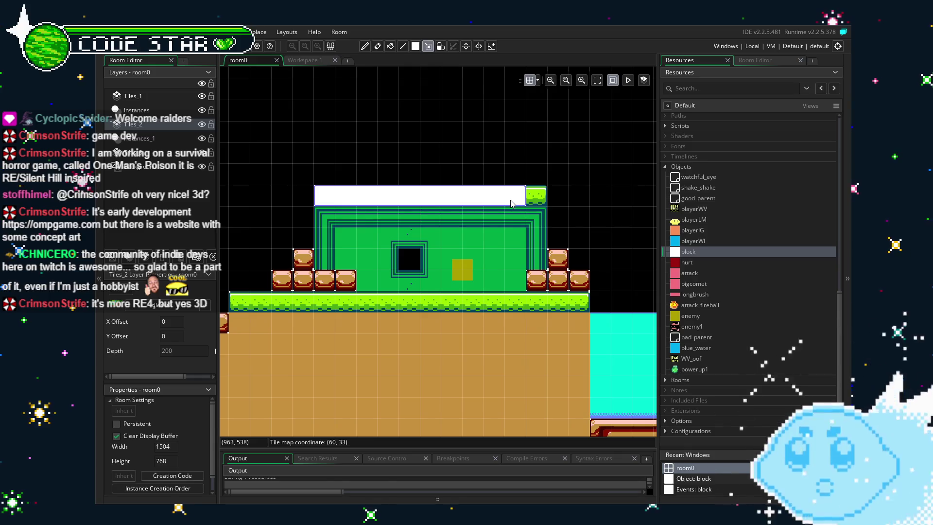
- Delete the white block instance sitting on the temple roof
{"action": "left_click", "coordinate": [136, 111]}
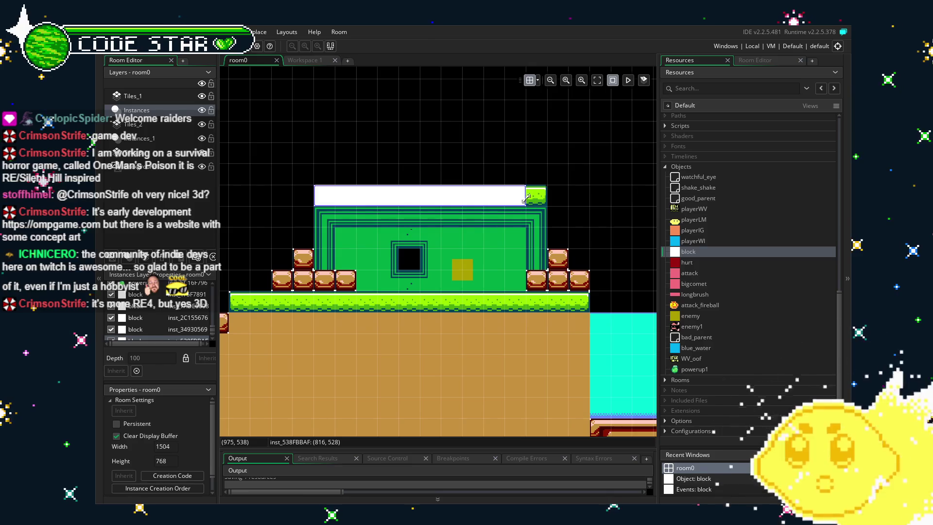
{"action": "left_click_drag", "start_coordinate": [536, 197], "coordinate": [554, 198]}
{"action": "key", "text": "Delete"}
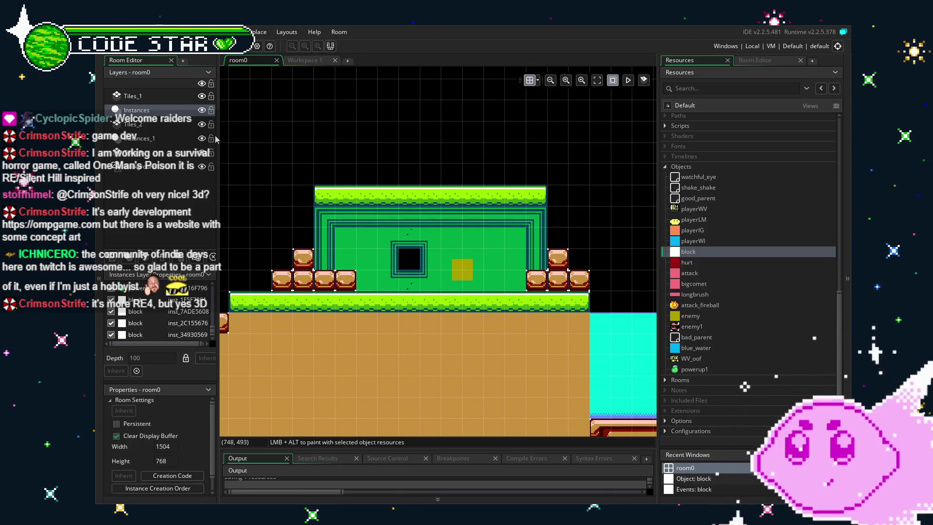
{"action": "left_click", "coordinate": [156, 138]}
{"action": "key", "text": "ctrl+z"}
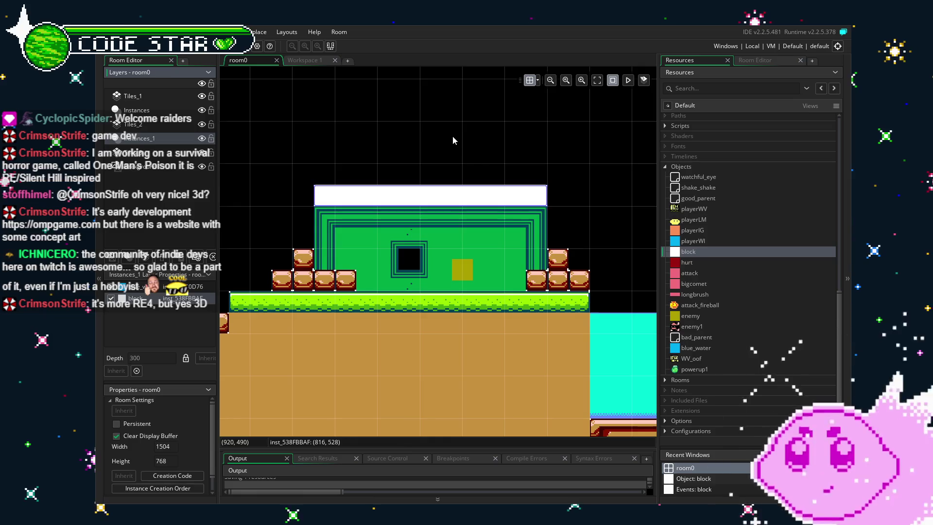
{"action": "key", "text": "Delete"}
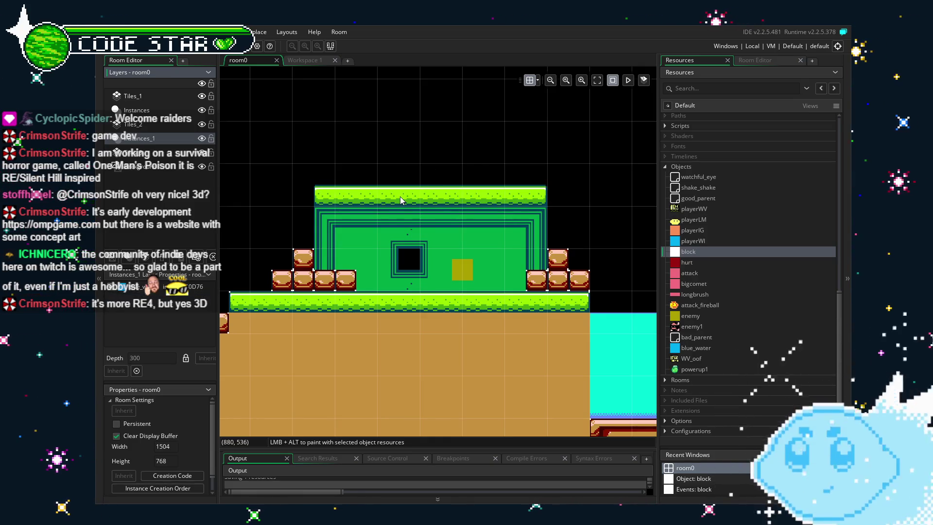
{"action": "left_click", "coordinate": [141, 110]}
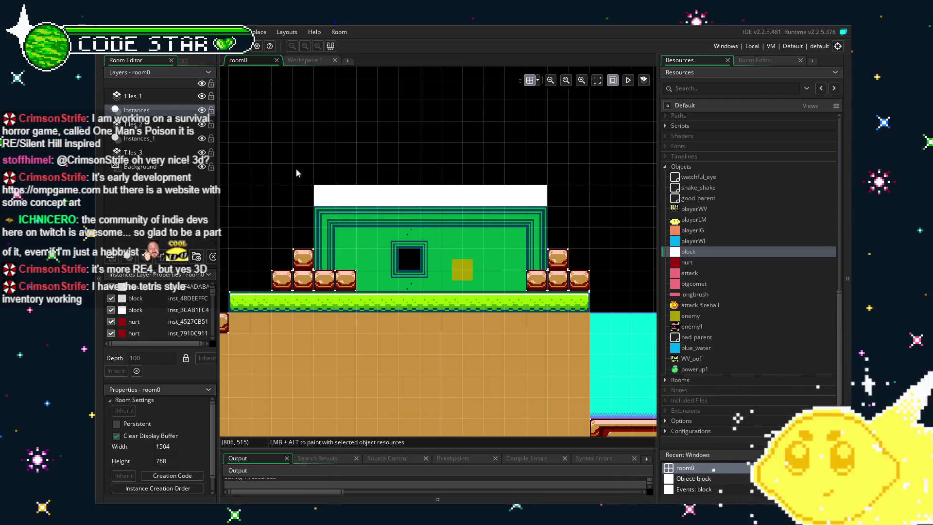
{"action": "left_click", "coordinate": [132, 124]}
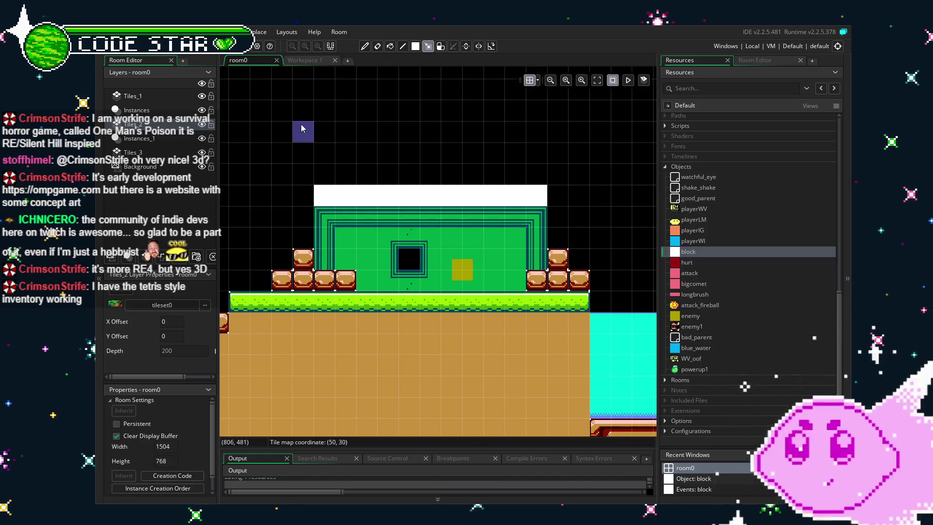
- With Tiles_1 active, hide Instances and flick Tiles_2 and Tiles_3 off and on to compare their tiles
{"action": "left_click", "coordinate": [163, 96]}
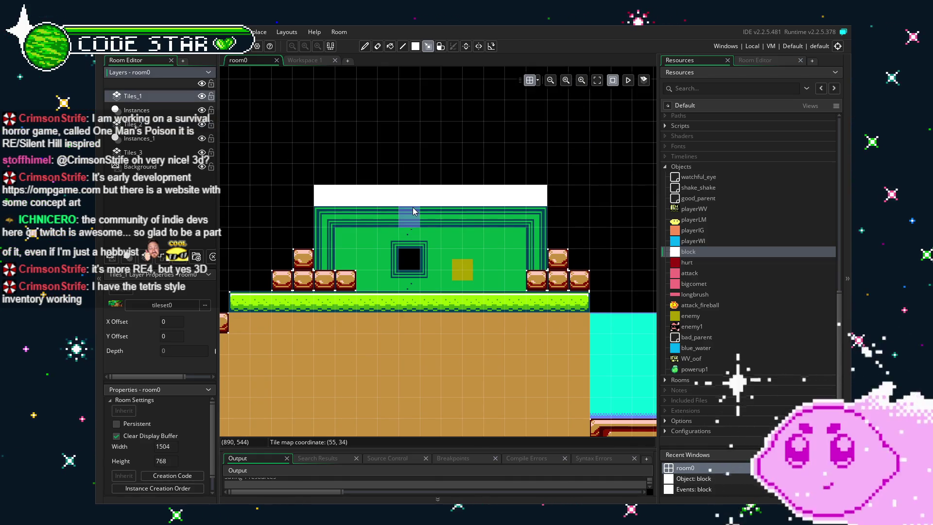
{"action": "left_click", "coordinate": [202, 109]}
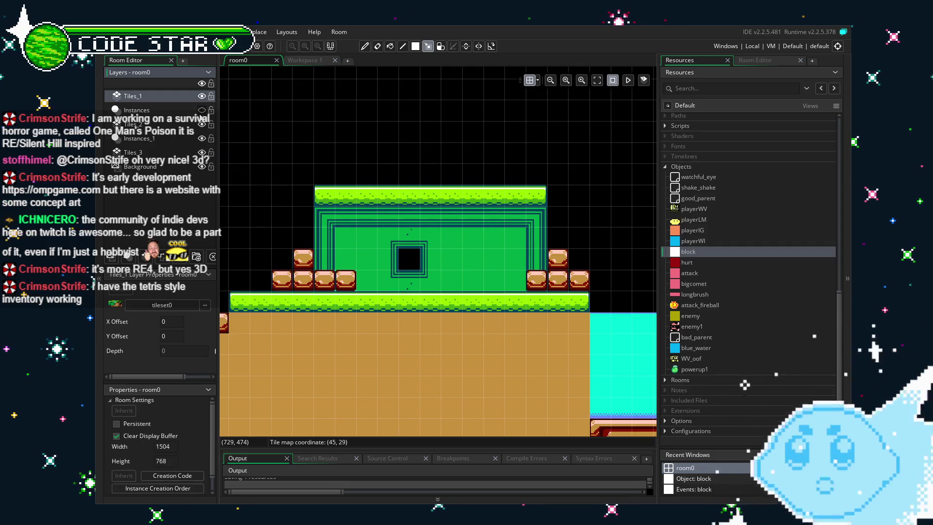
{"action": "left_click", "coordinate": [201, 124]}
{"action": "left_click", "coordinate": [201, 124]}
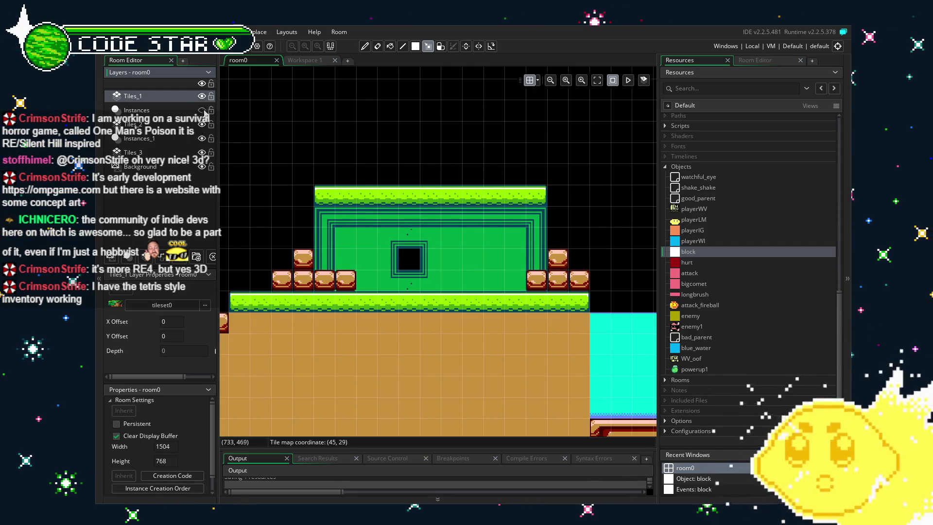
{"action": "left_click", "coordinate": [204, 152]}
{"action": "left_click", "coordinate": [202, 152]}
{"action": "left_click", "coordinate": [203, 152]}
{"action": "mouse_move", "coordinate": [317, 188]}
{"action": "left_mouse_down"}
{"action": "mouse_move", "coordinate": [417, 247]}
{"action": "mouse_move", "coordinate": [524, 283]}
{"action": "left_mouse_up"}
- Cut the temple tiles and stamp them back in place on Tiles_2
{"action": "key", "text": "ctrl+x"}
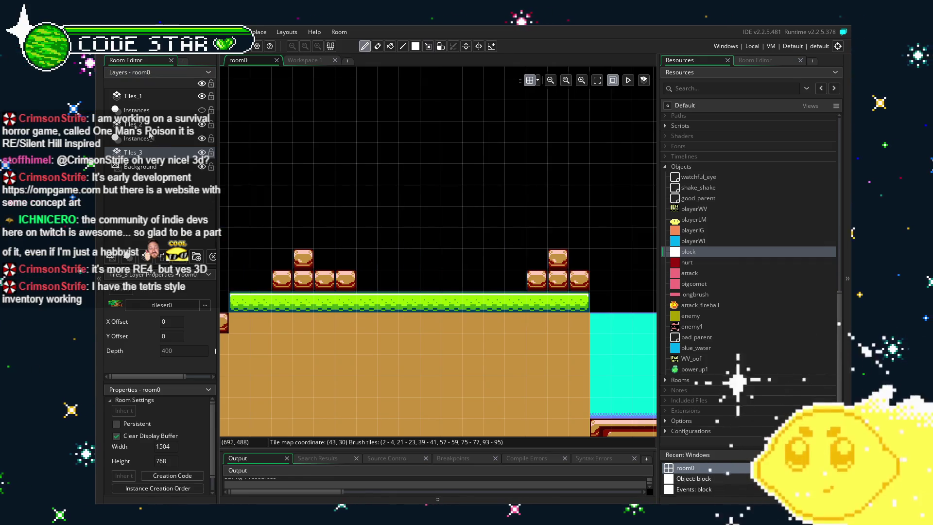
{"action": "left_click", "coordinate": [150, 127]}
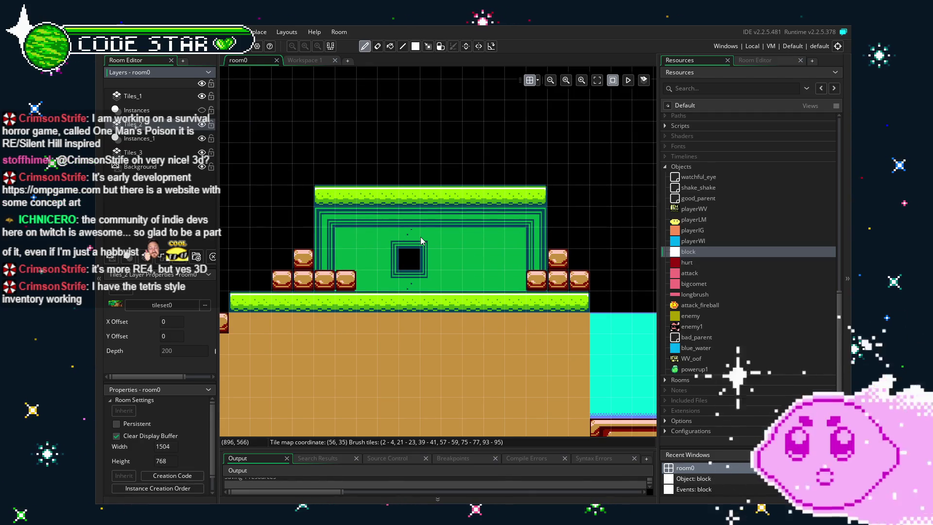
{"action": "left_click", "coordinate": [421, 238]}
- Cut the temple's top grass strip and stamp it back in place on Tiles_1
{"action": "key", "text": "e"}
{"action": "left_click_drag", "start_coordinate": [316, 194], "coordinate": [546, 197]}
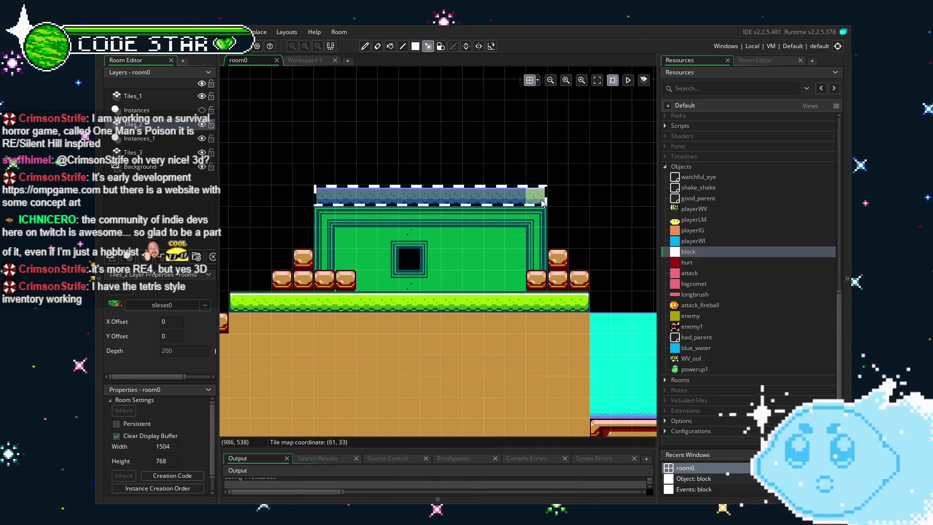
{"action": "key", "text": "ctrl+x"}
{"action": "left_click", "coordinate": [132, 96]}
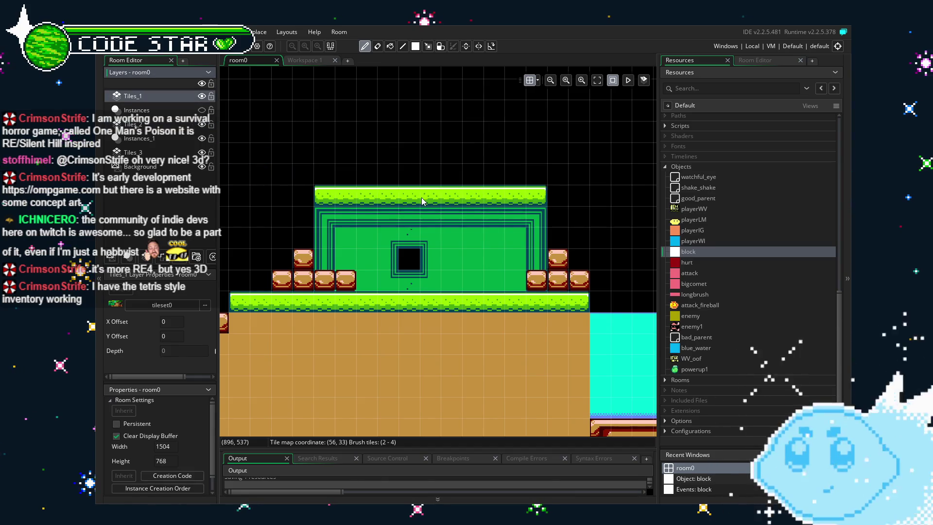
{"action": "left_click", "coordinate": [422, 197]}
{"action": "key", "text": "e"}
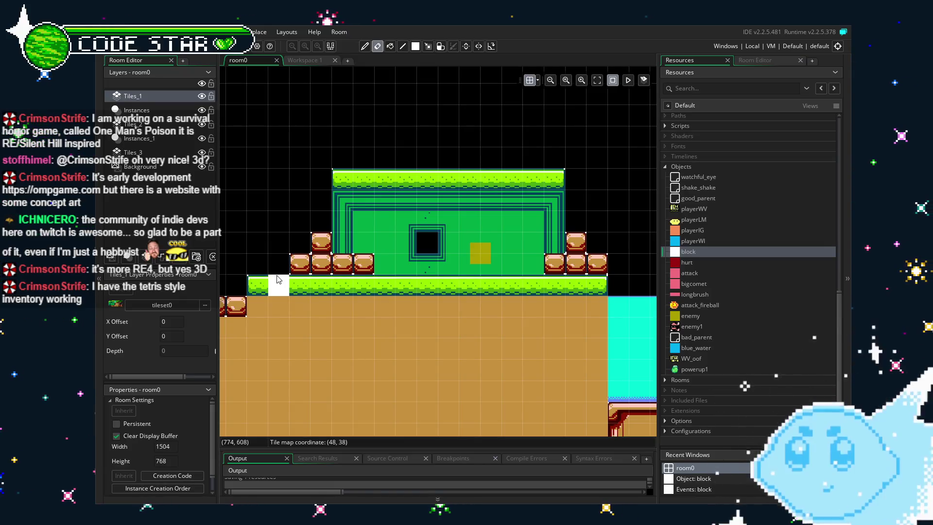
{"action": "scroll", "coordinate": [291, 282], "scroll_direction": "left", "scroll_amount": 3}
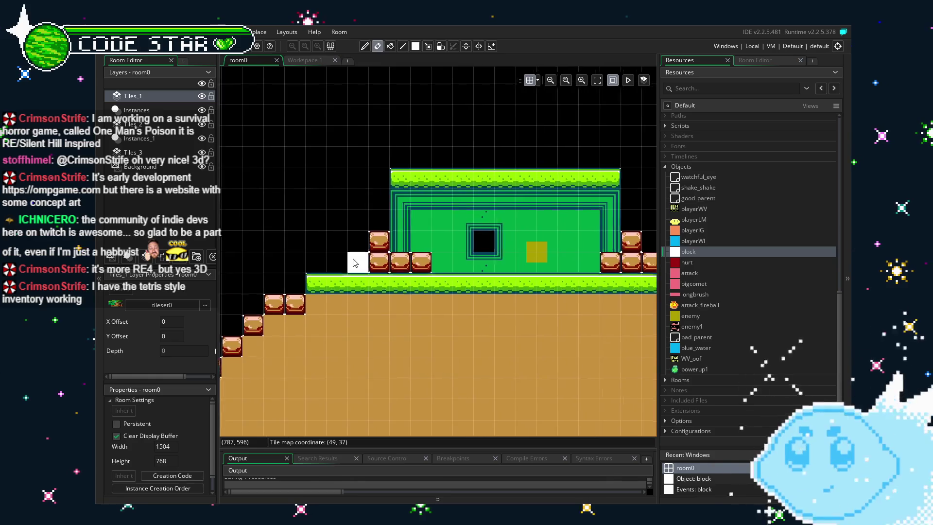
{"action": "scroll", "coordinate": [299, 351], "scroll_direction": "down", "scroll_amount": 3}
{"action": "scroll", "coordinate": [401, 293], "scroll_direction": "down", "scroll_amount": 1, "text": "ctrl"}
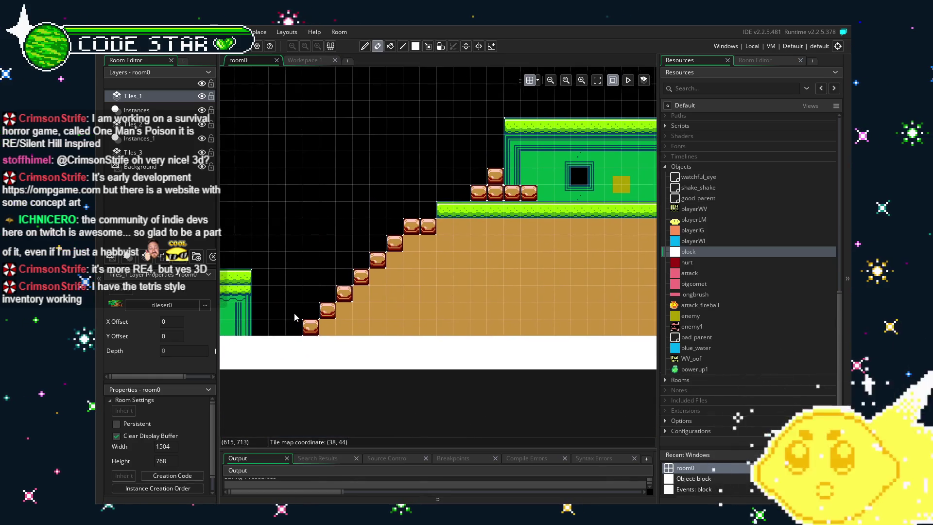
{"action": "scroll", "coordinate": [443, 317], "scroll_direction": "left", "scroll_amount": 3}
{"action": "scroll", "coordinate": [437, 316], "scroll_direction": "left", "scroll_amount": 5}
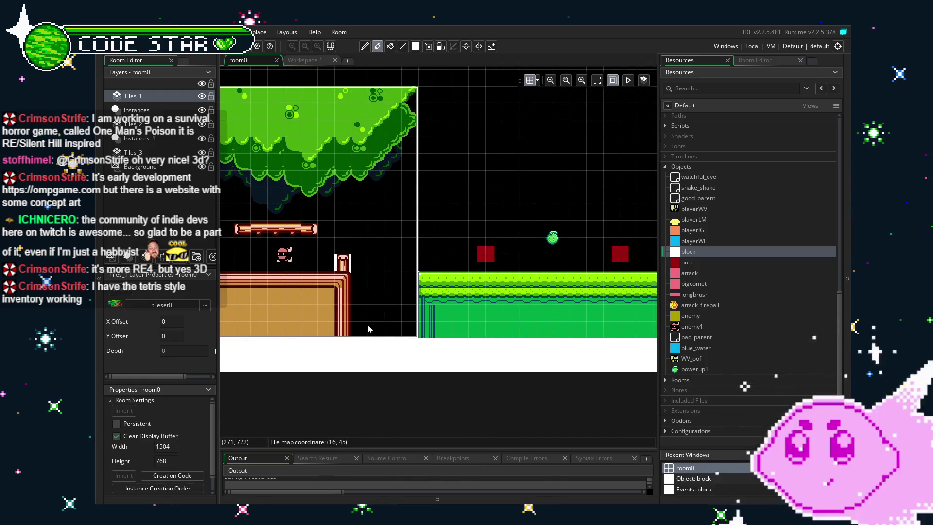
{"action": "left_click_drag", "start_coordinate": [368, 329], "coordinate": [498, 317]}
{"action": "scroll", "coordinate": [497, 318], "scroll_direction": "left", "scroll_amount": 3}
{"action": "scroll", "coordinate": [515, 326], "scroll_direction": "right", "scroll_amount": 8}
{"action": "scroll", "coordinate": [485, 322], "scroll_direction": "right", "scroll_amount": 10}
{"action": "scroll", "coordinate": [388, 355], "scroll_direction": "up", "scroll_amount": 2}
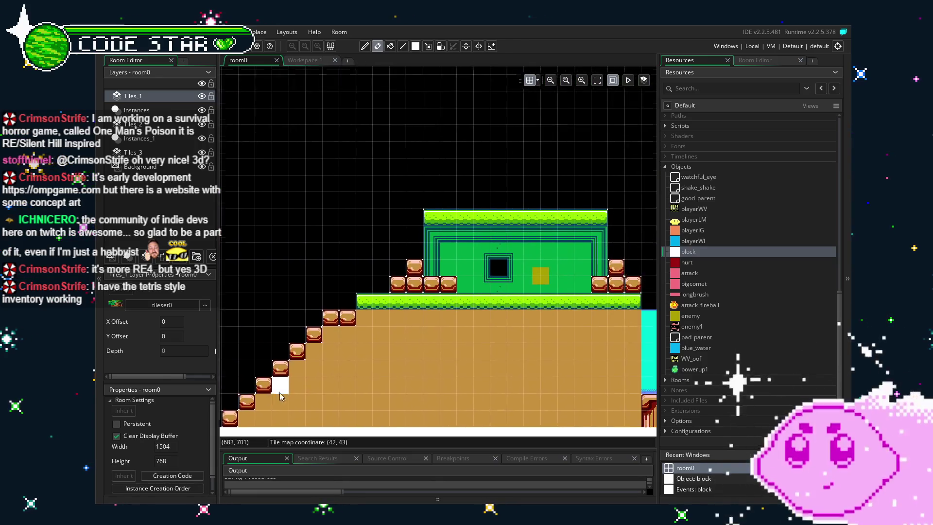
{"action": "scroll", "coordinate": [359, 356], "scroll_direction": "up", "scroll_amount": 2}
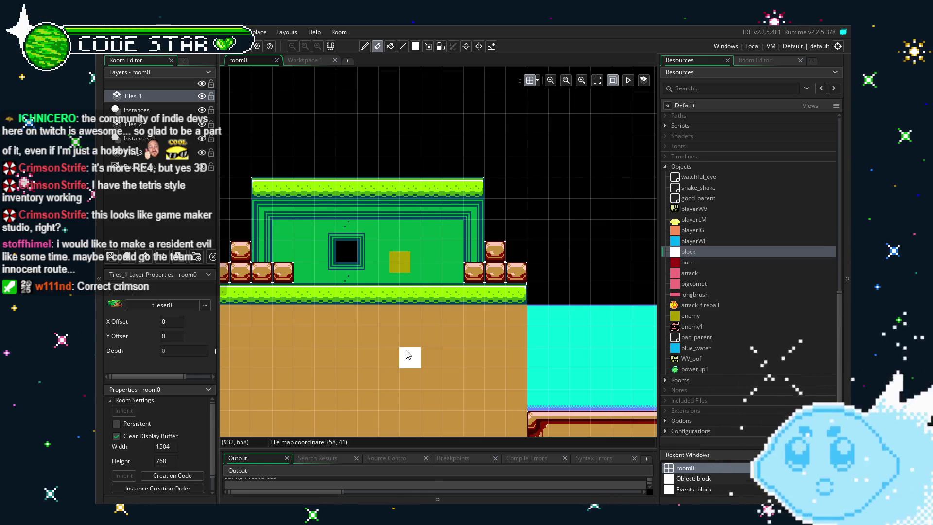
{"action": "mouse_move", "coordinate": [408, 354]}
{"action": "left_mouse_down"}
{"action": "mouse_move", "coordinate": [511, 338]}
{"action": "mouse_move", "coordinate": [492, 338]}
{"action": "left_mouse_up"}
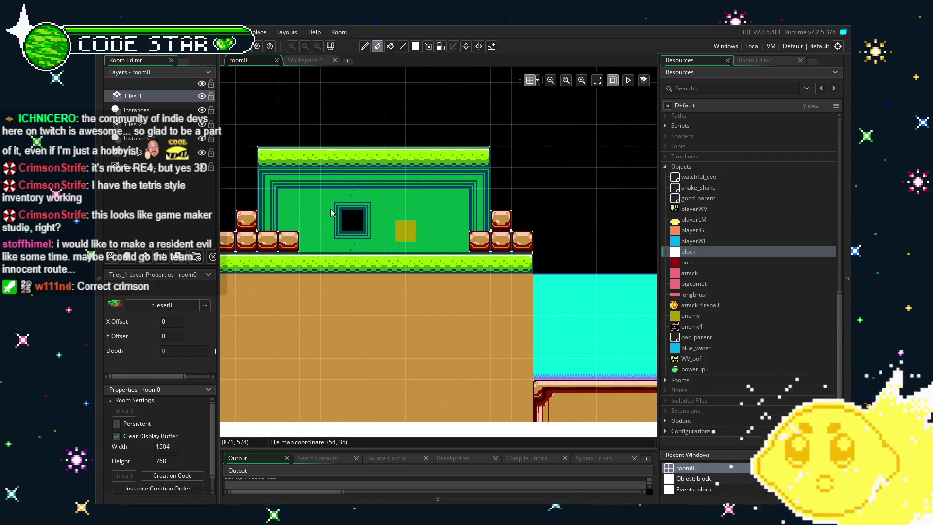
- Drag an enemy1 instance from Resources onto the Instances layer, just above the temple
{"action": "scroll", "coordinate": [408, 275], "scroll_direction": "down", "scroll_amount": 1}
{"action": "scroll", "coordinate": [413, 274], "scroll_direction": "up", "scroll_amount": 1}
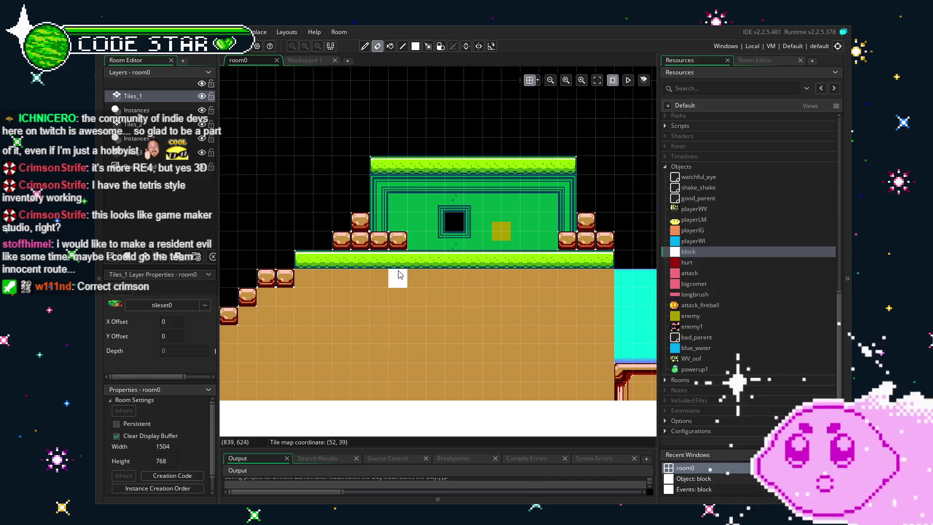
{"action": "scroll", "coordinate": [403, 276], "scroll_direction": "up", "scroll_amount": 2}
{"action": "scroll", "coordinate": [394, 287], "scroll_direction": "up", "scroll_amount": 1}
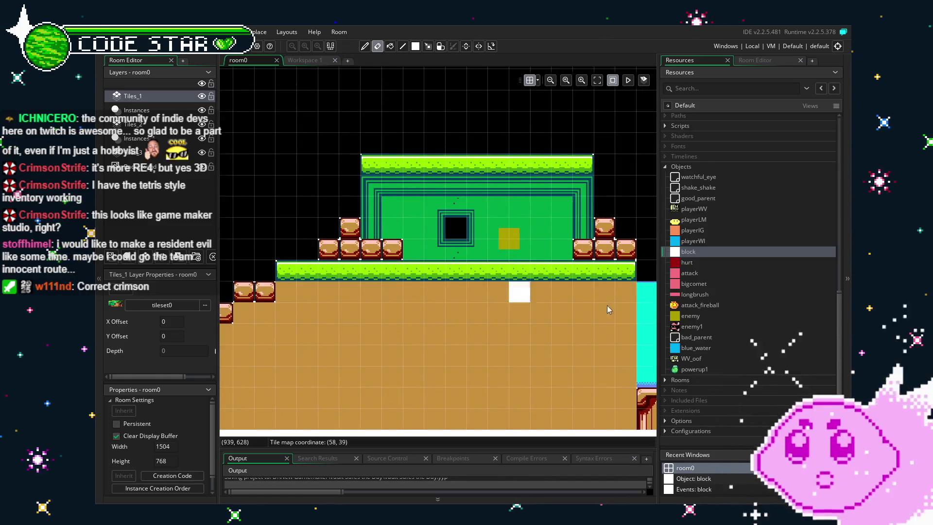
{"action": "left_click", "coordinate": [702, 327]}
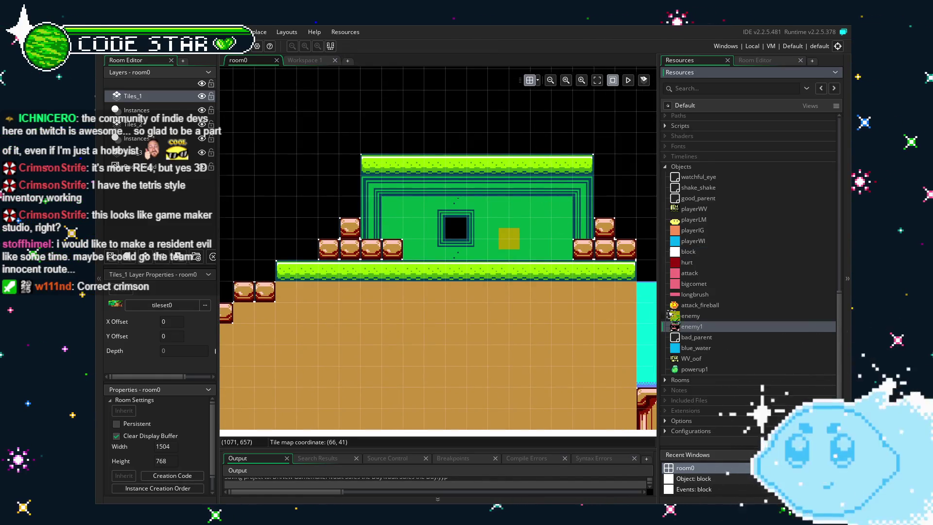
{"action": "left_click", "coordinate": [639, 325]}
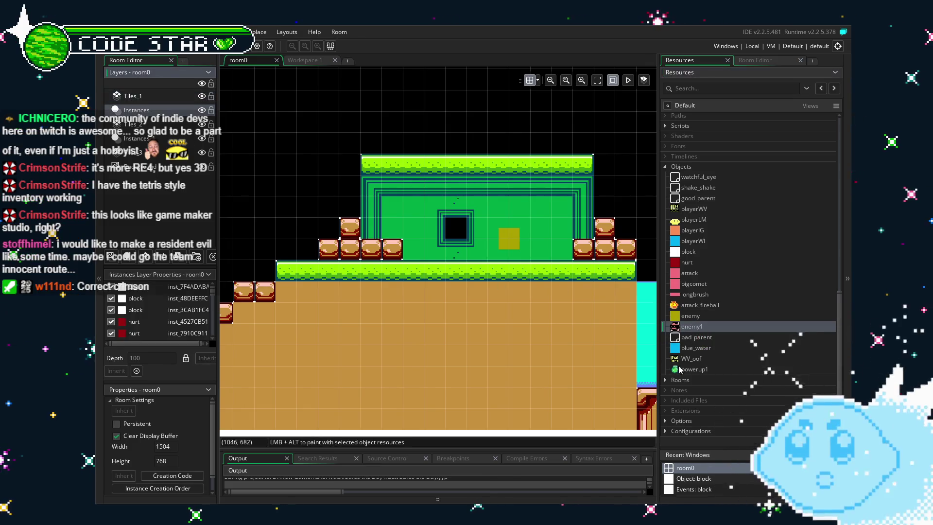
{"action": "mouse_move", "coordinate": [693, 326]}
{"action": "left_mouse_down"}
{"action": "mouse_move", "coordinate": [670, 324]}
{"action": "mouse_move", "coordinate": [578, 141]}
{"action": "mouse_move", "coordinate": [541, 141]}
{"action": "left_mouse_up"}
{"action": "mouse_move", "coordinate": [511, 309]}
{"action": "left_mouse_down"}
{"action": "mouse_move", "coordinate": [456, 328]}
{"action": "mouse_move", "coordinate": [489, 328]}
{"action": "left_mouse_up"}
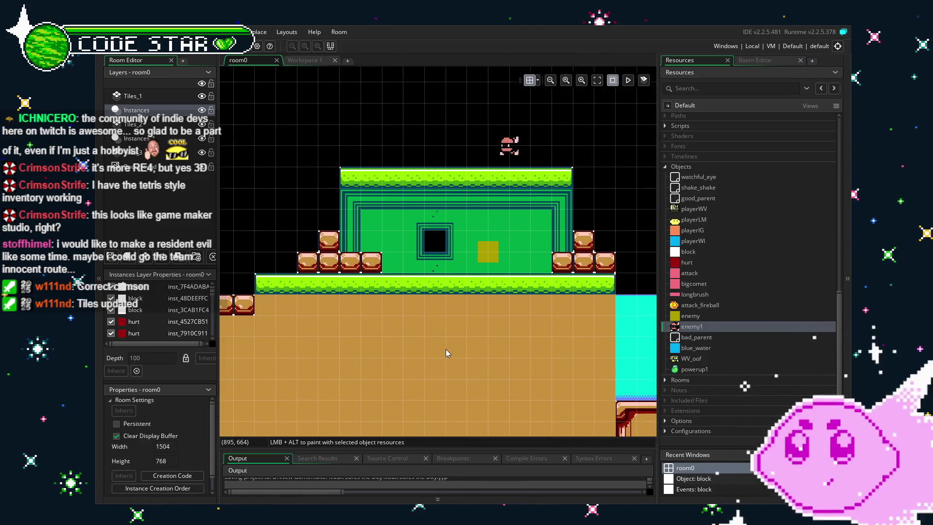
{"action": "scroll", "coordinate": [421, 360], "scroll_direction": "down", "scroll_amount": 1}
{"action": "left_click_drag", "start_coordinate": [404, 369], "coordinate": [440, 353]}
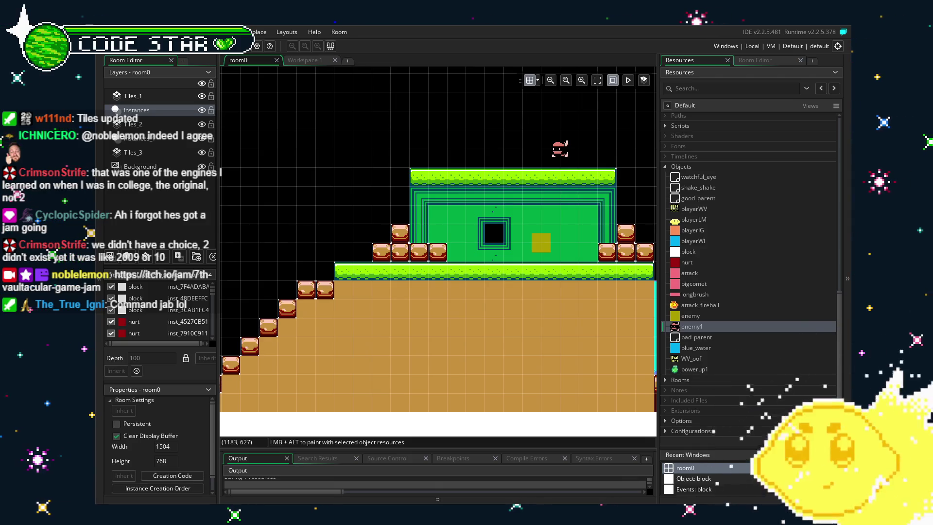
- Paint grass and right-end grass tiles from the Tiles_1 tileset over the staircase's top blocks
{"action": "scroll", "coordinate": [422, 335], "scroll_direction": "down", "scroll_amount": 1}
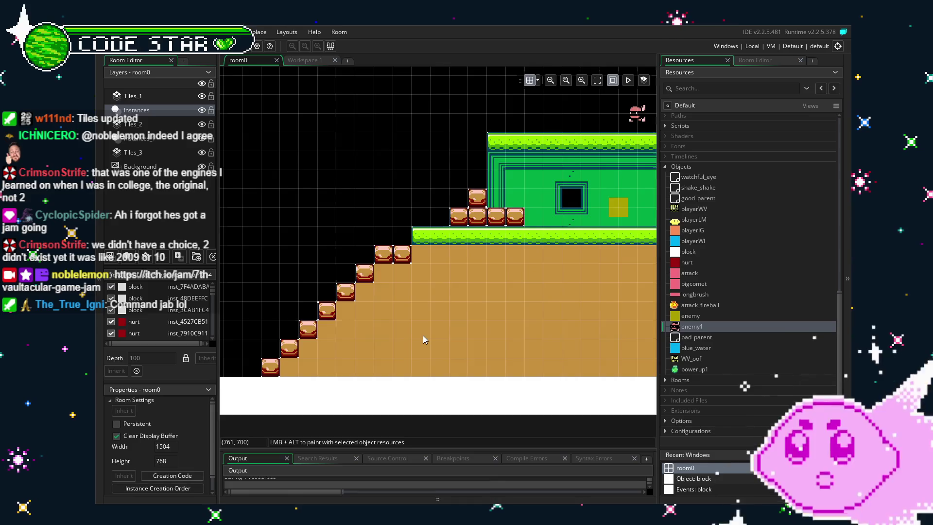
{"action": "scroll", "coordinate": [418, 336], "scroll_direction": "down", "scroll_amount": 1}
{"action": "scroll", "coordinate": [436, 348], "scroll_direction": "up", "scroll_amount": 2}
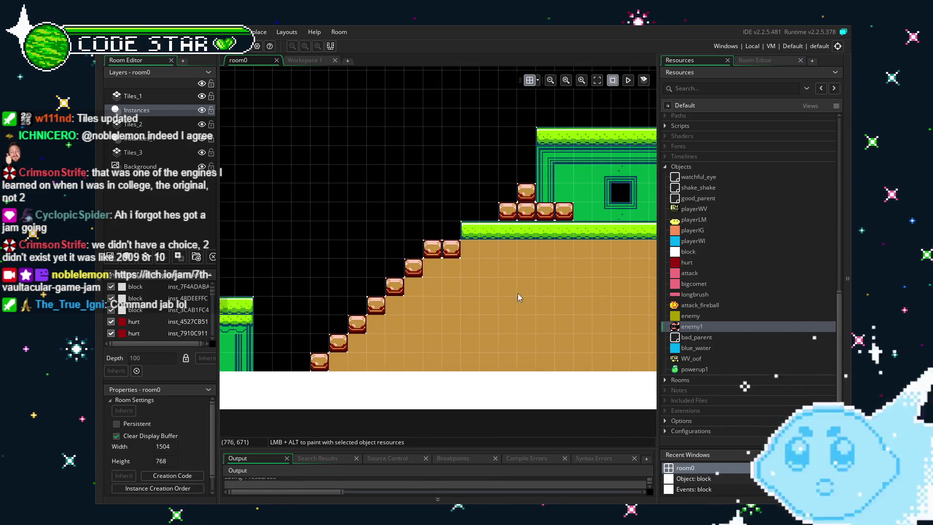
{"action": "scroll", "coordinate": [441, 365], "scroll_direction": "right", "scroll_amount": 3}
{"action": "scroll", "coordinate": [442, 365], "scroll_direction": "left", "scroll_amount": 3}
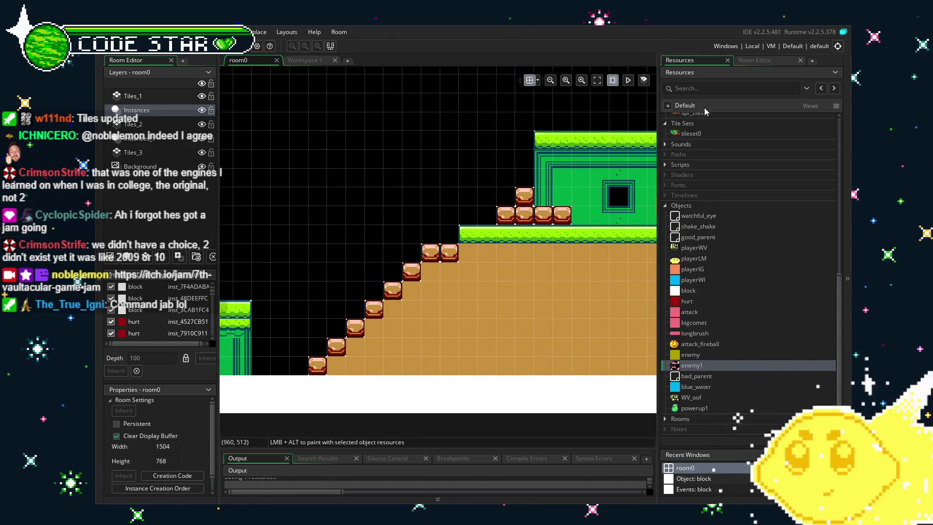
{"action": "left_click", "coordinate": [748, 59]}
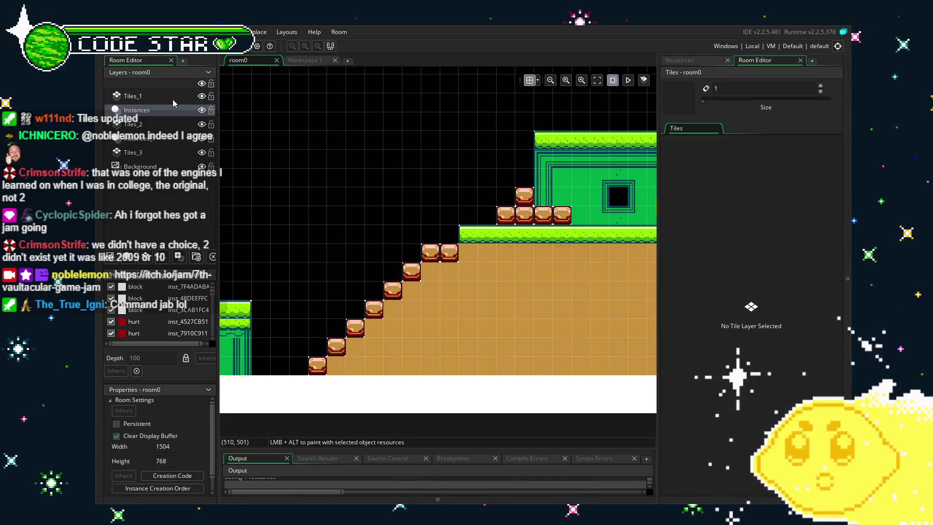
{"action": "left_click", "coordinate": [171, 96]}
{"action": "left_click", "coordinate": [733, 248]}
{"action": "left_click", "coordinate": [430, 253]}
{"action": "left_click", "coordinate": [794, 243]}
{"action": "left_click", "coordinate": [450, 252]}
{"action": "left_click_drag", "start_coordinate": [354, 252], "coordinate": [314, 261]}
{"action": "left_click", "coordinate": [797, 221]}
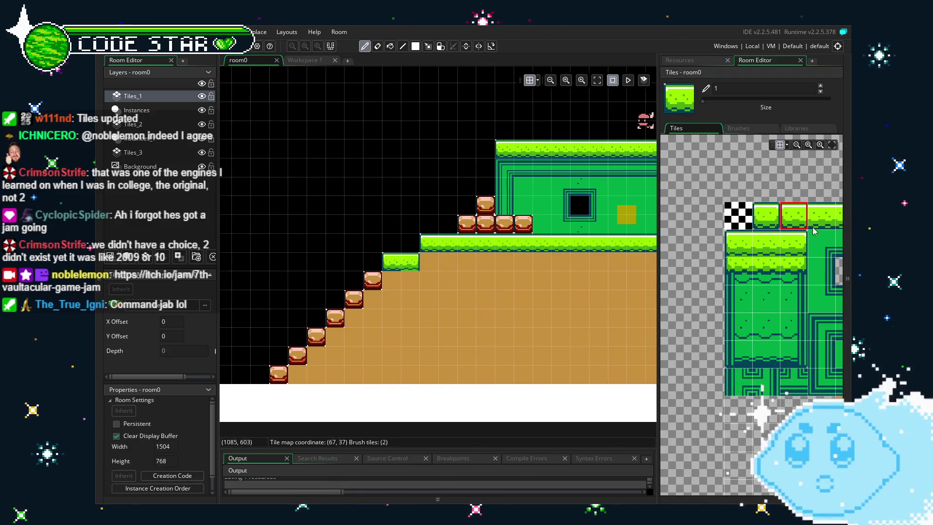
- Pick another grass tile from the tileset and take the eraser while looking around the staircase
{"action": "left_click_drag", "start_coordinate": [814, 234], "coordinate": [705, 240]}
{"action": "left_click", "coordinate": [705, 239]}
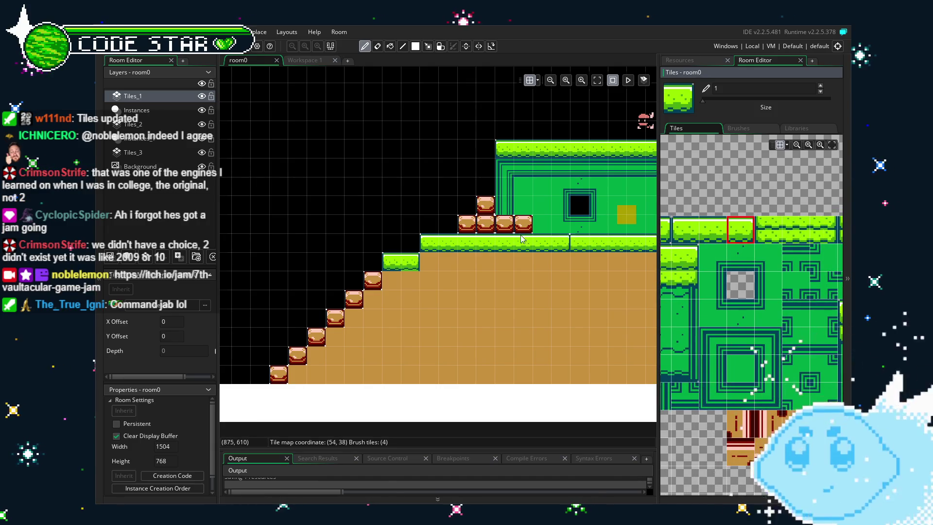
{"action": "key", "text": "e"}
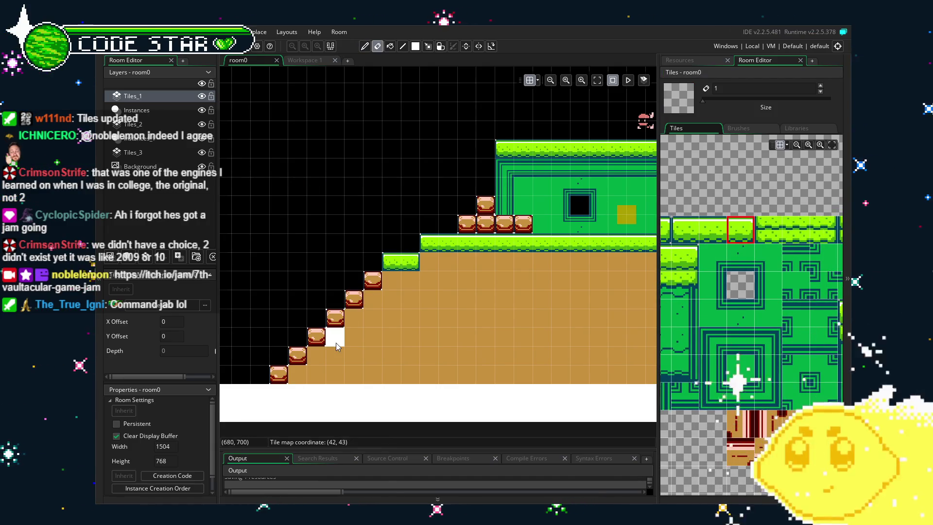
{"action": "scroll", "coordinate": [333, 340], "scroll_direction": "down", "scroll_amount": 2}
{"action": "scroll", "coordinate": [494, 306], "scroll_direction": "up", "scroll_amount": 1}
{"action": "scroll", "coordinate": [513, 341], "scroll_direction": "right", "scroll_amount": 10}
{"action": "scroll", "coordinate": [513, 341], "scroll_direction": "up", "scroll_amount": 2}
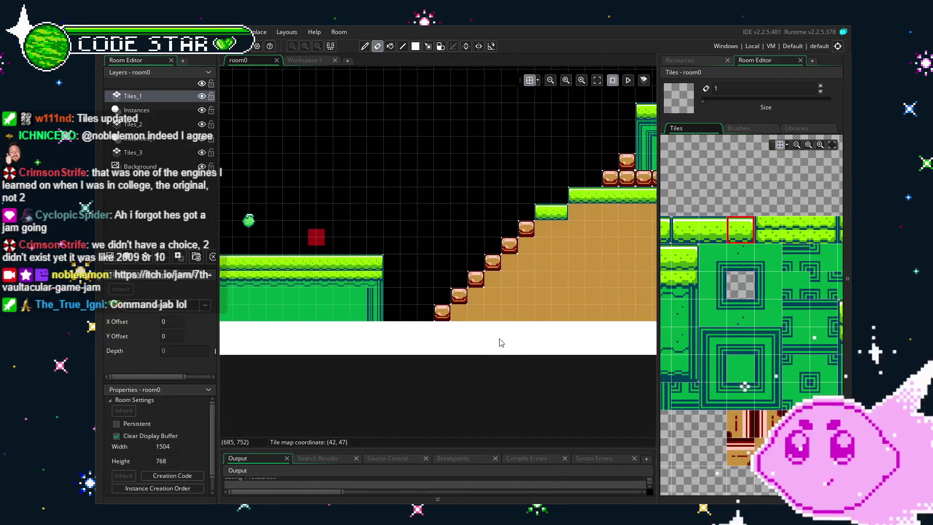
{"action": "scroll", "coordinate": [354, 360], "scroll_direction": "right", "scroll_amount": 5}
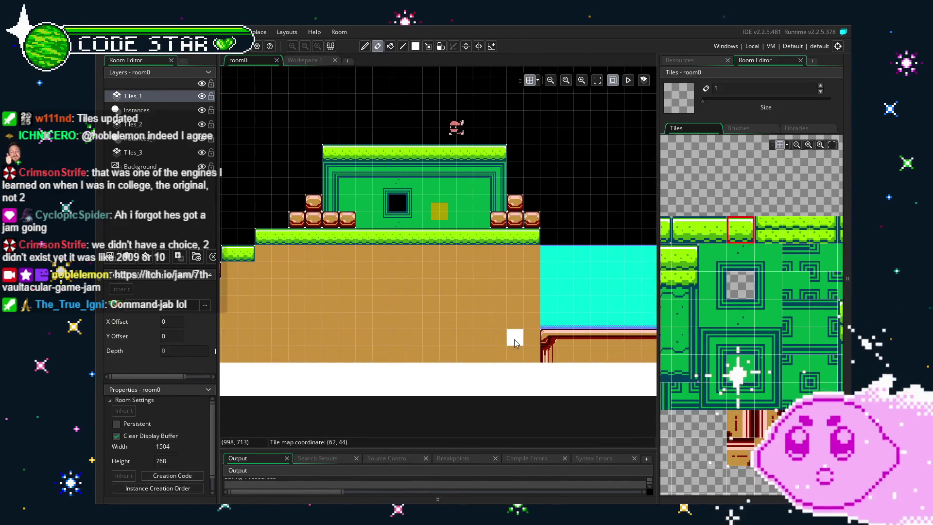
{"action": "scroll", "coordinate": [388, 355], "scroll_direction": "up", "scroll_amount": 1}
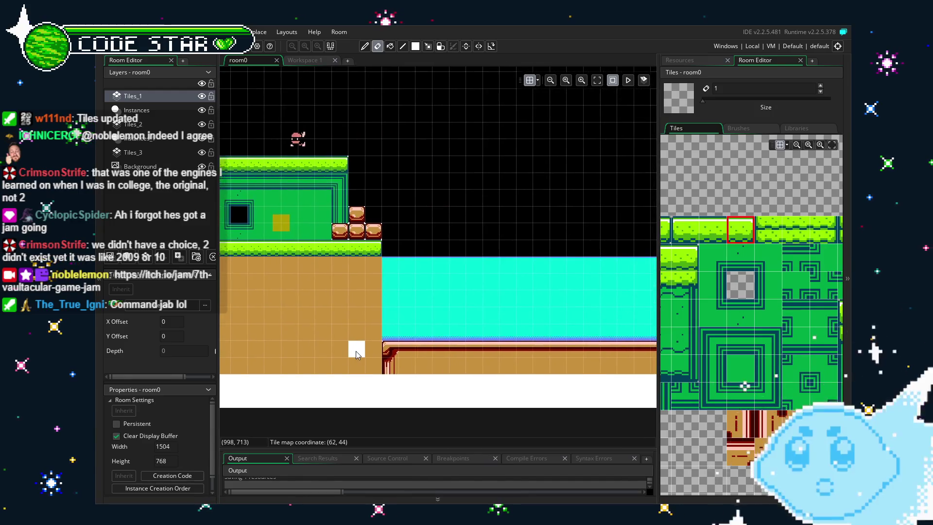
- Bucket-fill the area under the staircase with brown dirt and add a grass tile left of the slope
{"action": "key", "text": "f"}
{"action": "scroll", "coordinate": [502, 320], "scroll_direction": "left", "scroll_amount": 5}
{"action": "scroll", "coordinate": [502, 321], "scroll_direction": "up", "scroll_amount": 1}
{"action": "left_click", "coordinate": [502, 321]}
{"action": "key", "text": "d"}
{"action": "left_click", "coordinate": [273, 266]}
{"action": "left_click", "coordinate": [279, 227]}
{"action": "scroll", "coordinate": [314, 226], "scroll_direction": "left", "scroll_amount": 1}
{"action": "scroll", "coordinate": [314, 226], "scroll_direction": "left", "scroll_amount": 5}
{"action": "scroll", "coordinate": [313, 226], "scroll_direction": "down", "scroll_amount": 1}
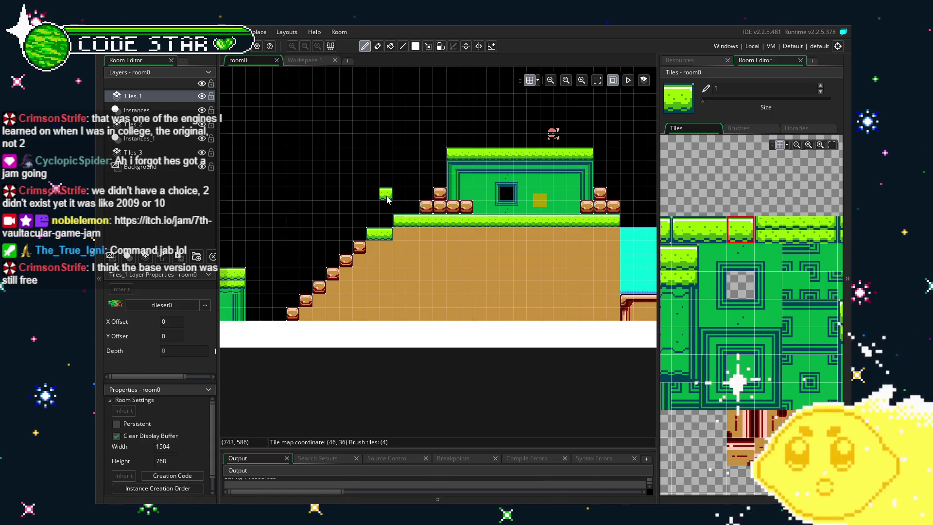
- Erase the stray floating grass tile next to the staircase
{"action": "scroll", "coordinate": [387, 200], "scroll_direction": "left", "scroll_amount": 5}
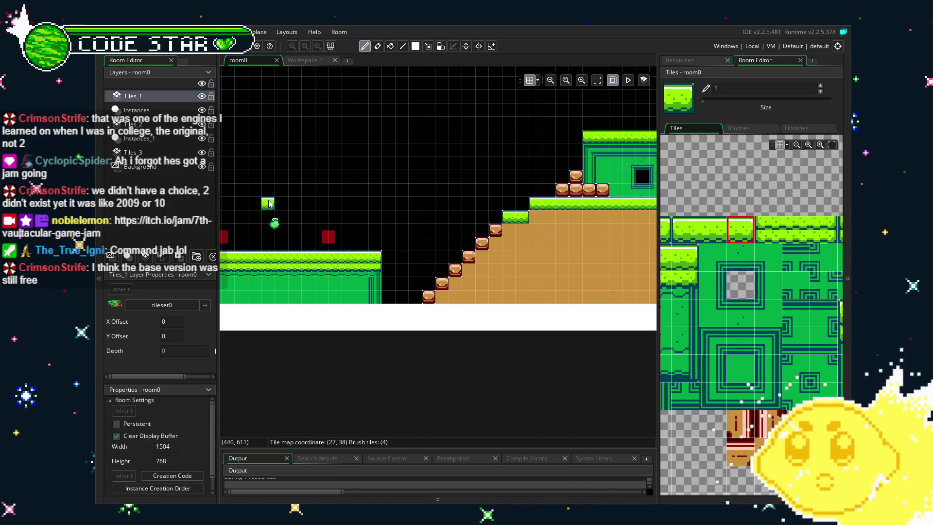
{"action": "scroll", "coordinate": [394, 193], "scroll_direction": "left", "scroll_amount": 2}
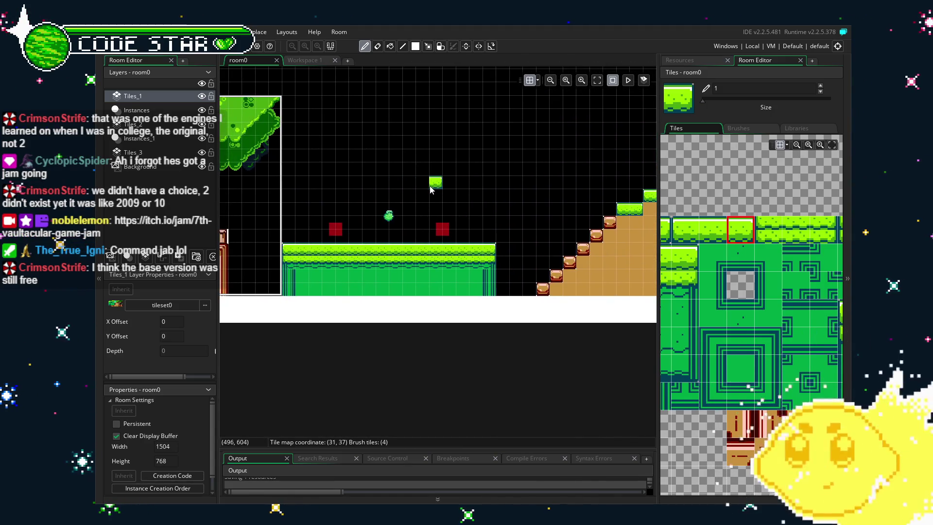
{"action": "key", "text": "e"}
{"action": "scroll", "coordinate": [419, 256], "scroll_direction": "left", "scroll_amount": 5}
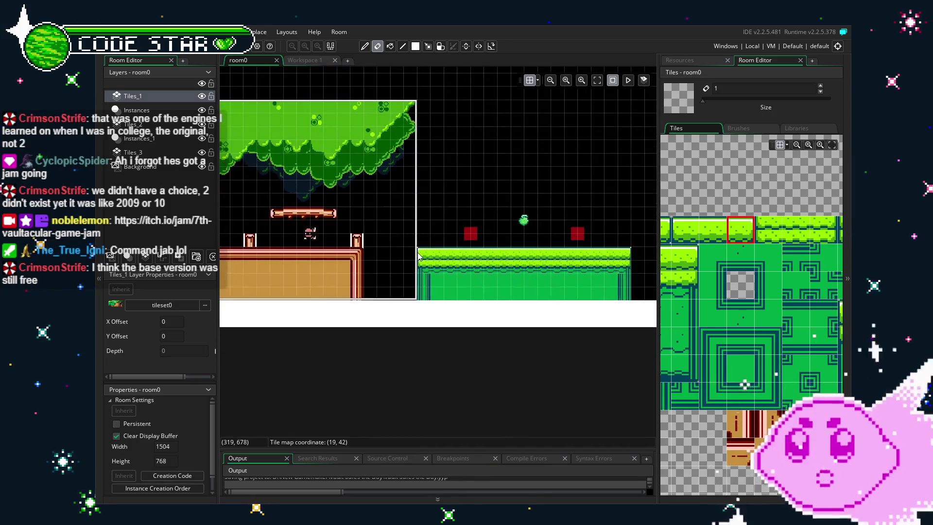
{"action": "scroll", "coordinate": [423, 250], "scroll_direction": "down", "scroll_amount": 1}
{"action": "scroll", "coordinate": [423, 250], "scroll_direction": "left", "scroll_amount": 3}
{"action": "scroll", "coordinate": [442, 238], "scroll_direction": "right", "scroll_amount": 4}
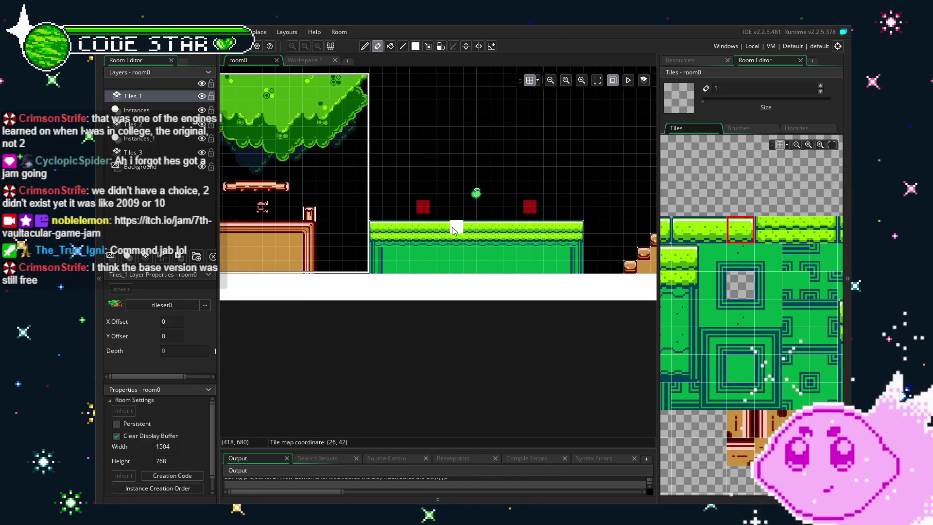
{"action": "scroll", "coordinate": [452, 227], "scroll_direction": "right", "scroll_amount": 5}
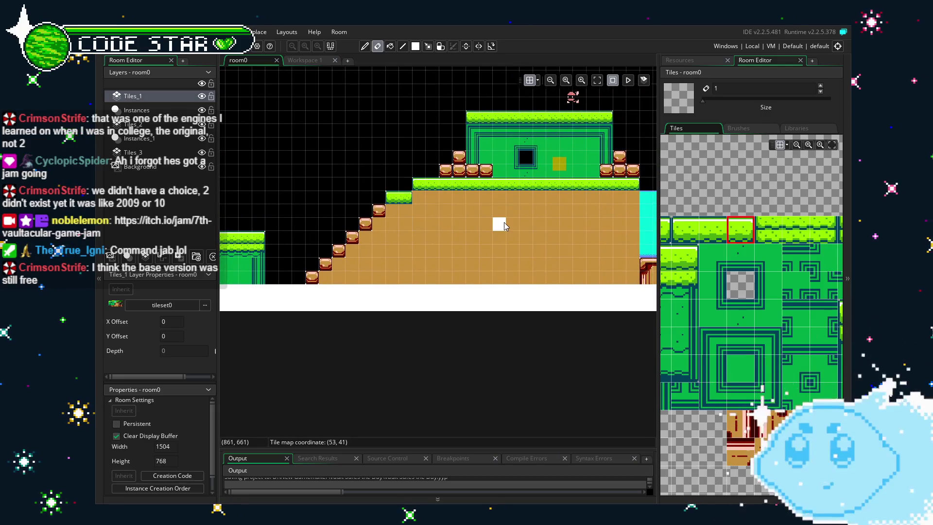
{"action": "scroll", "coordinate": [504, 225], "scroll_direction": "right", "scroll_amount": 6}
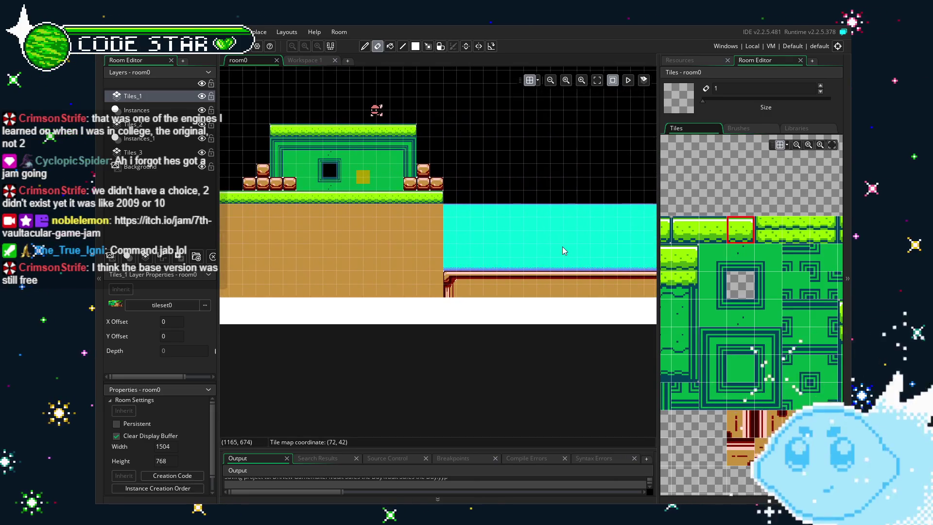
{"action": "scroll", "coordinate": [561, 246], "scroll_direction": "right", "scroll_amount": 3}
{"action": "scroll", "coordinate": [459, 251], "scroll_direction": "left", "scroll_amount": 7}
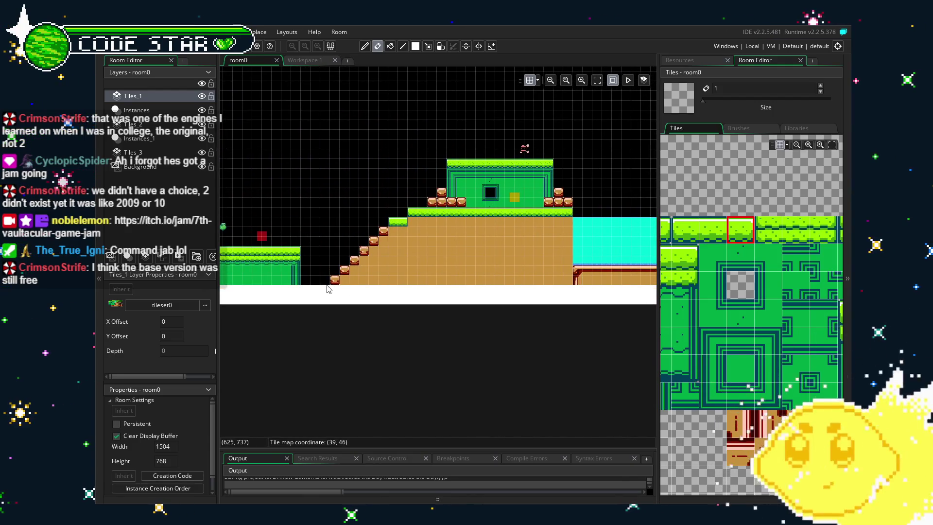
{"action": "scroll", "coordinate": [332, 289], "scroll_direction": "left", "scroll_amount": 10}
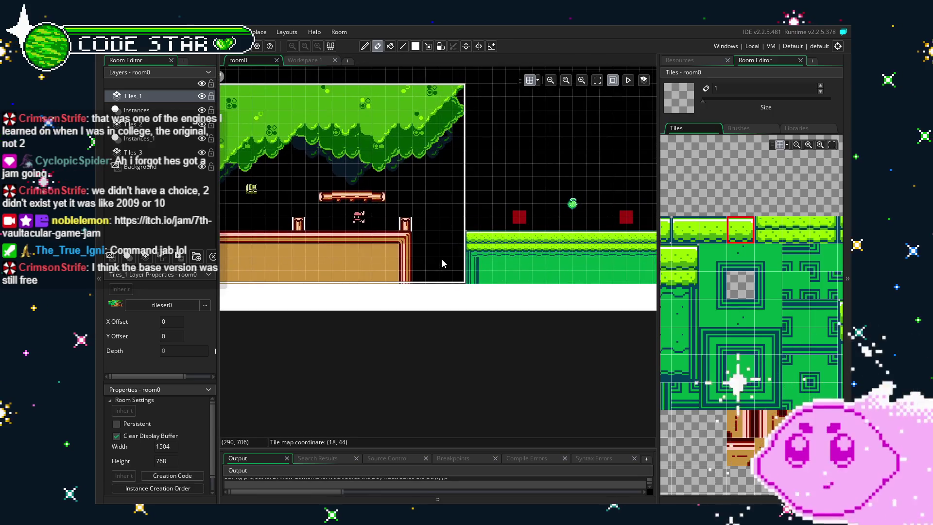
{"action": "left_click_drag", "start_coordinate": [442, 263], "coordinate": [483, 274]}
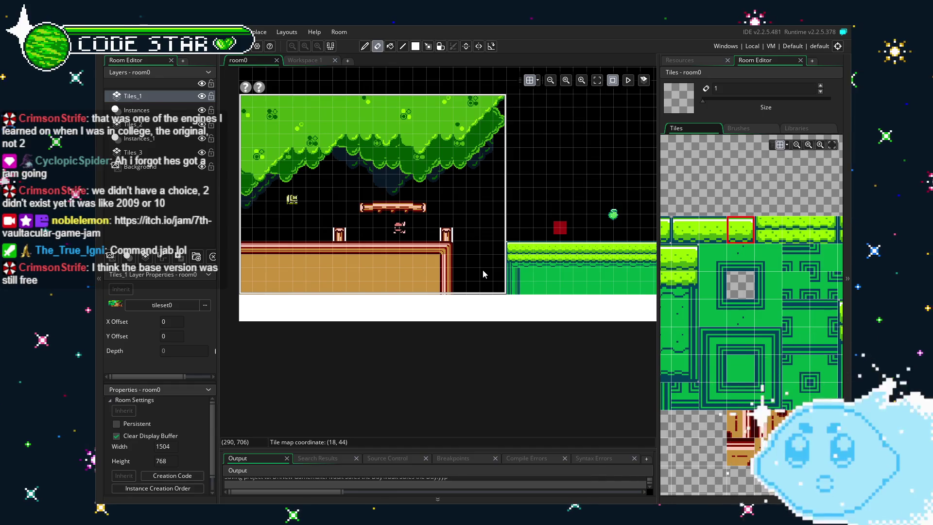
{"action": "scroll", "coordinate": [372, 225], "scroll_direction": "up", "scroll_amount": 2}
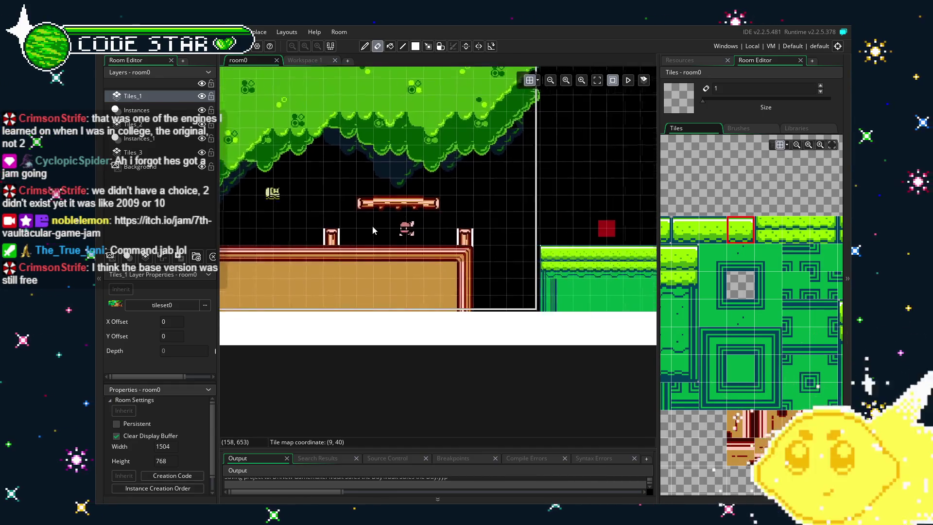
- Place a block collision instance over the floating log on the Instances layer
{"action": "left_click", "coordinate": [136, 110]}
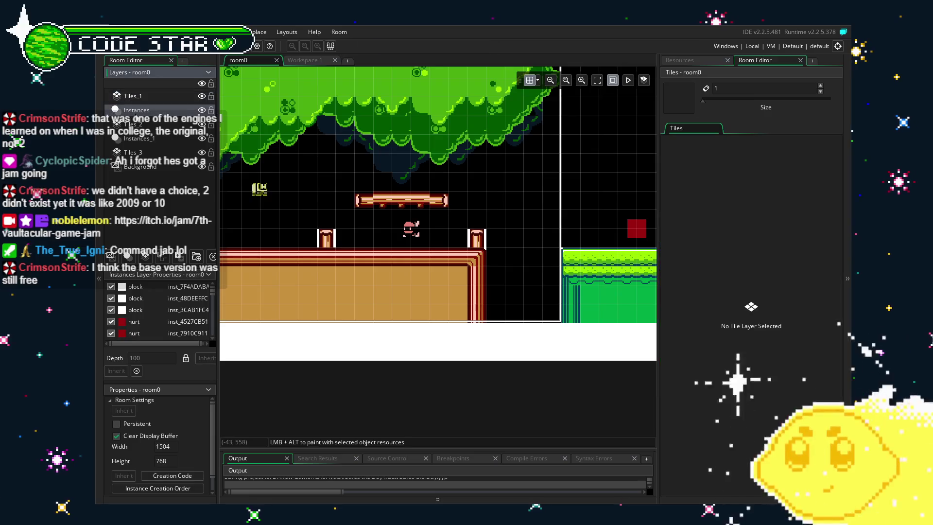
{"action": "left_click", "coordinate": [695, 61]}
{"action": "mouse_move", "coordinate": [689, 292]}
{"action": "left_mouse_down"}
{"action": "mouse_move", "coordinate": [546, 279]}
{"action": "mouse_move", "coordinate": [375, 180]}
{"action": "mouse_move", "coordinate": [460, 198]}
{"action": "left_mouse_up"}
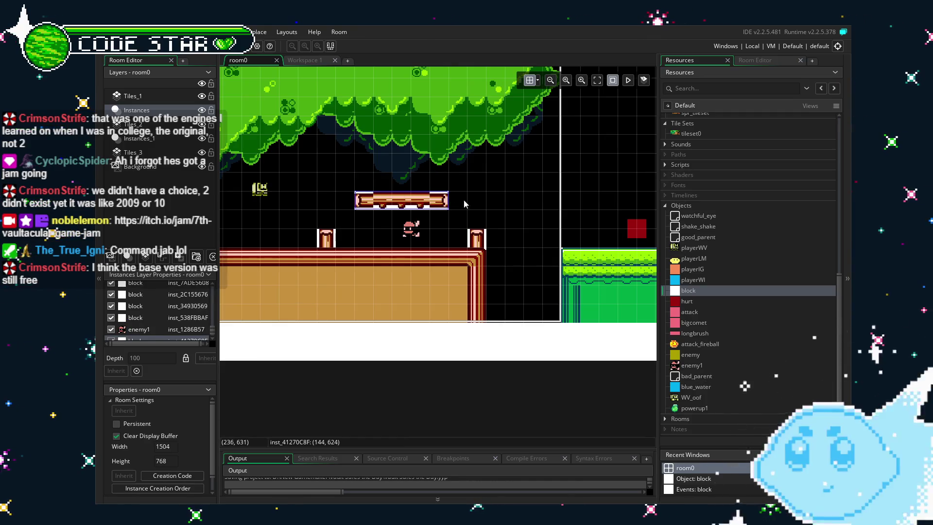
{"action": "left_click", "coordinate": [323, 327]}
- Pan across the staircase, temple and water area, then return to the Tiles_1 layer
{"action": "scroll", "coordinate": [529, 265], "scroll_direction": "right", "scroll_amount": 3}
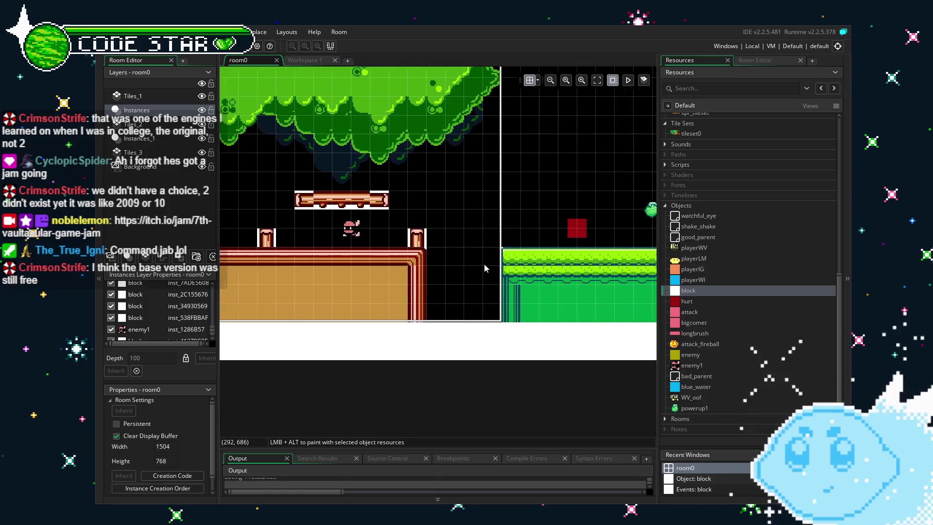
{"action": "scroll", "coordinate": [535, 261], "scroll_direction": "left", "scroll_amount": 3}
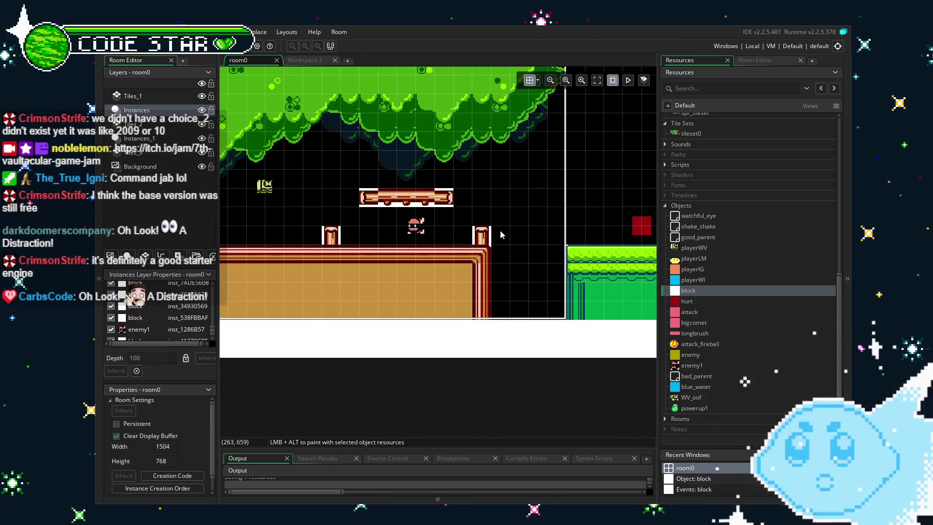
{"action": "mouse_move", "coordinate": [518, 261]}
{"action": "left_mouse_down"}
{"action": "mouse_move", "coordinate": [515, 290]}
{"action": "mouse_move", "coordinate": [401, 294]}
{"action": "mouse_move", "coordinate": [389, 332]}
{"action": "mouse_move", "coordinate": [403, 334]}
{"action": "mouse_move", "coordinate": [383, 337]}
{"action": "left_mouse_up"}
{"action": "scroll", "coordinate": [383, 338], "scroll_direction": "down", "scroll_amount": 1}
{"action": "scroll", "coordinate": [438, 321], "scroll_direction": "up", "scroll_amount": 1}
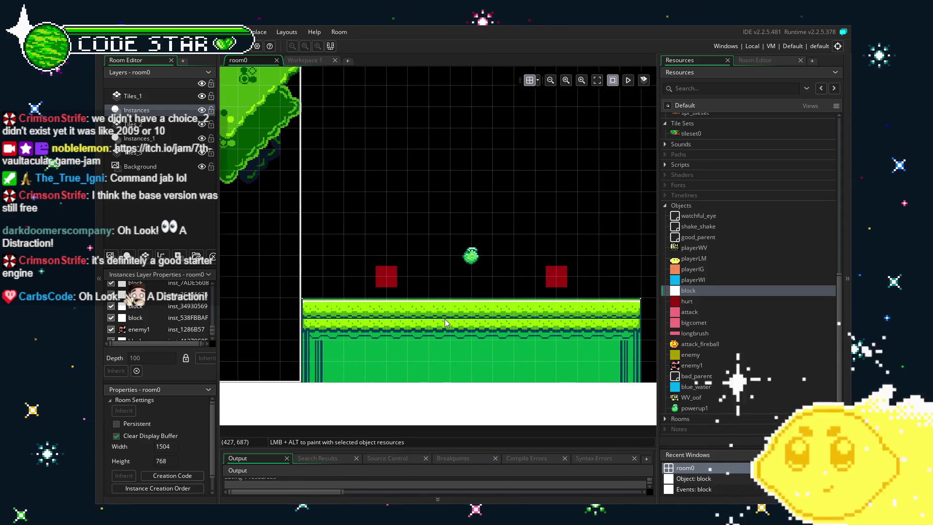
{"action": "scroll", "coordinate": [486, 315], "scroll_direction": "down", "scroll_amount": 1}
{"action": "mouse_move", "coordinate": [529, 317]}
{"action": "left_mouse_down"}
{"action": "mouse_move", "coordinate": [569, 312]}
{"action": "mouse_move", "coordinate": [375, 309]}
{"action": "left_mouse_up"}
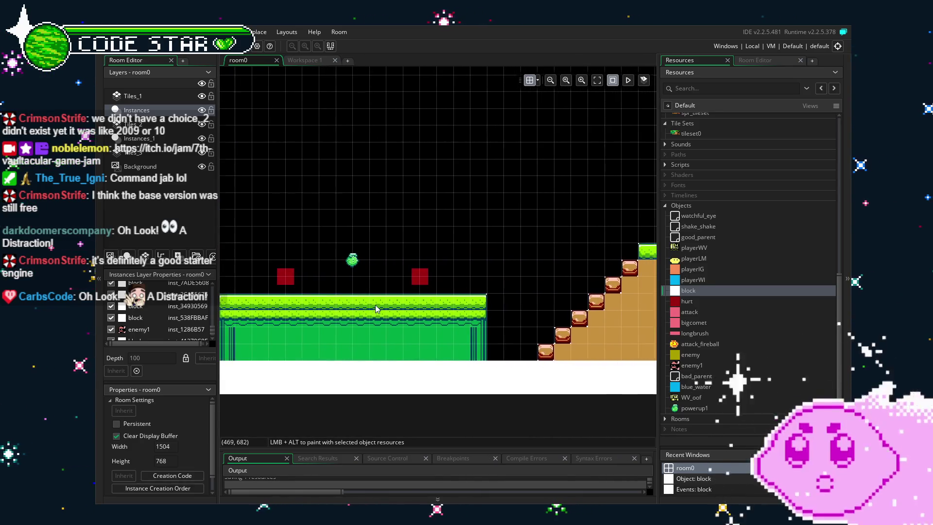
{"action": "mouse_move", "coordinate": [508, 327]}
{"action": "left_mouse_down"}
{"action": "mouse_move", "coordinate": [519, 325]}
{"action": "mouse_move", "coordinate": [397, 349]}
{"action": "left_mouse_up"}
{"action": "left_click_drag", "start_coordinate": [506, 352], "coordinate": [349, 369]}
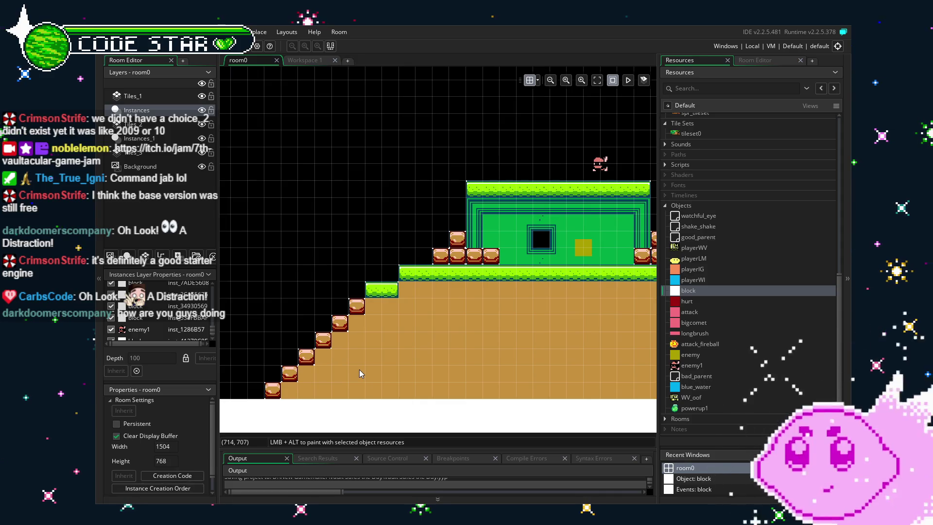
{"action": "left_click_drag", "start_coordinate": [401, 354], "coordinate": [366, 354]}
{"action": "left_click_drag", "start_coordinate": [423, 349], "coordinate": [336, 351]}
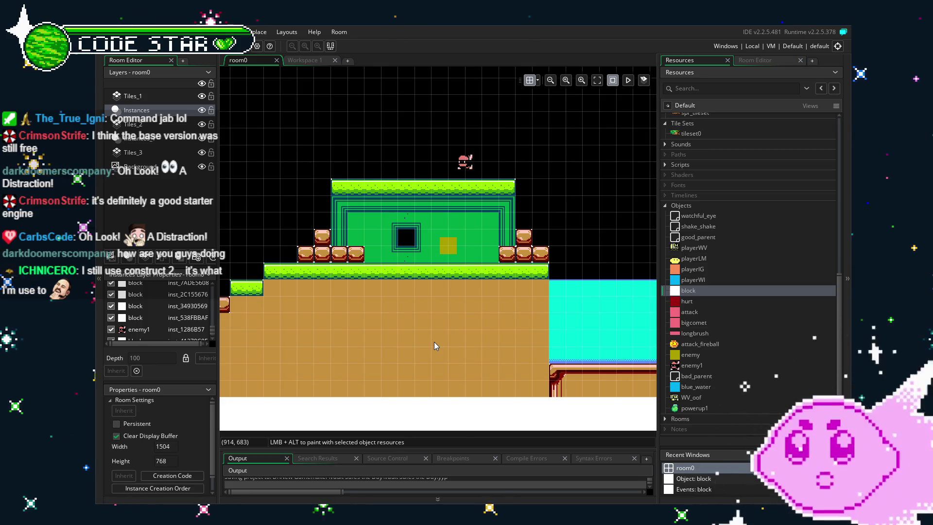
{"action": "left_click_drag", "start_coordinate": [433, 342], "coordinate": [396, 343]}
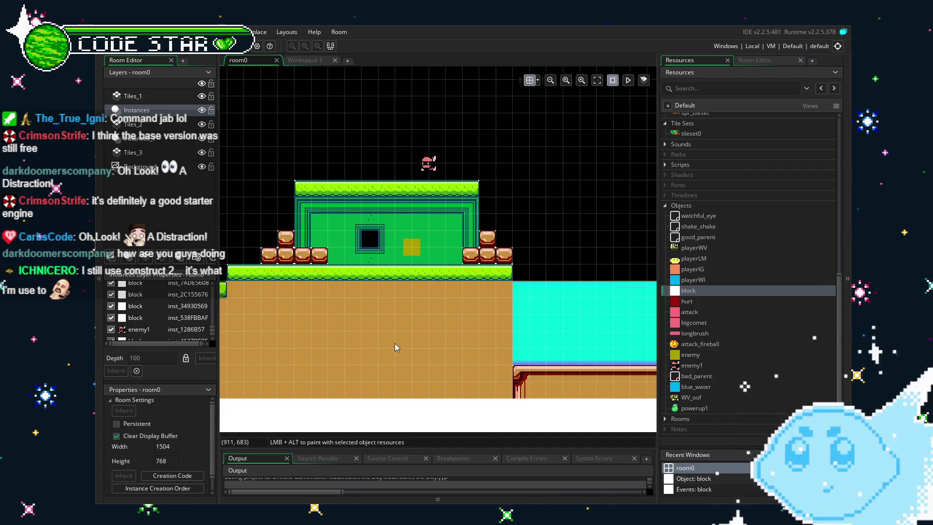
{"action": "left_click", "coordinate": [153, 97]}
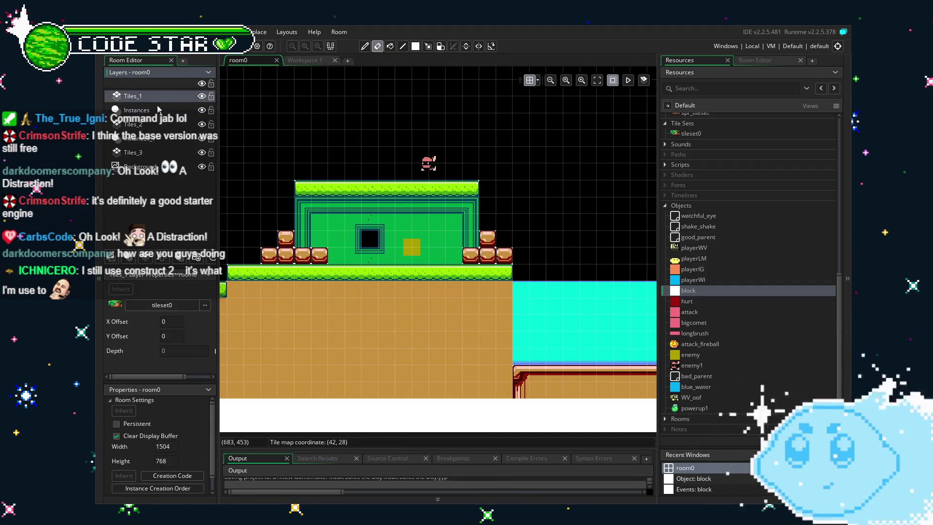
- Pick the brown brick block tile and paint it at the water's edge and along the floor
{"action": "left_click", "coordinate": [756, 62]}
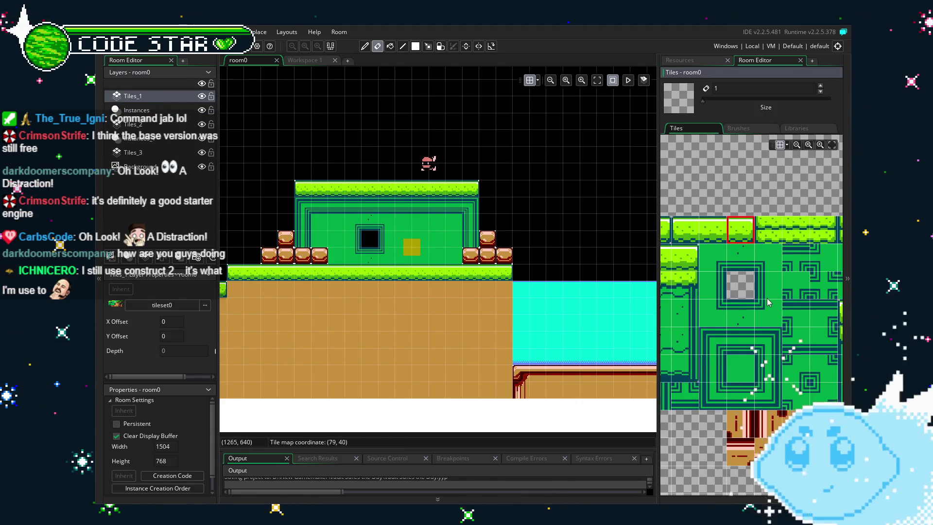
{"action": "scroll", "coordinate": [721, 215], "scroll_direction": "down", "scroll_amount": 10}
{"action": "left_click", "coordinate": [688, 219]}
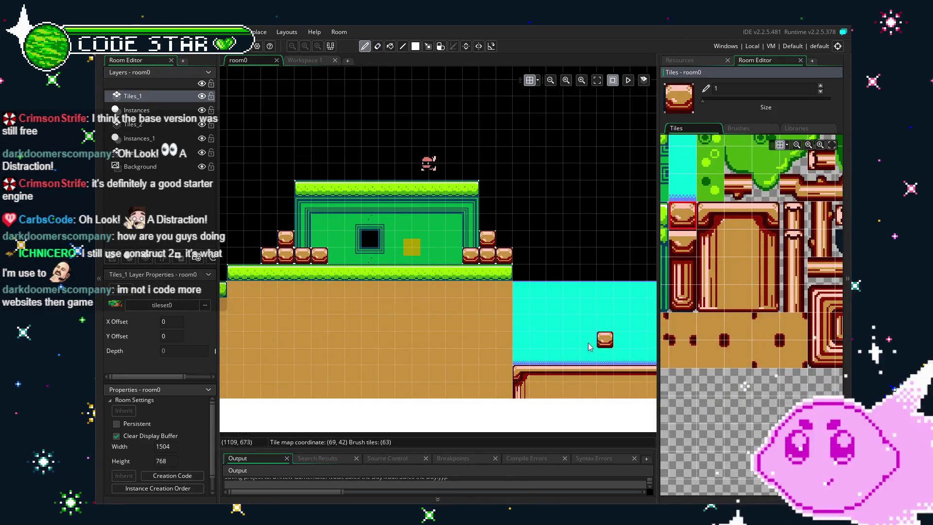
{"action": "left_click_drag", "start_coordinate": [521, 339], "coordinate": [523, 357]}
{"action": "left_click", "coordinate": [549, 357]}
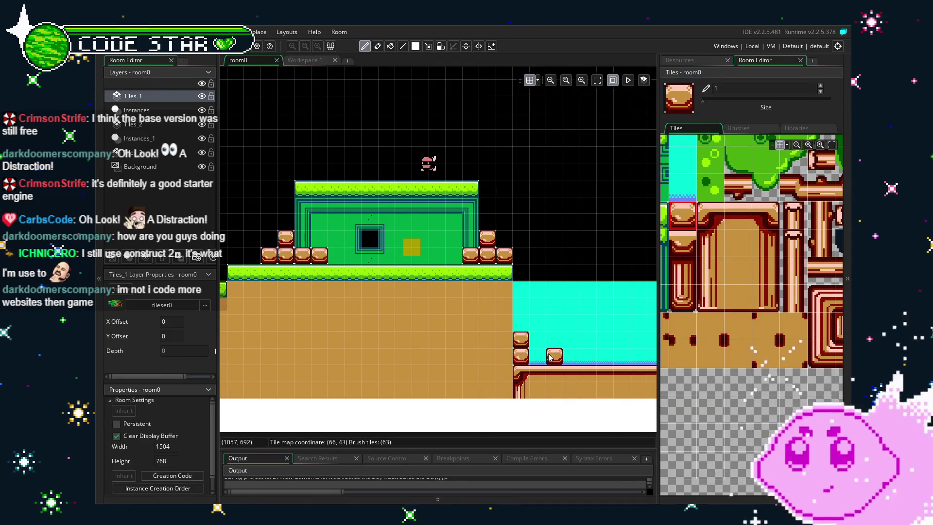
{"action": "left_click", "coordinate": [537, 357]}
{"action": "left_click", "coordinate": [588, 360]}
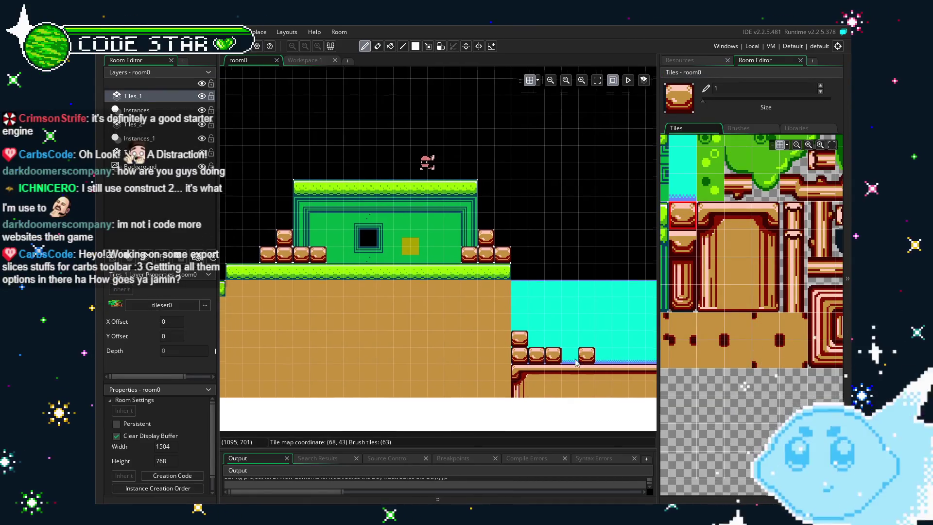
- Add more brick tiles mid-water and at the cliff foot, erasing one misplaced below the room
{"action": "left_click_drag", "start_coordinate": [589, 366], "coordinate": [389, 323]}
{"action": "left_click_drag", "start_coordinate": [564, 329], "coordinate": [389, 323]}
{"action": "left_click_drag", "start_coordinate": [455, 307], "coordinate": [473, 307]}
{"action": "left_click", "coordinate": [473, 290]}
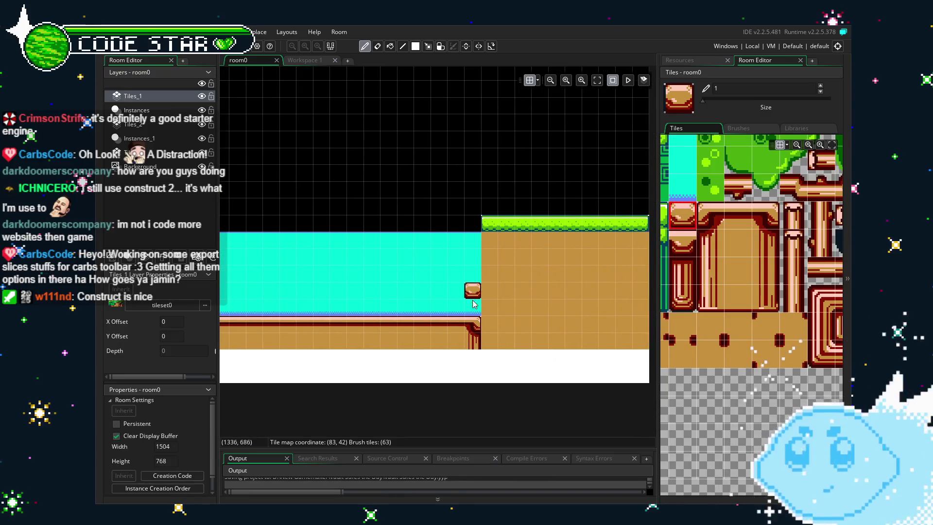
{"action": "left_click_drag", "start_coordinate": [362, 327], "coordinate": [525, 291]}
{"action": "left_click_drag", "start_coordinate": [452, 282], "coordinate": [487, 282]}
{"action": "left_click", "coordinate": [401, 341]}
{"action": "mouse_move", "coordinate": [400, 345]}
{"action": "left_mouse_down"}
{"action": "mouse_move", "coordinate": [516, 349]}
{"action": "mouse_move", "coordinate": [434, 366]}
{"action": "left_mouse_up"}
{"action": "right_click", "coordinate": [436, 359]}
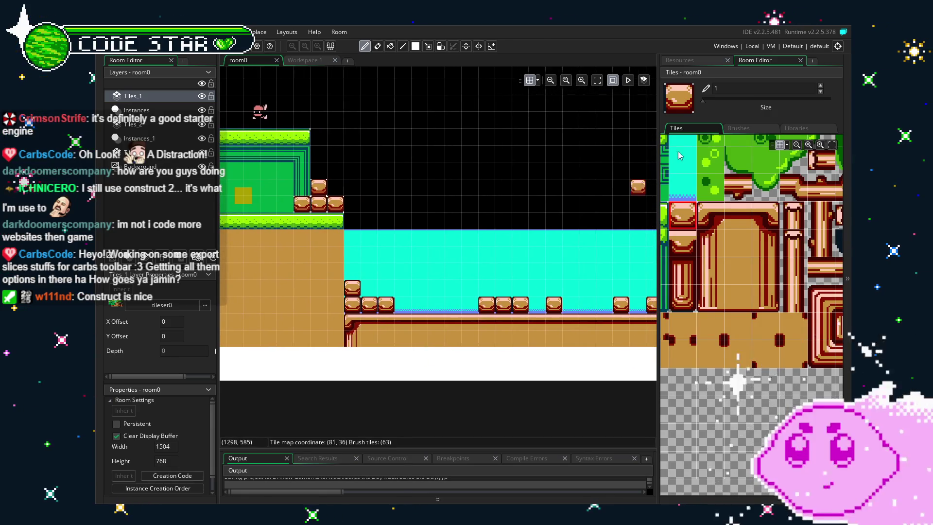
{"action": "left_click", "coordinate": [706, 62]}
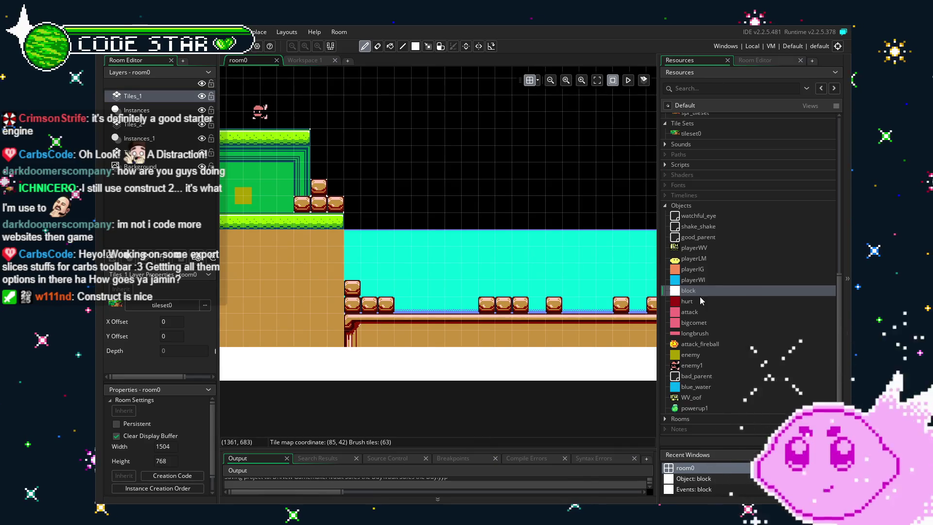
- Place a block instance on the Instances layer near the underwater crates, deleting the misplaced first one
{"action": "left_click", "coordinate": [706, 62]}
{"action": "left_click", "coordinate": [131, 111]}
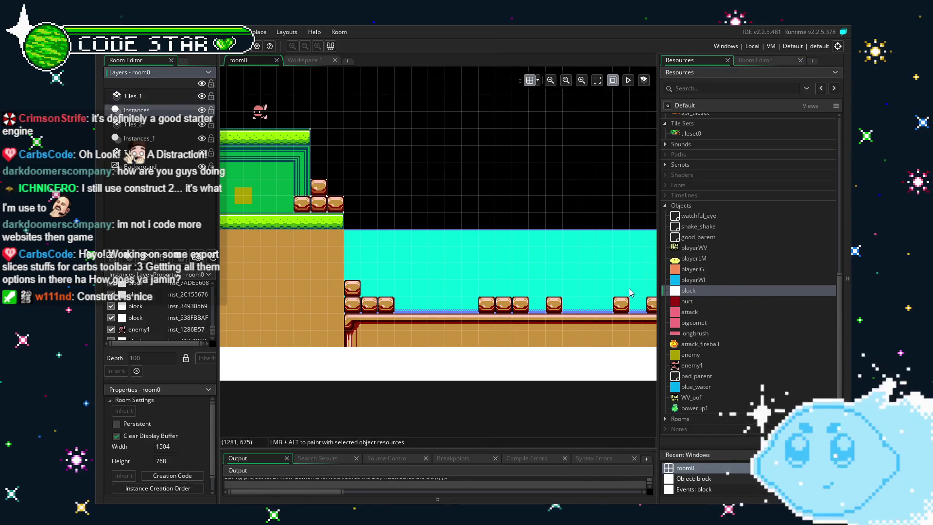
{"action": "left_click_drag", "start_coordinate": [701, 293], "coordinate": [373, 291]}
{"action": "key", "text": "Delete"}
{"action": "mouse_move", "coordinate": [688, 291]}
{"action": "left_mouse_down"}
{"action": "mouse_move", "coordinate": [383, 290]}
{"action": "mouse_move", "coordinate": [391, 305]}
{"action": "left_mouse_up"}
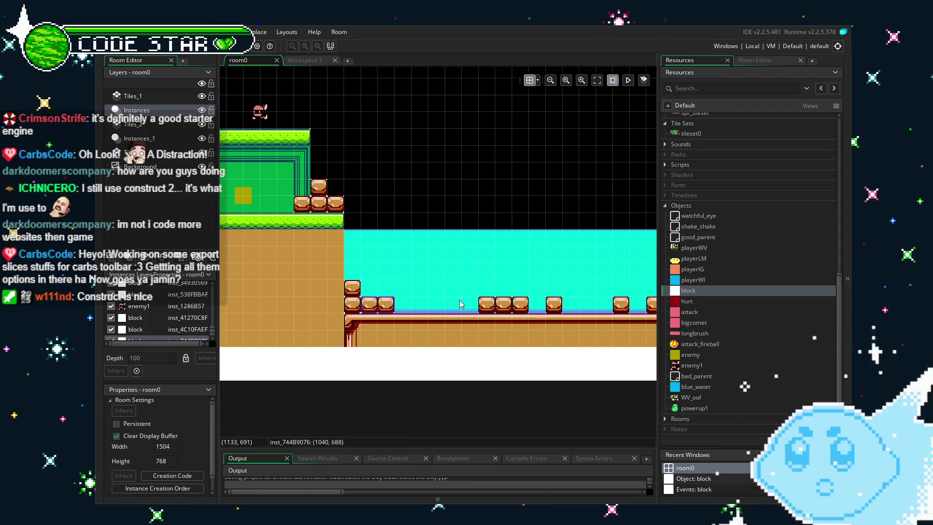
{"action": "left_click", "coordinate": [430, 305]}
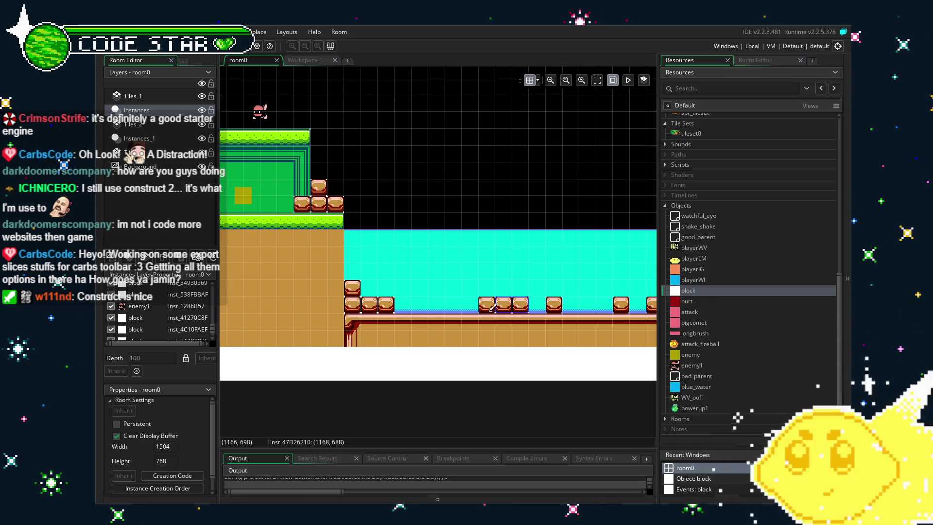
- Add a block above the water floor and shrink it to crate size
{"action": "left_click_drag", "start_coordinate": [548, 273], "coordinate": [412, 228]}
{"action": "scroll", "coordinate": [415, 231], "scroll_direction": "up", "scroll_amount": 3}
{"action": "left_click", "coordinate": [446, 228], "text": "alt"}
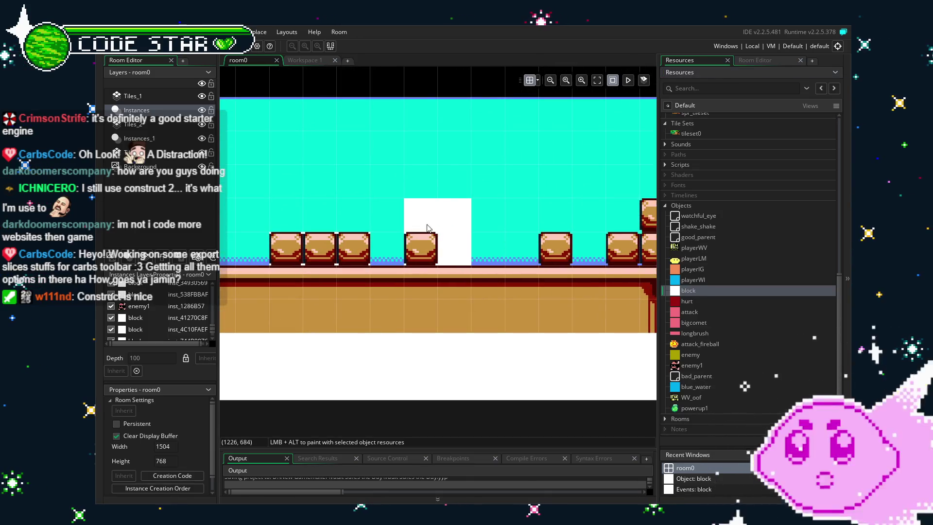
{"action": "left_click_drag", "start_coordinate": [469, 200], "coordinate": [438, 232]}
{"action": "left_click", "coordinate": [466, 279]}
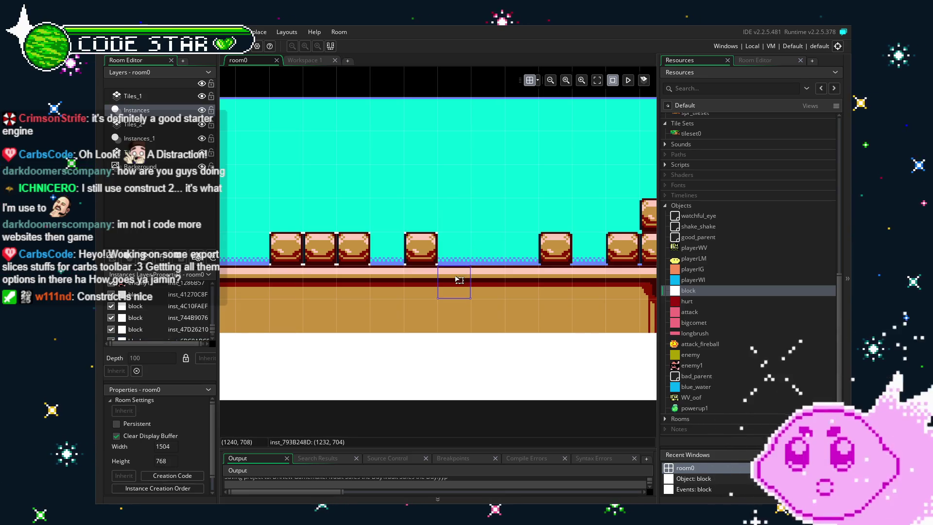
- Inspect the crate instances at the water's right end, including the top stacked crate
{"action": "left_click_drag", "start_coordinate": [462, 206], "coordinate": [386, 236]}
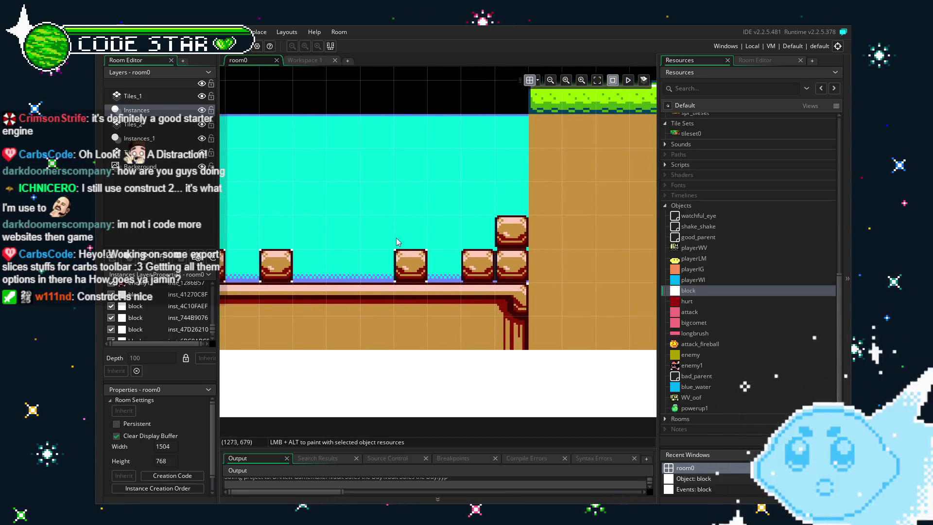
{"action": "left_click", "coordinate": [411, 274]}
{"action": "left_click", "coordinate": [473, 270]}
{"action": "left_click", "coordinate": [520, 261]}
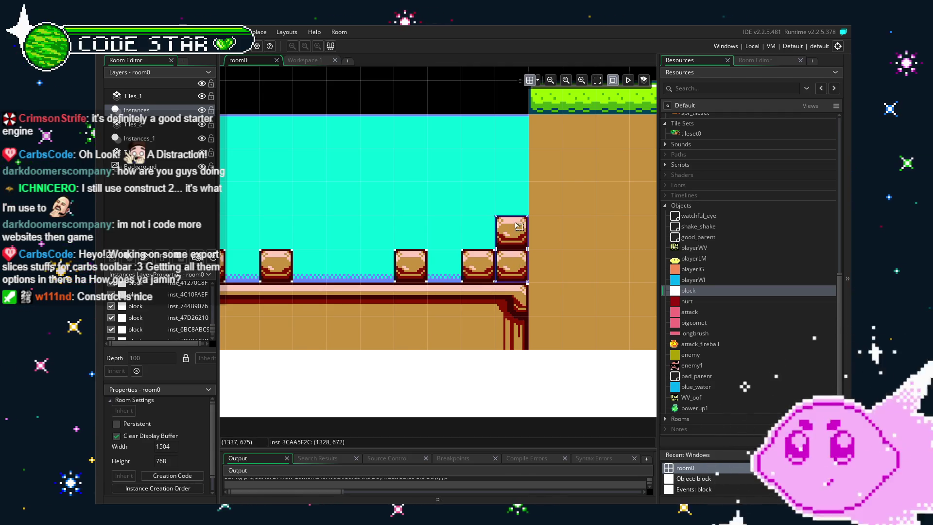
- Scroll and pan further along the underwater floor to review the placed crates
{"action": "scroll", "coordinate": [359, 247], "scroll_direction": "down", "scroll_amount": 3}
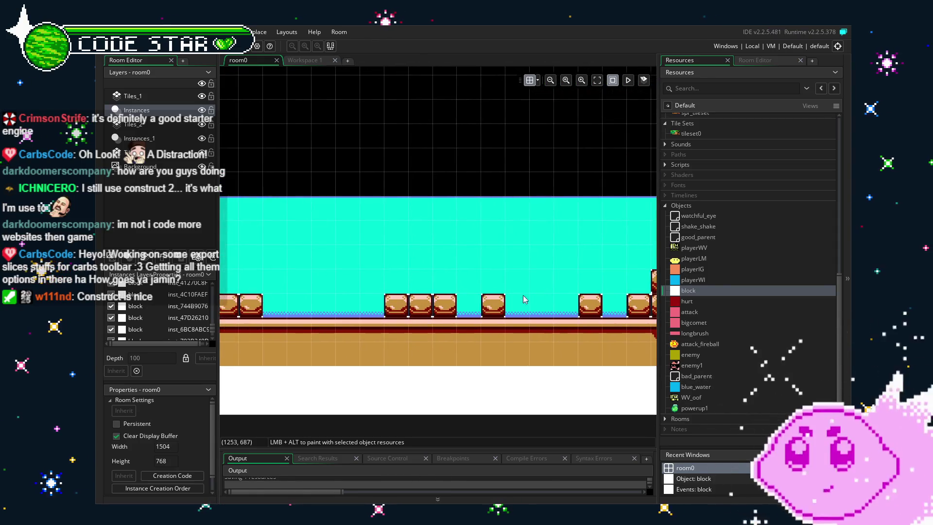
{"action": "scroll", "coordinate": [494, 291], "scroll_direction": "up", "scroll_amount": 2}
{"action": "scroll", "coordinate": [349, 340], "scroll_direction": "down", "scroll_amount": 2}
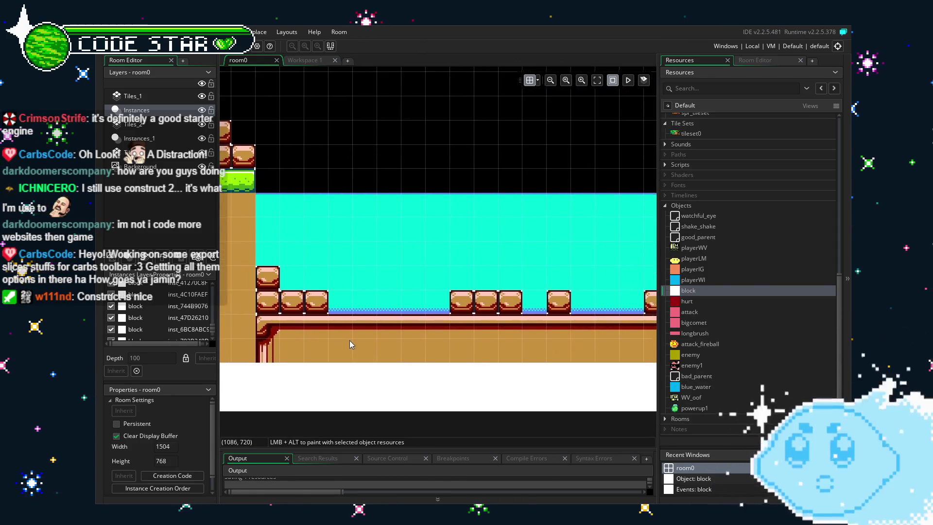
{"action": "scroll", "coordinate": [348, 340], "scroll_direction": "up", "scroll_amount": 2}
{"action": "scroll", "coordinate": [356, 348], "scroll_direction": "down", "scroll_amount": 2}
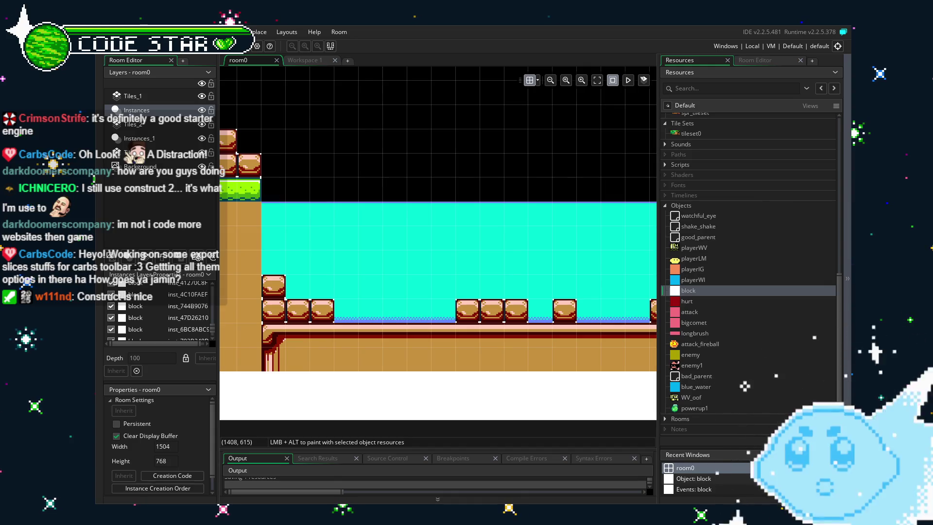
{"action": "left_click_drag", "start_coordinate": [468, 318], "coordinate": [379, 313]}
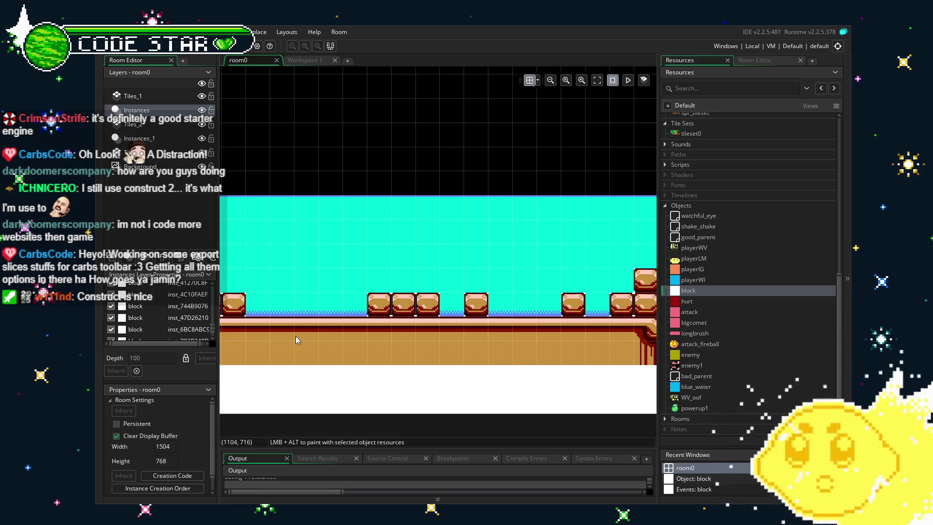
- Pan between the room's left ledge and the water's right edge to check the floor
{"action": "left_click_drag", "start_coordinate": [296, 336], "coordinate": [389, 328]}
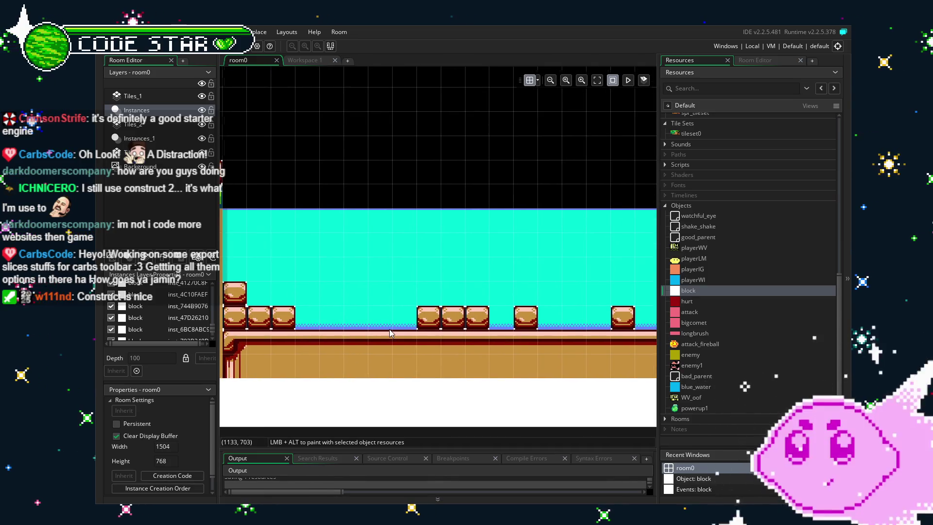
{"action": "scroll", "coordinate": [389, 329], "scroll_direction": "down", "scroll_amount": 2}
{"action": "scroll", "coordinate": [337, 352], "scroll_direction": "left", "scroll_amount": 6}
{"action": "scroll", "coordinate": [382, 390], "scroll_direction": "left", "scroll_amount": 10}
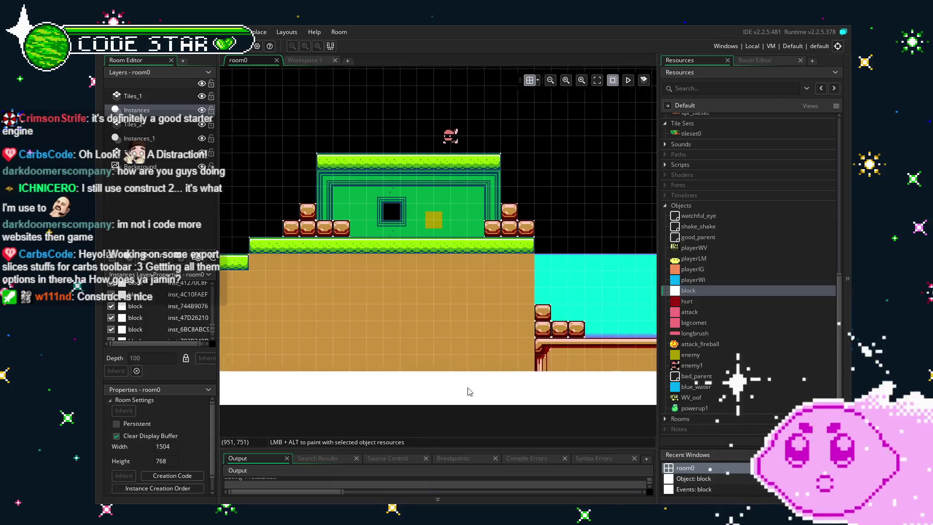
{"action": "scroll", "coordinate": [573, 340], "scroll_direction": "right", "scroll_amount": 15}
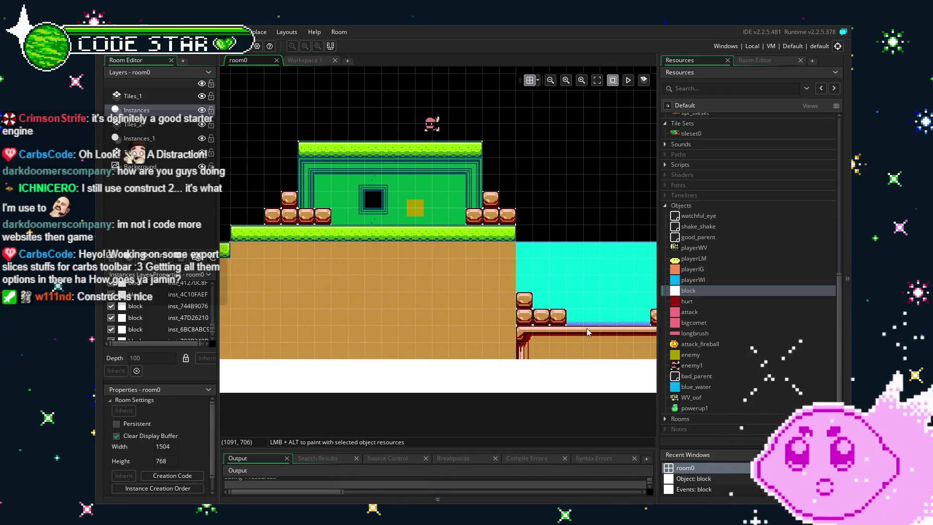
{"action": "scroll", "coordinate": [525, 339], "scroll_direction": "up", "scroll_amount": 2}
{"action": "scroll", "coordinate": [524, 339], "scroll_direction": "right", "scroll_amount": 5}
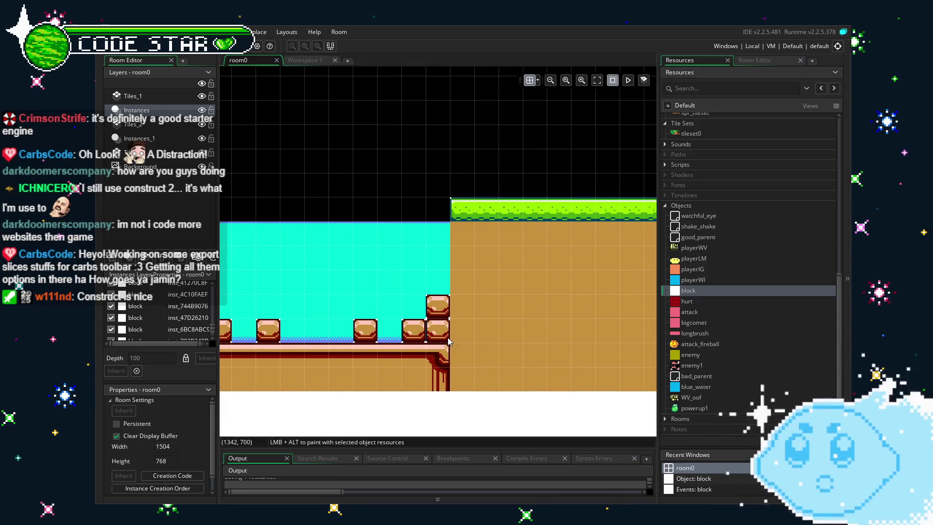
{"action": "left_click_drag", "start_coordinate": [447, 337], "coordinate": [348, 371]}
{"action": "scroll", "coordinate": [414, 337], "scroll_direction": "down", "scroll_amount": 1}
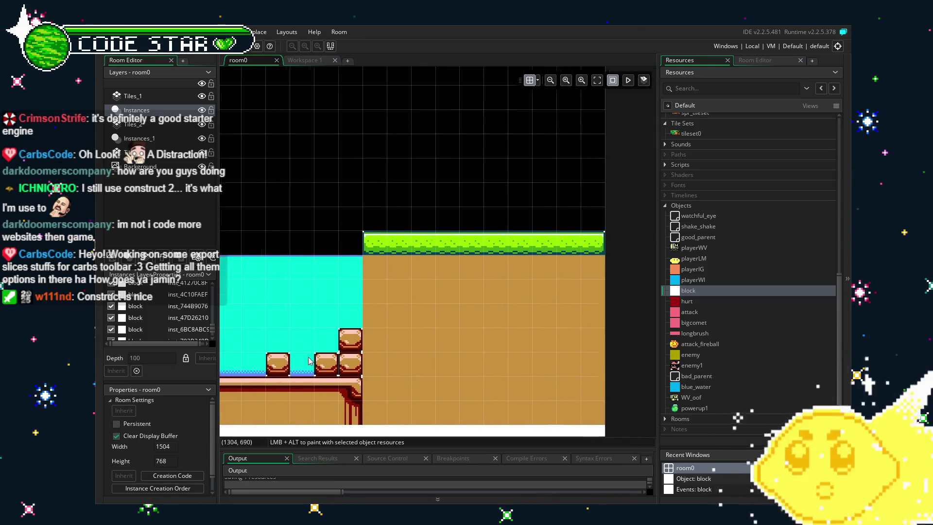
{"action": "scroll", "coordinate": [437, 350], "scroll_direction": "left", "scroll_amount": 5}
{"action": "scroll", "coordinate": [499, 372], "scroll_direction": "up", "scroll_amount": 2}
{"action": "left_click_drag", "start_coordinate": [409, 413], "coordinate": [486, 362]}
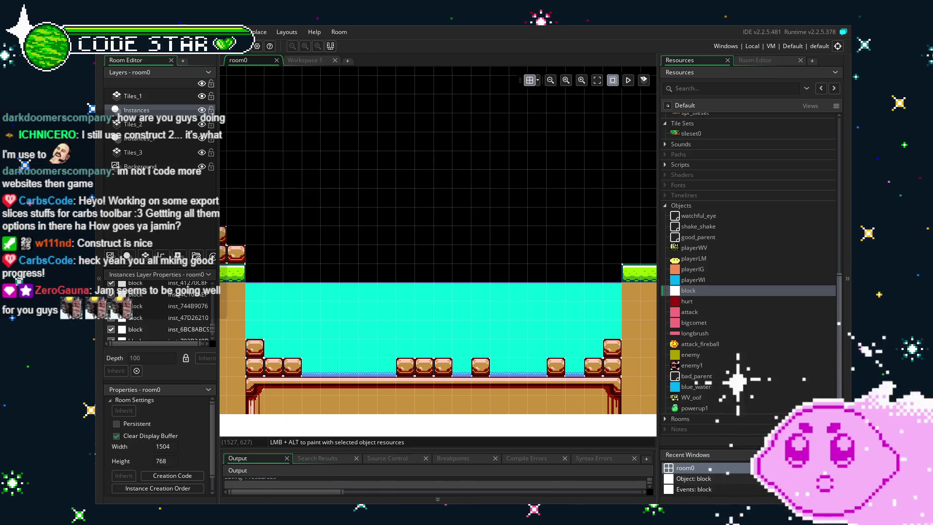
- Scroll left and right across the room to review the level layout
{"action": "scroll", "coordinate": [335, 352], "scroll_direction": "right", "scroll_amount": 5}
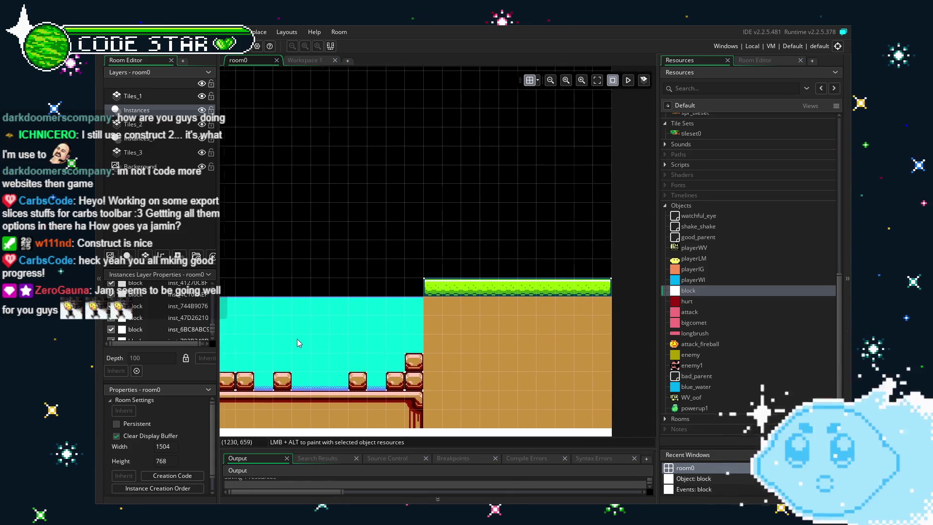
{"action": "scroll", "coordinate": [435, 317], "scroll_direction": "left", "scroll_amount": 5}
{"action": "scroll", "coordinate": [335, 309], "scroll_direction": "left", "scroll_amount": 12}
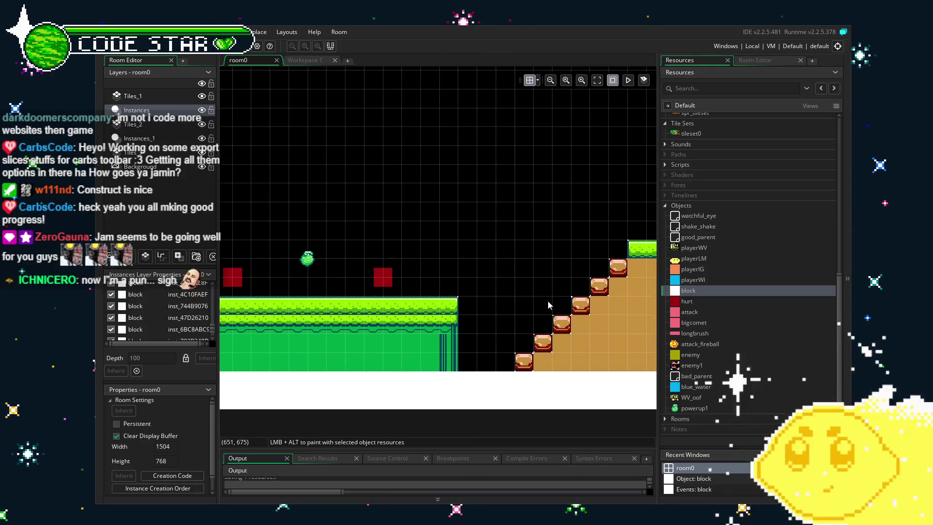
{"action": "scroll", "coordinate": [395, 319], "scroll_direction": "right", "scroll_amount": 1}
{"action": "scroll", "coordinate": [356, 326], "scroll_direction": "left", "scroll_amount": 10}
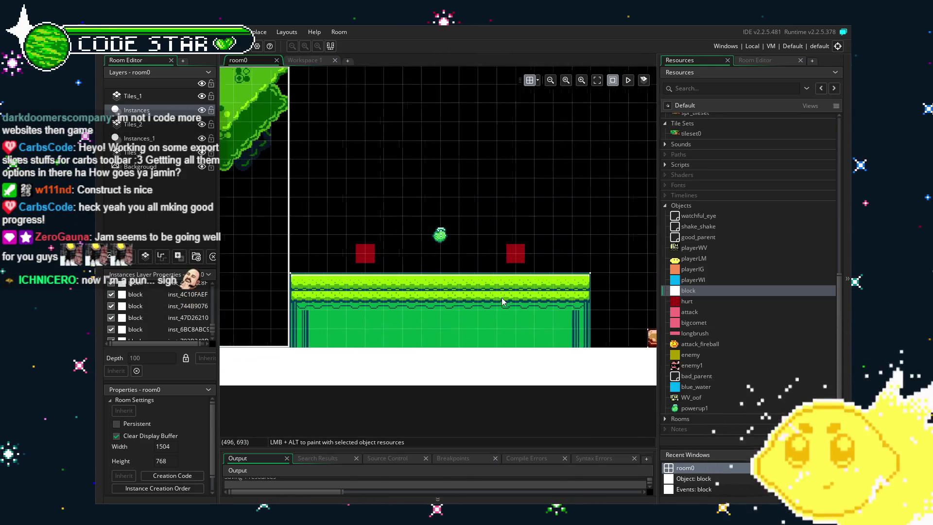
{"action": "scroll", "coordinate": [348, 345], "scroll_direction": "left", "scroll_amount": 2}
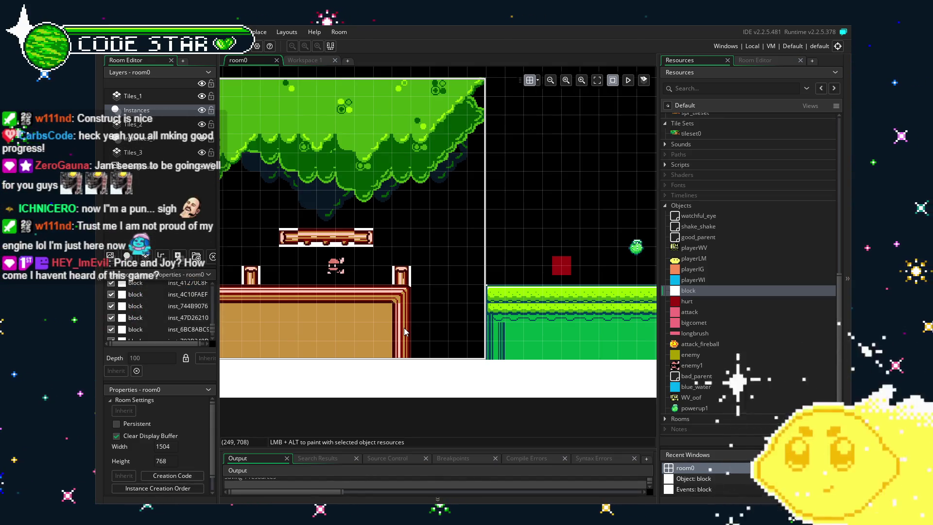
{"action": "scroll", "coordinate": [404, 328], "scroll_direction": "right", "scroll_amount": 2}
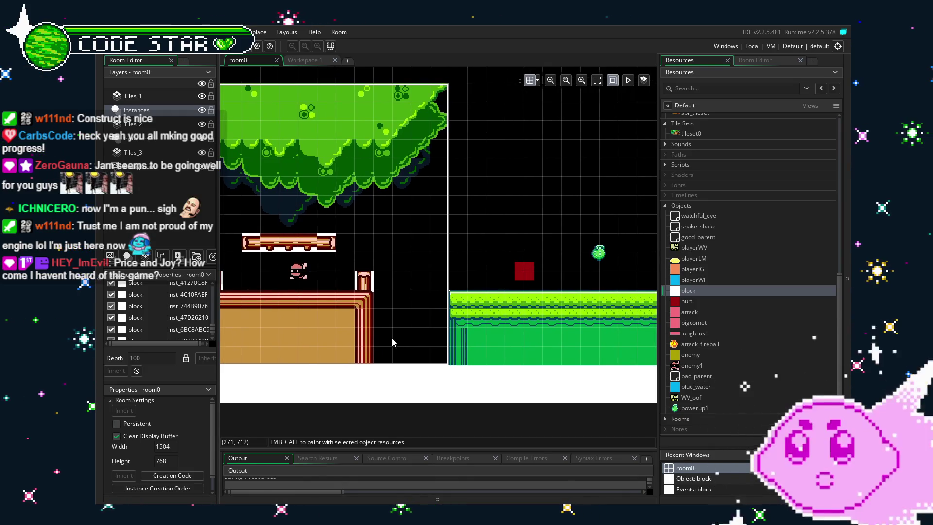
{"action": "scroll", "coordinate": [393, 342], "scroll_direction": "right", "scroll_amount": 3}
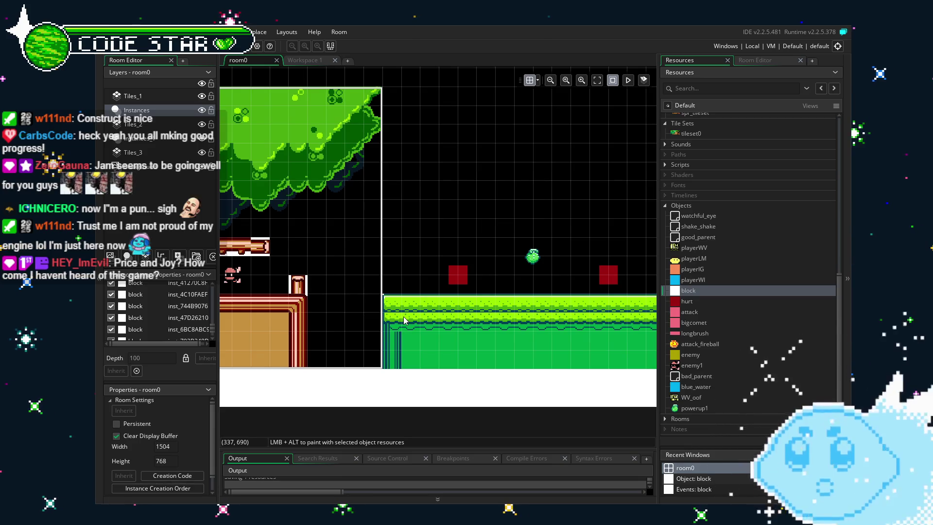
{"action": "scroll", "coordinate": [421, 317], "scroll_direction": "right", "scroll_amount": 10}
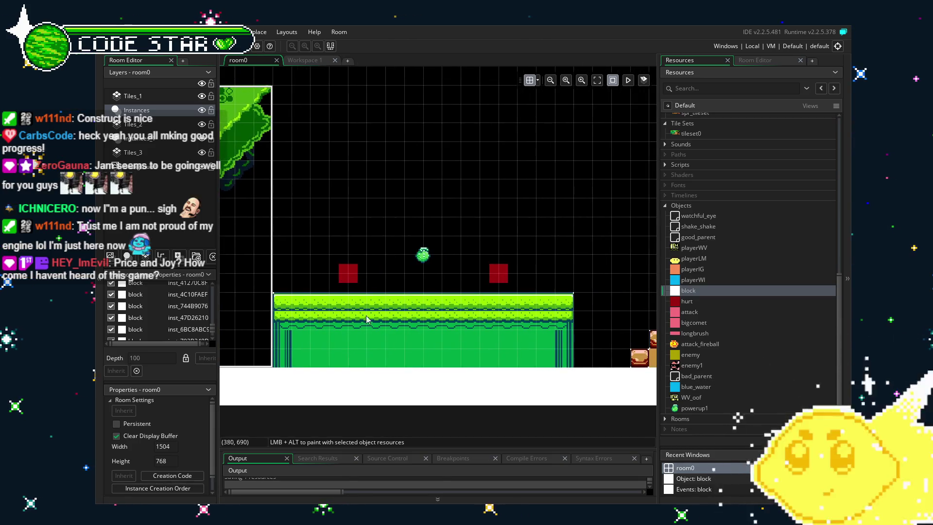
{"action": "scroll", "coordinate": [401, 323], "scroll_direction": "right", "scroll_amount": 4}
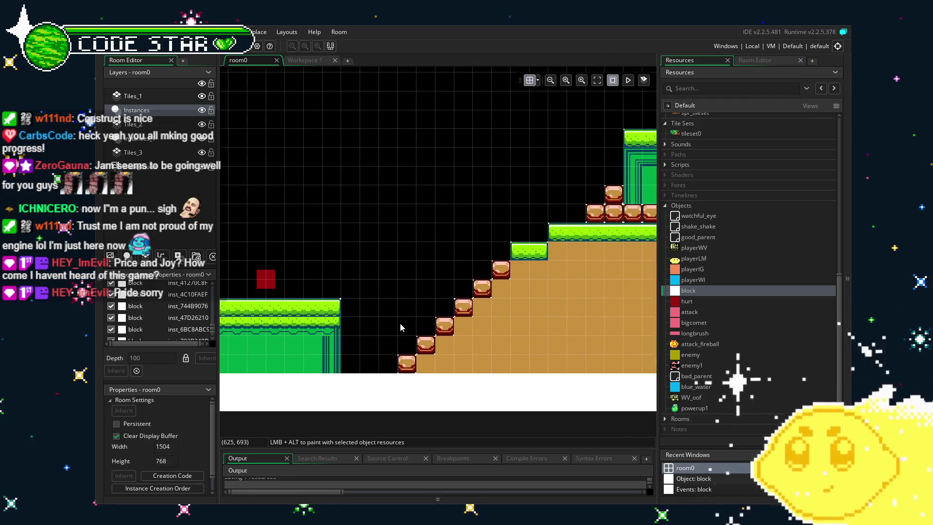
{"action": "scroll", "coordinate": [384, 325], "scroll_direction": "right", "scroll_amount": 6}
- Pan over the water area between ledges up to the room's top-left corner
{"action": "scroll", "coordinate": [382, 325], "scroll_direction": "up", "scroll_amount": 1}
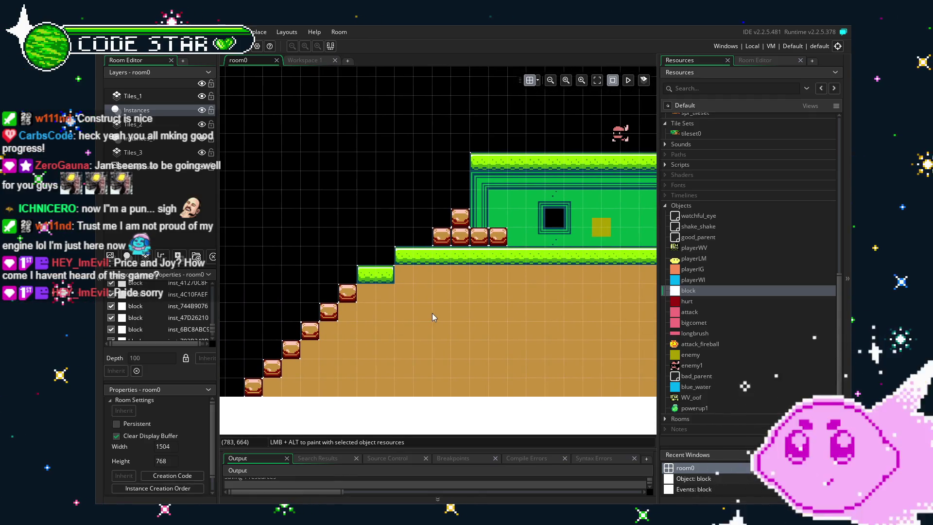
{"action": "scroll", "coordinate": [447, 331], "scroll_direction": "right", "scroll_amount": 1}
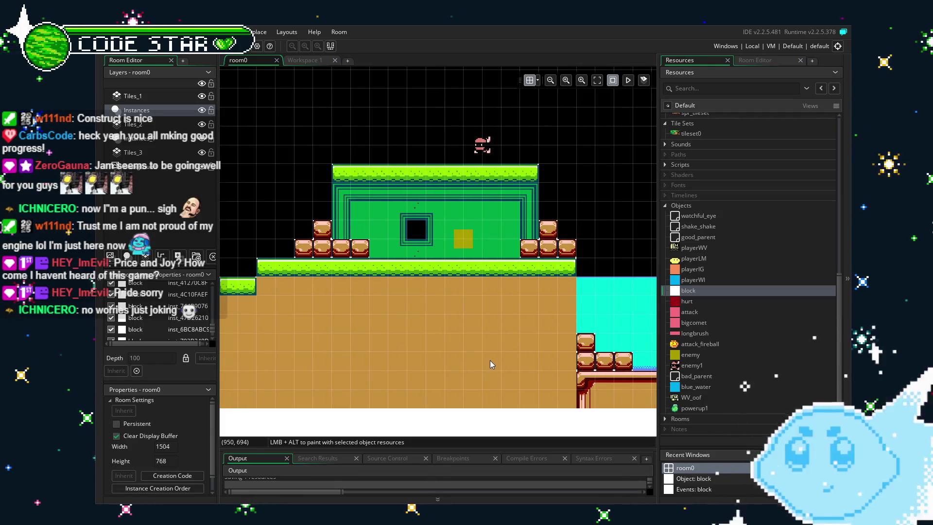
{"action": "mouse_move", "coordinate": [490, 360]}
{"action": "left_mouse_down"}
{"action": "mouse_move", "coordinate": [354, 363]}
{"action": "mouse_move", "coordinate": [415, 372]}
{"action": "mouse_move", "coordinate": [289, 364]}
{"action": "mouse_move", "coordinate": [228, 291]}
{"action": "mouse_move", "coordinate": [246, 262]}
{"action": "mouse_move", "coordinate": [355, 297]}
{"action": "left_mouse_up"}
{"action": "mouse_move", "coordinate": [415, 306]}
{"action": "left_mouse_down"}
{"action": "mouse_move", "coordinate": [373, 309]}
{"action": "mouse_move", "coordinate": [499, 308]}
{"action": "mouse_move", "coordinate": [344, 322]}
{"action": "mouse_move", "coordinate": [369, 292]}
{"action": "mouse_move", "coordinate": [301, 341]}
{"action": "mouse_move", "coordinate": [320, 352]}
{"action": "mouse_move", "coordinate": [471, 302]}
{"action": "mouse_move", "coordinate": [325, 324]}
{"action": "mouse_move", "coordinate": [412, 324]}
{"action": "left_mouse_up"}
{"action": "left_click_drag", "start_coordinate": [231, 355], "coordinate": [265, 98]}
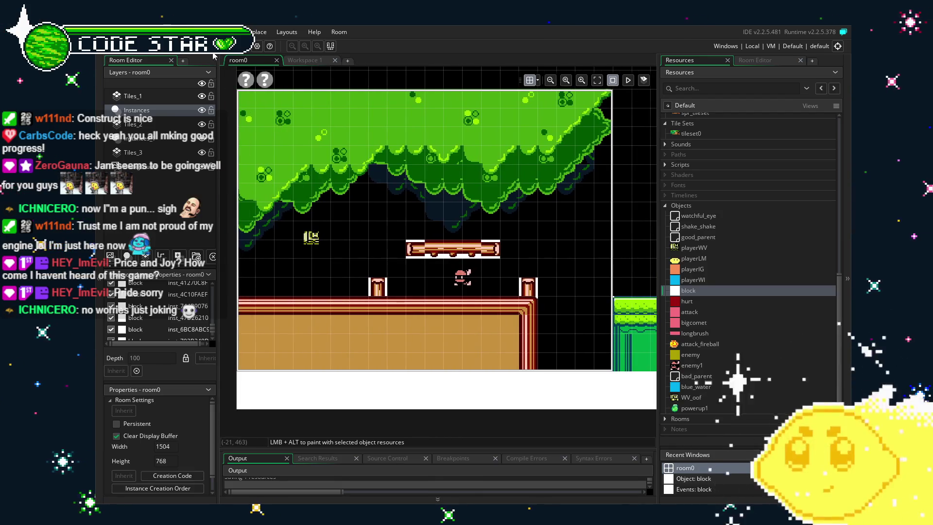
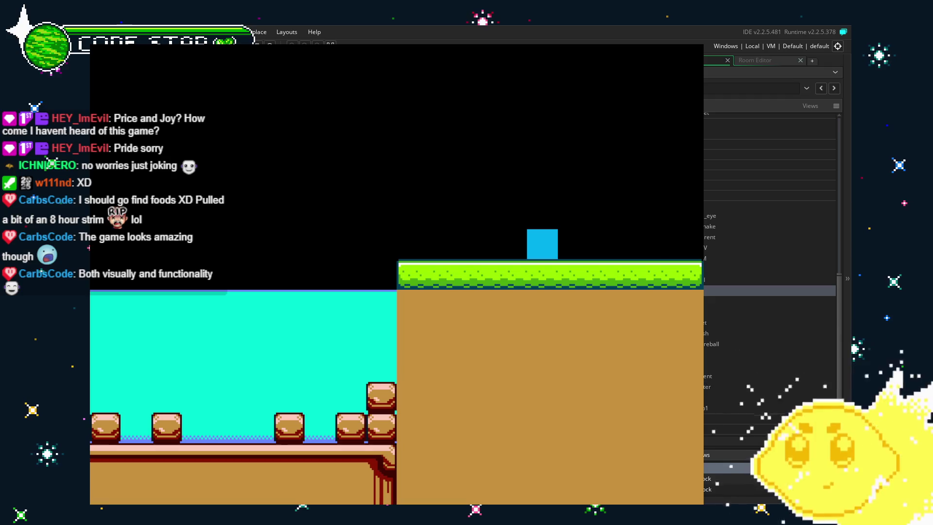
- Stop the running game test and scroll right across room0 to review the level
{"action": "key", "text": "Escape"}
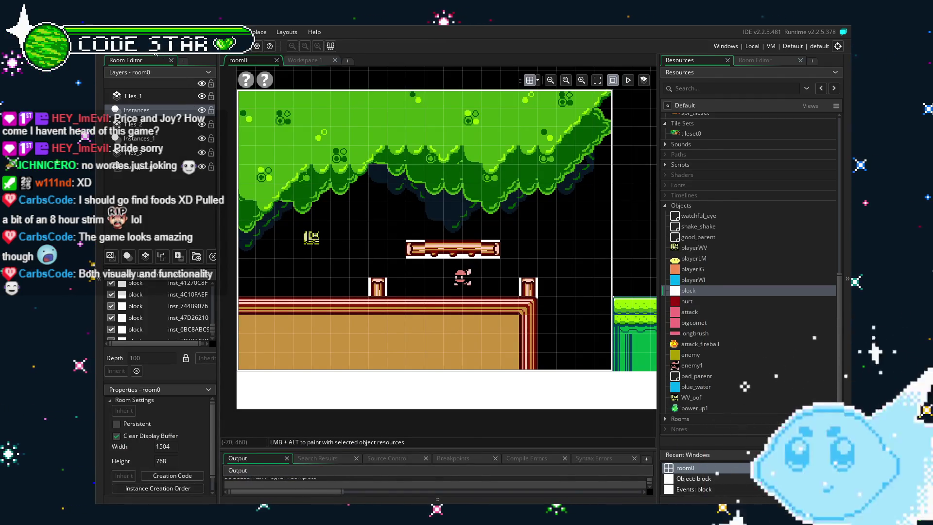
{"action": "scroll", "coordinate": [496, 345], "scroll_direction": "right", "scroll_amount": 10}
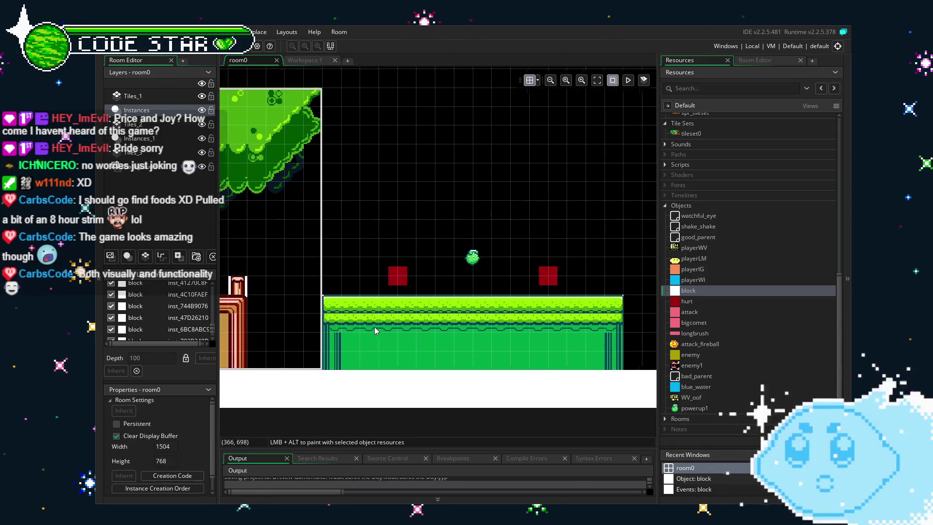
{"action": "scroll", "coordinate": [567, 308], "scroll_direction": "right", "scroll_amount": 15}
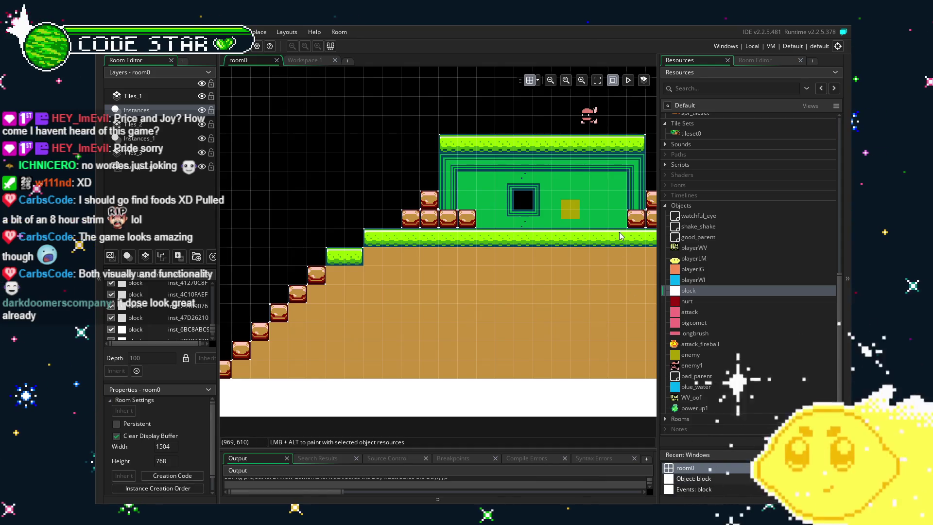
{"action": "left_click_drag", "start_coordinate": [559, 274], "coordinate": [521, 291]}
{"action": "scroll", "coordinate": [739, 322], "scroll_direction": "up", "scroll_amount": 15}
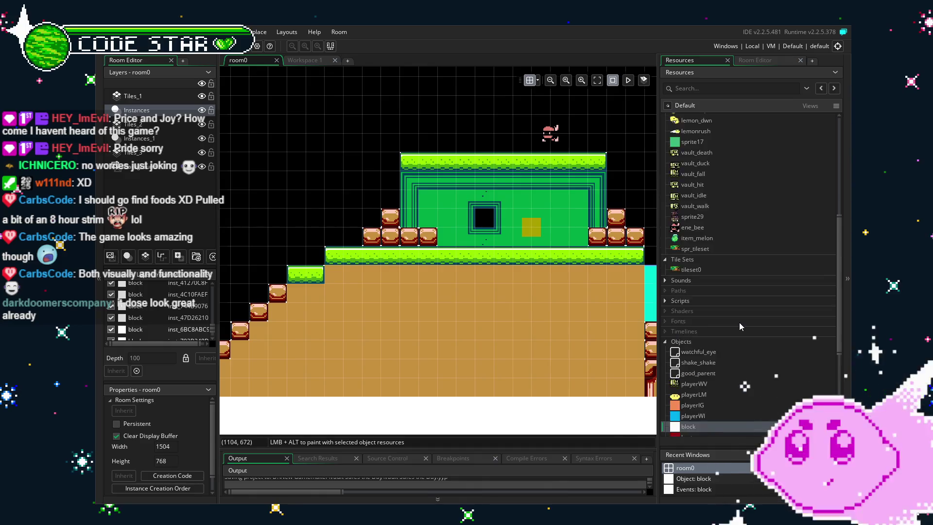
{"action": "scroll", "coordinate": [739, 322], "scroll_direction": "down", "scroll_amount": 6}
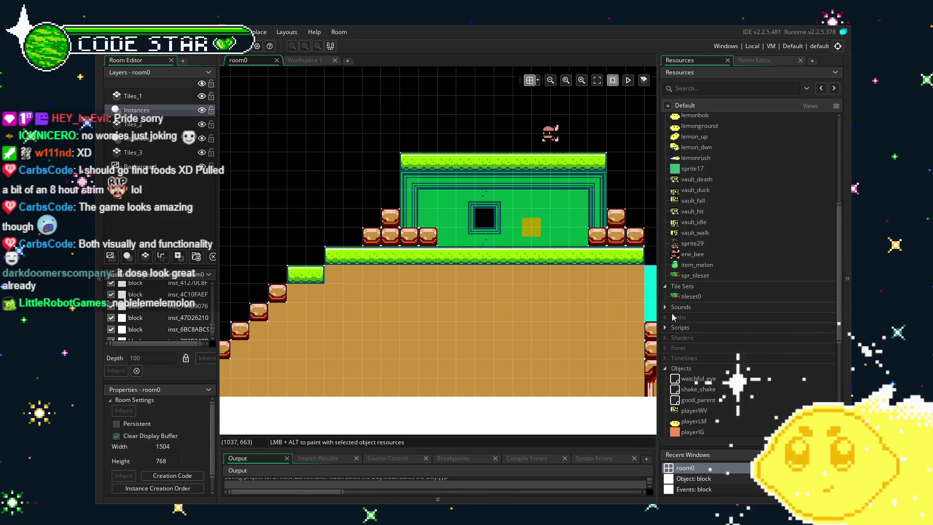
{"action": "scroll", "coordinate": [719, 328], "scroll_direction": "up", "scroll_amount": 5}
{"action": "scroll", "coordinate": [719, 329], "scroll_direction": "up", "scroll_amount": 1}
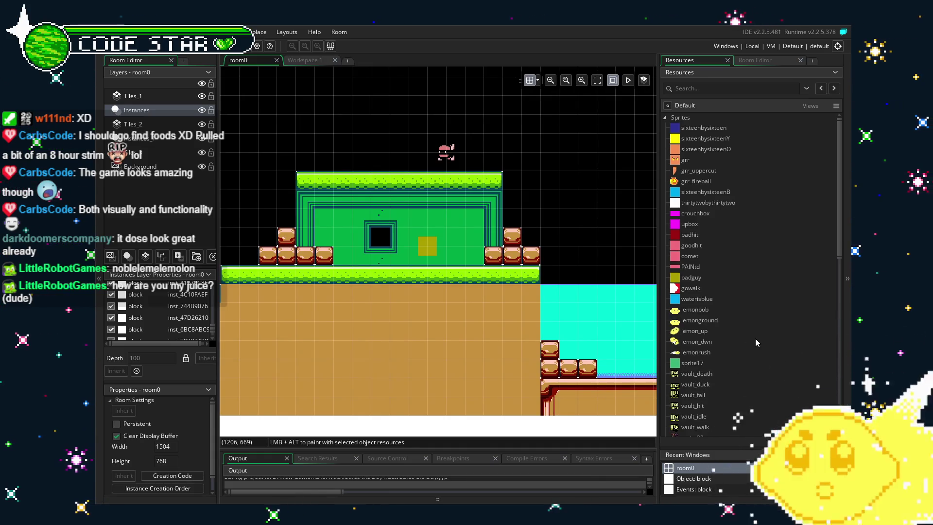
{"action": "mouse_move", "coordinate": [590, 336]}
{"action": "left_mouse_down"}
{"action": "mouse_move", "coordinate": [401, 325]}
{"action": "mouse_move", "coordinate": [508, 331]}
{"action": "left_mouse_up"}
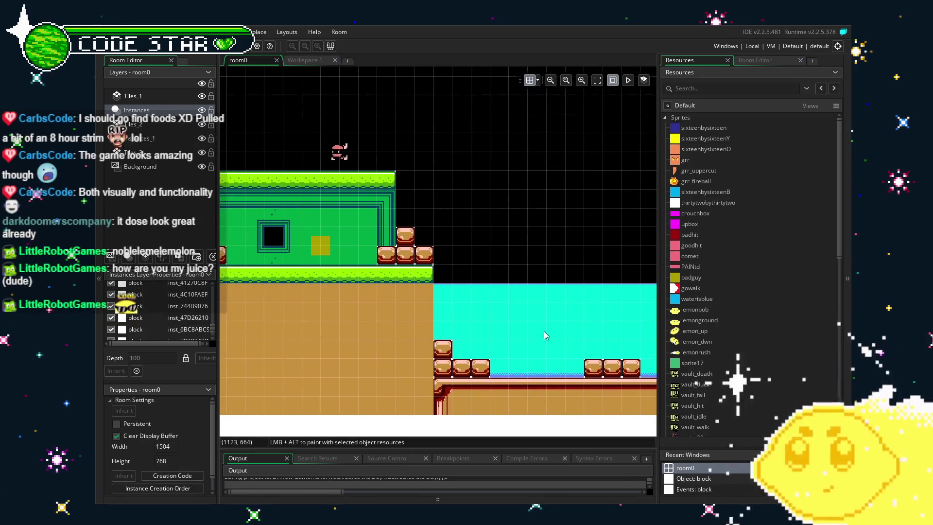
{"action": "left_click_drag", "start_coordinate": [416, 336], "coordinate": [488, 349]}
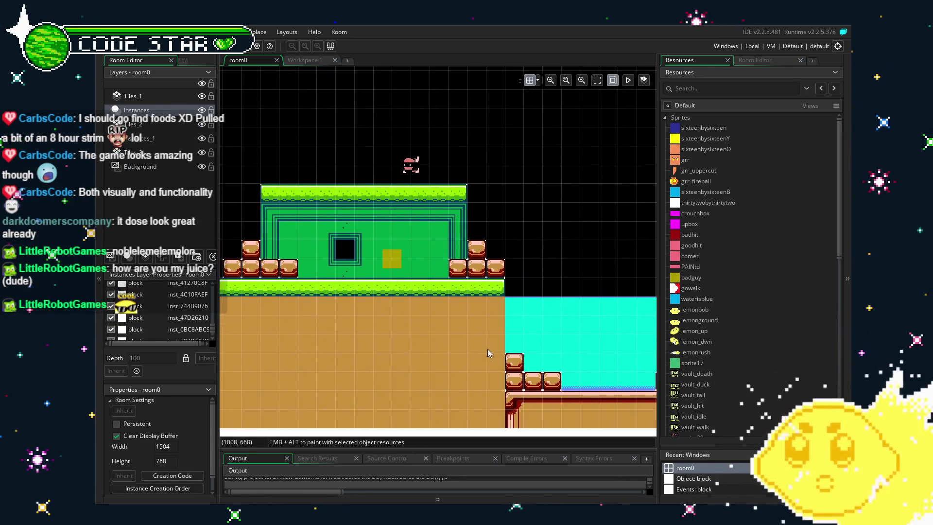
{"action": "scroll", "coordinate": [715, 363], "scroll_direction": "down", "scroll_amount": 2}
{"action": "scroll", "coordinate": [715, 364], "scroll_direction": "up", "scroll_amount": 2}
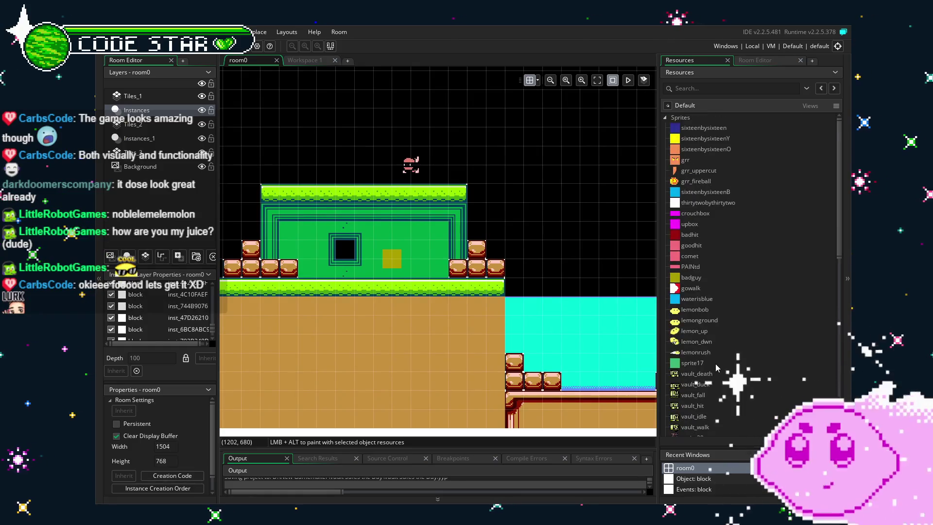
{"action": "scroll", "coordinate": [698, 316], "scroll_direction": "down", "scroll_amount": 7}
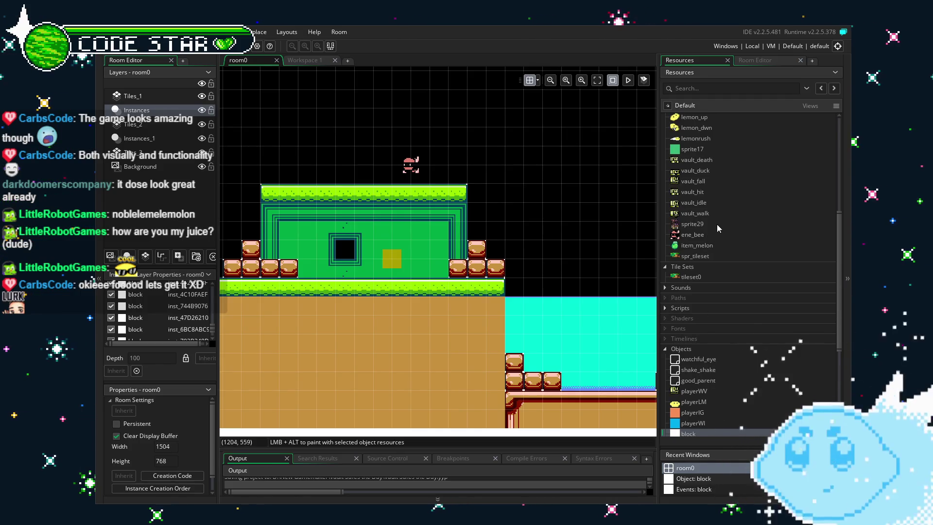
{"action": "scroll", "coordinate": [713, 243], "scroll_direction": "up", "scroll_amount": 3}
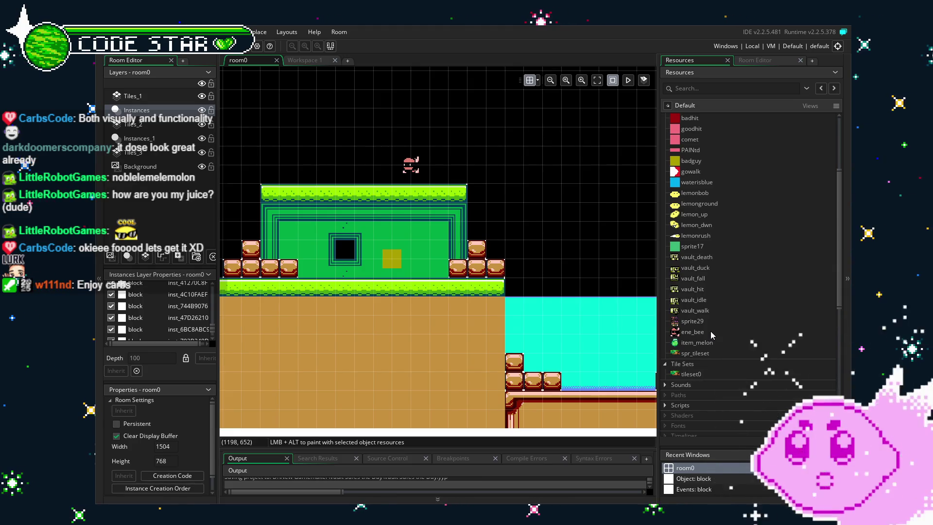
{"action": "scroll", "coordinate": [721, 297], "scroll_direction": "down", "scroll_amount": 3}
{"action": "scroll", "coordinate": [721, 298], "scroll_direction": "up", "scroll_amount": 9}
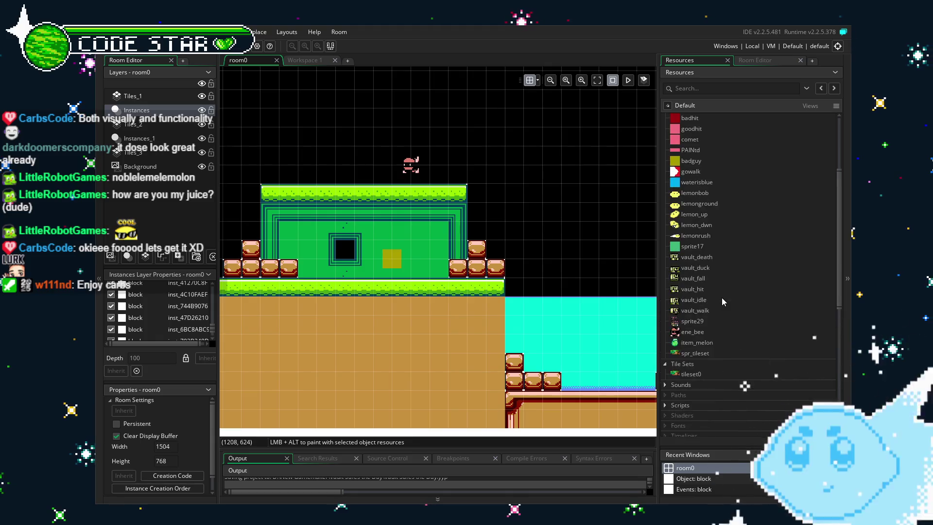
{"action": "scroll", "coordinate": [722, 297], "scroll_direction": "down", "scroll_amount": 15}
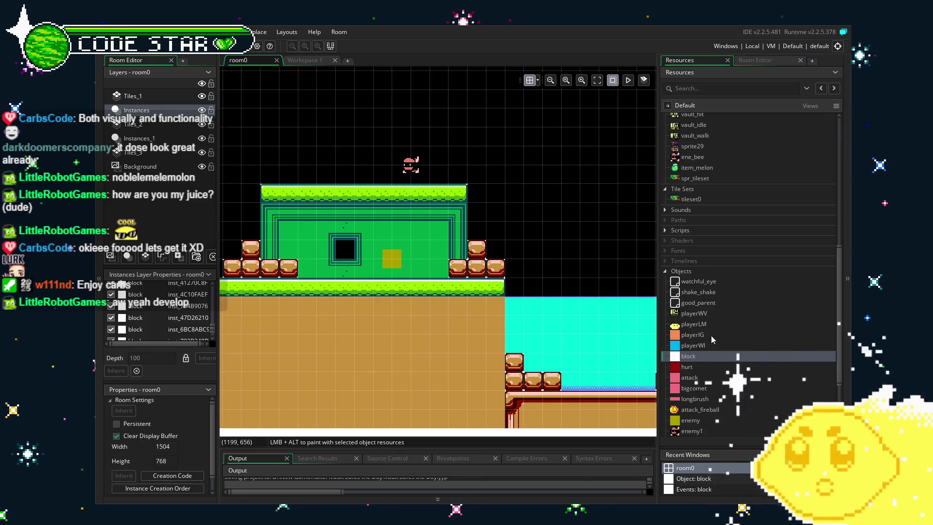
{"action": "scroll", "coordinate": [711, 335], "scroll_direction": "down", "scroll_amount": 3}
{"action": "scroll", "coordinate": [728, 312], "scroll_direction": "down", "scroll_amount": 3}
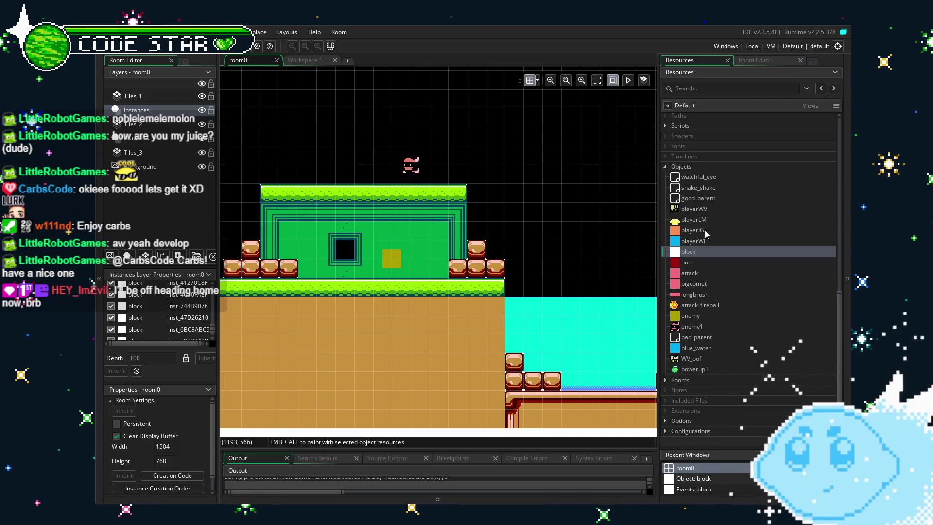
{"action": "scroll", "coordinate": [708, 206], "scroll_direction": "up", "scroll_amount": 5}
{"action": "scroll", "coordinate": [708, 207], "scroll_direction": "up", "scroll_amount": 3}
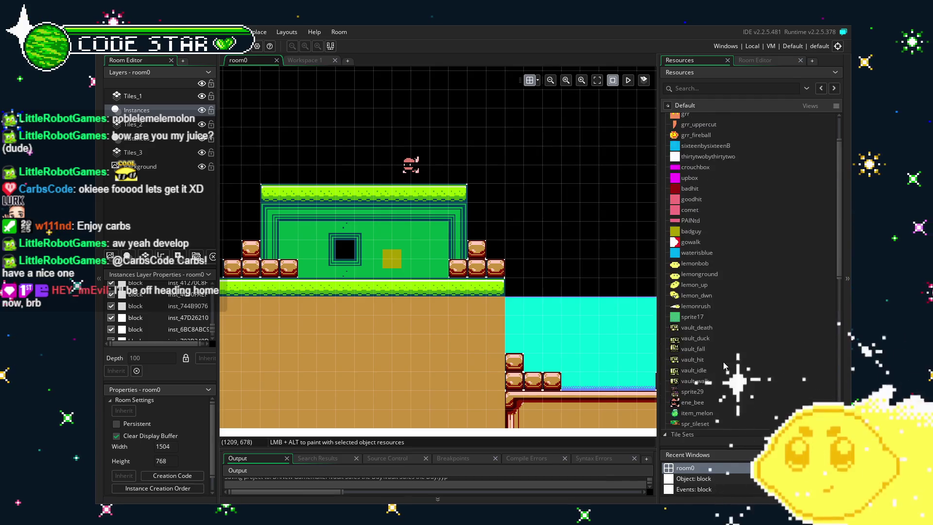
{"action": "scroll", "coordinate": [742, 314], "scroll_direction": "up", "scroll_amount": 2}
{"action": "scroll", "coordinate": [743, 316], "scroll_direction": "down", "scroll_amount": 5}
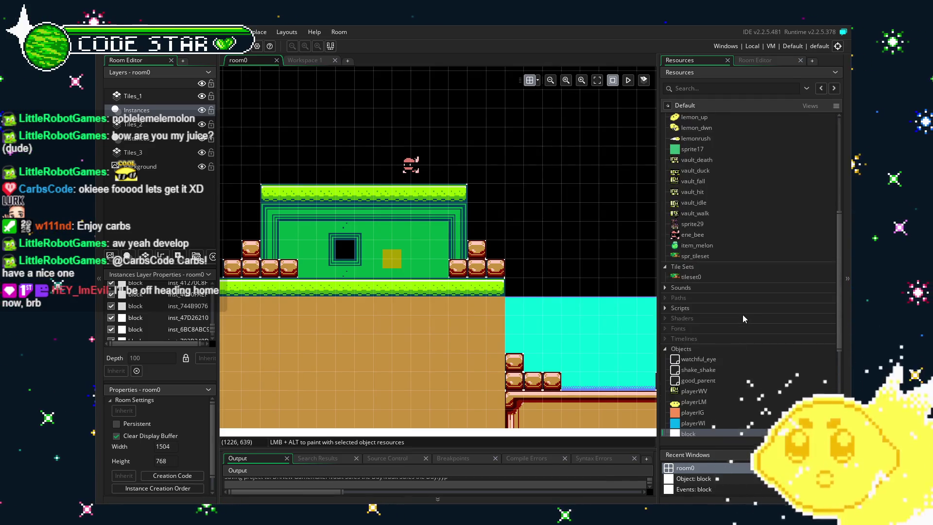
{"action": "double_click", "coordinate": [696, 257]}
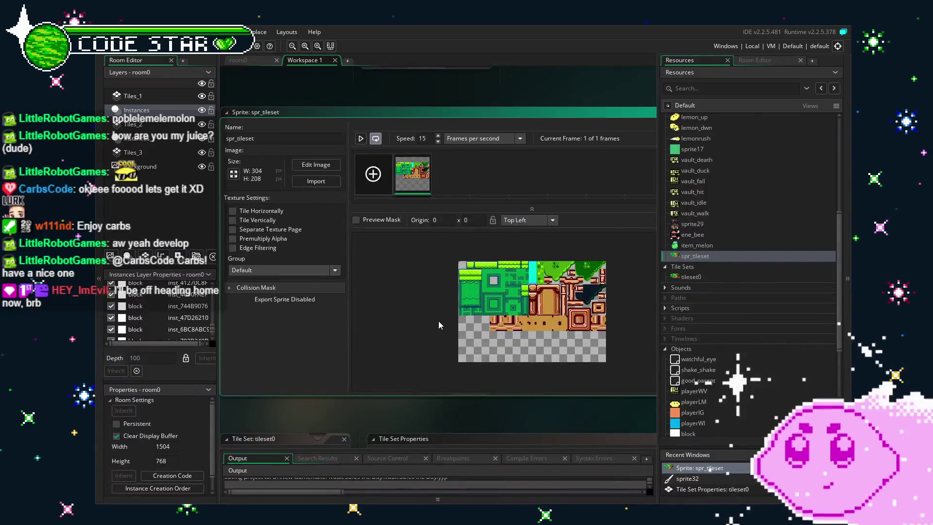
- Erase the old spr_tileset artwork, paste the updated tileset image, and close the image editor
{"action": "left_click", "coordinate": [482, 307]}
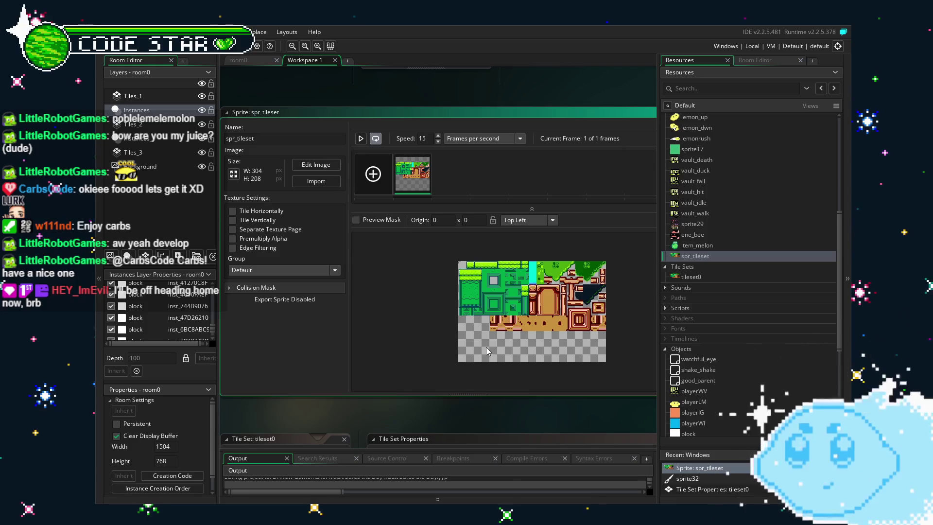
{"action": "double_click", "coordinate": [486, 347]}
{"action": "key", "text": "ctrl+a"}
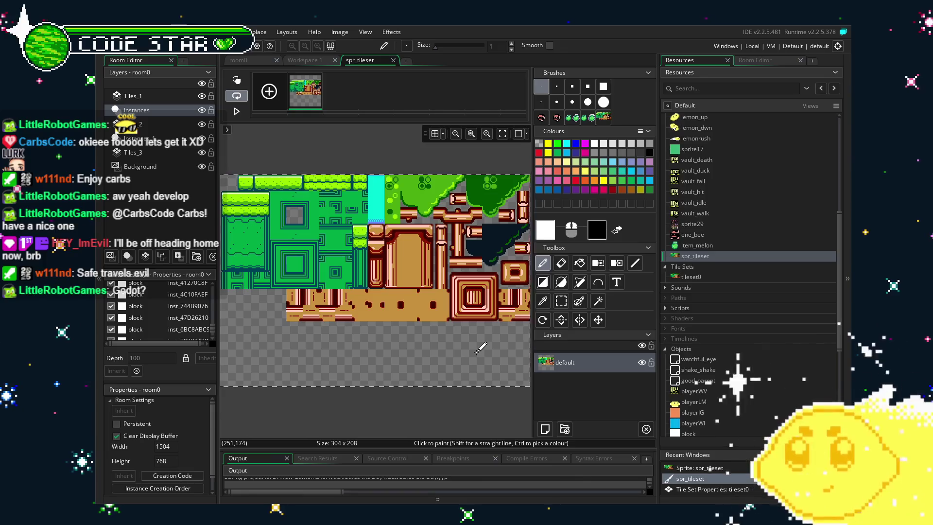
{"action": "key", "text": "Delete"}
{"action": "key", "text": "ctrl+v"}
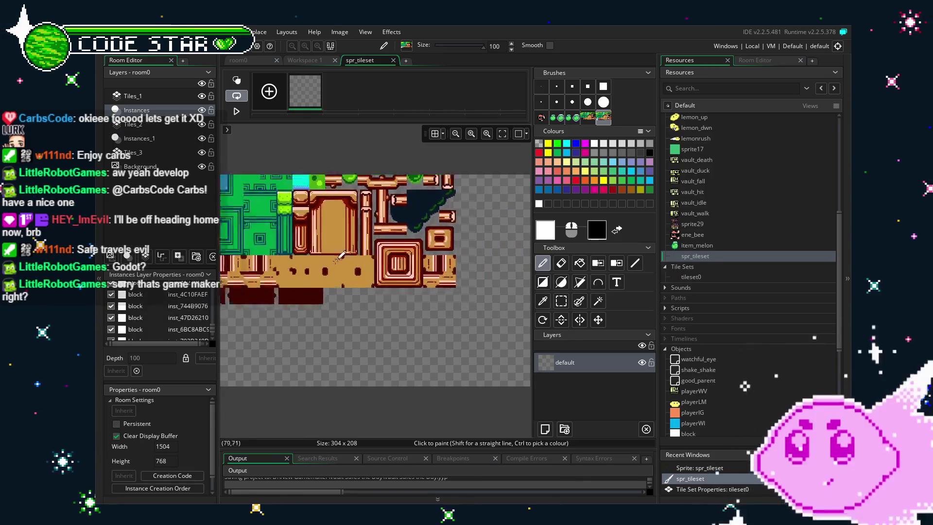
{"action": "left_click", "coordinate": [393, 60]}
{"action": "scroll", "coordinate": [731, 243], "scroll_direction": "down", "scroll_amount": 4}
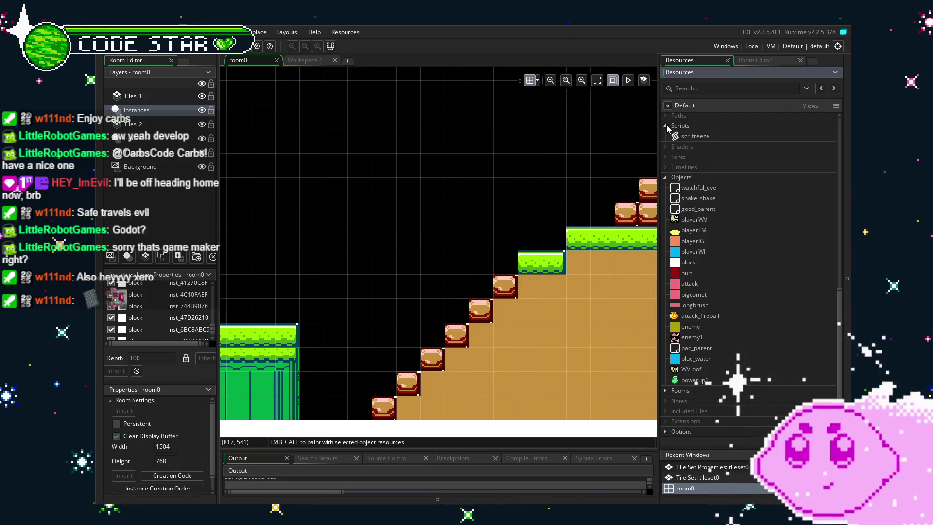
- Pan room0 from the left grass platform to the canopy and pipe area, then reopen spr_tileset
{"action": "scroll", "coordinate": [704, 352], "scroll_direction": "up", "scroll_amount": 4}
{"action": "scroll", "coordinate": [705, 351], "scroll_direction": "down", "scroll_amount": 4}
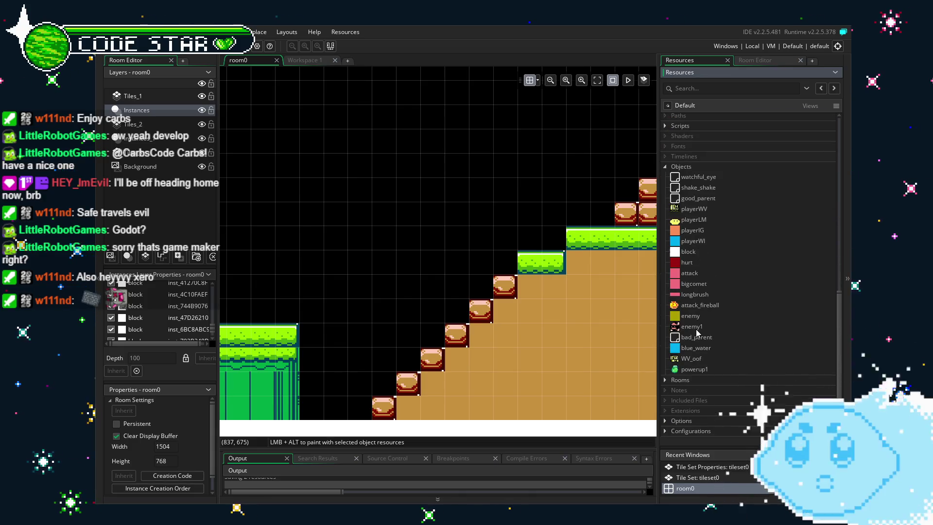
{"action": "left_click_drag", "start_coordinate": [460, 324], "coordinate": [566, 298]}
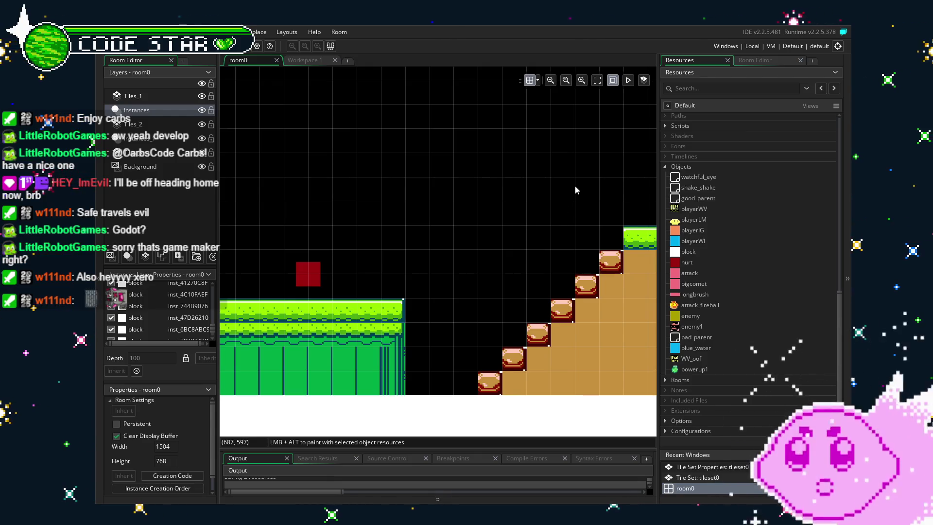
{"action": "left_click_drag", "start_coordinate": [426, 240], "coordinate": [495, 235]}
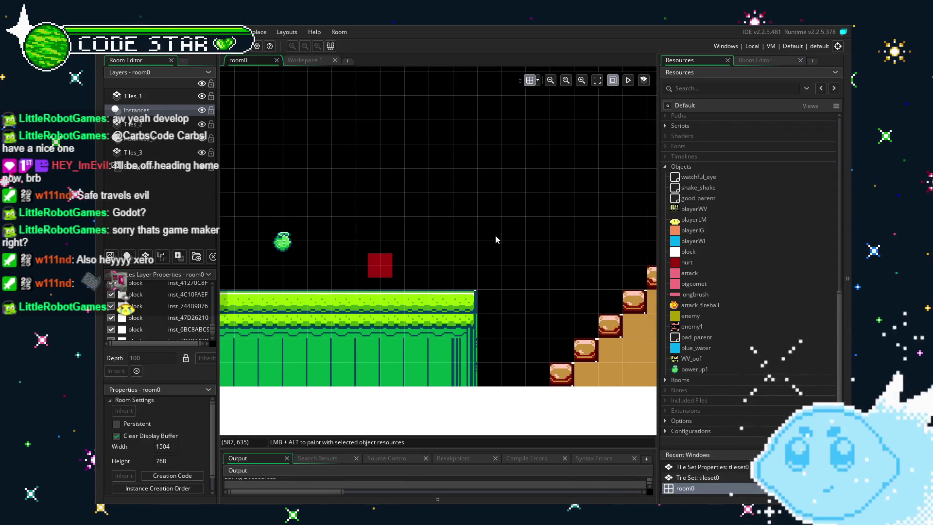
{"action": "left_click_drag", "start_coordinate": [456, 240], "coordinate": [475, 249]}
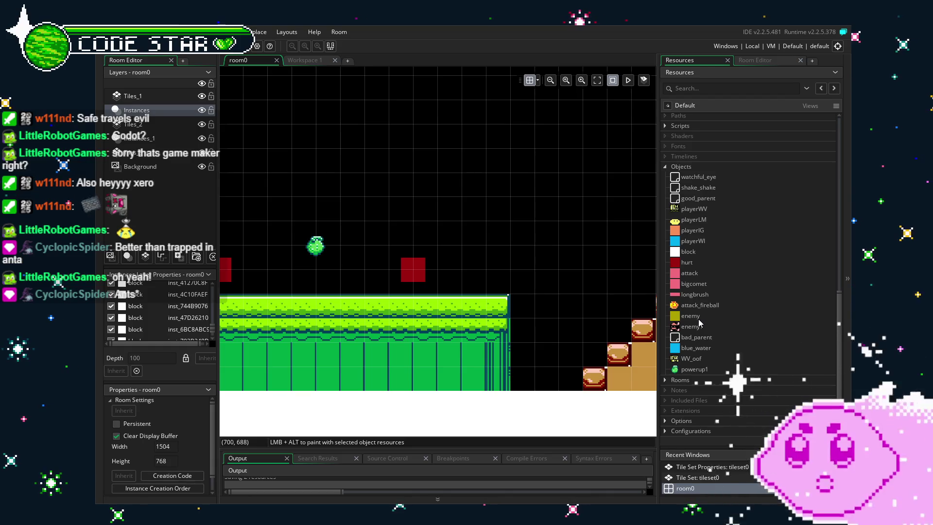
{"action": "mouse_move", "coordinate": [448, 363]}
{"action": "left_mouse_down"}
{"action": "mouse_move", "coordinate": [638, 364]}
{"action": "mouse_move", "coordinate": [567, 363]}
{"action": "left_mouse_up"}
{"action": "mouse_move", "coordinate": [368, 362]}
{"action": "left_mouse_down"}
{"action": "mouse_move", "coordinate": [729, 357]}
{"action": "mouse_move", "coordinate": [659, 356]}
{"action": "left_mouse_up"}
{"action": "scroll", "coordinate": [687, 249], "scroll_direction": "up", "scroll_amount": 3}
{"action": "scroll", "coordinate": [687, 249], "scroll_direction": "up", "scroll_amount": 5}
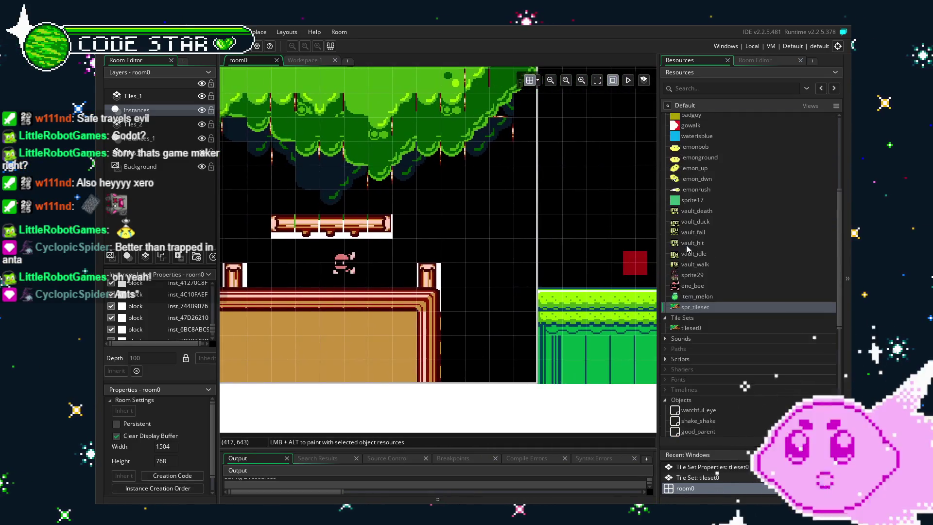
{"action": "double_click", "coordinate": [696, 307]}
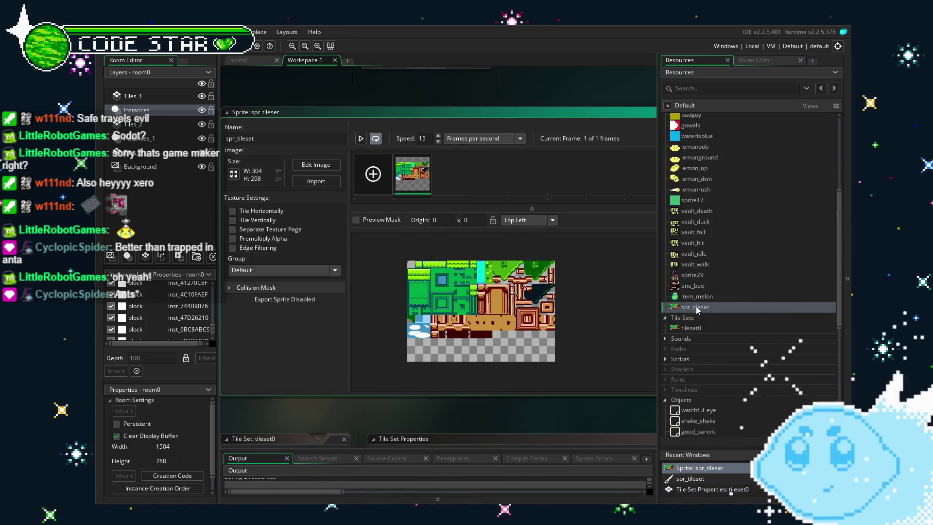
- Import the new tileset file into spr_tileset, confirm the replacement, and go back to room0
{"action": "left_click", "coordinate": [307, 184]}
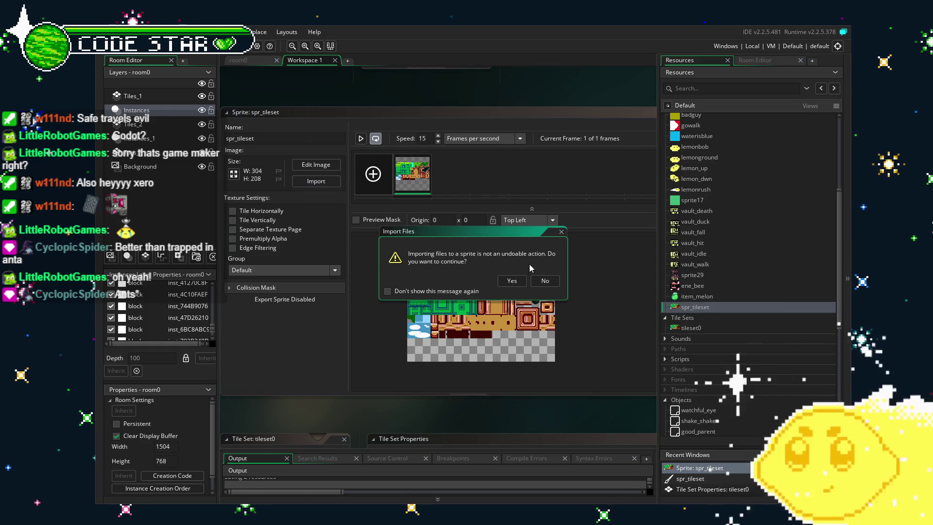
{"action": "left_click", "coordinate": [510, 281]}
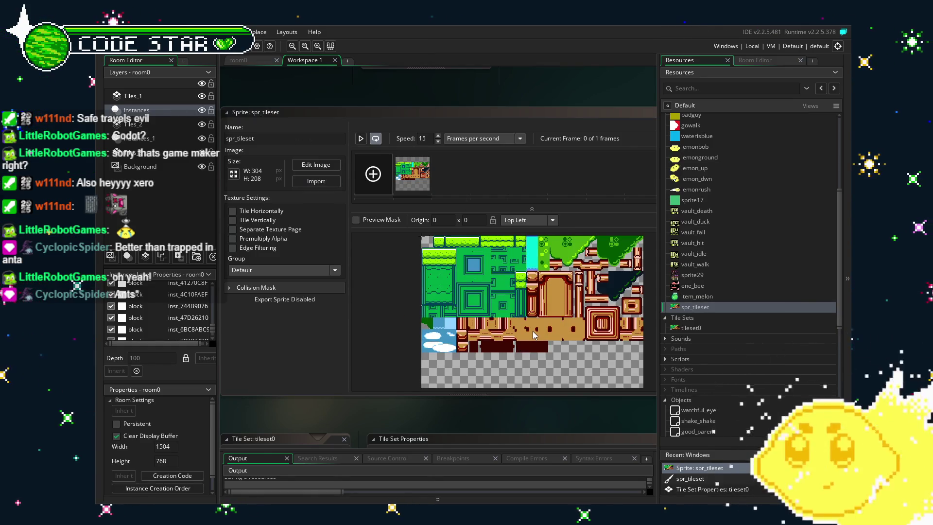
{"action": "left_click", "coordinate": [248, 60]}
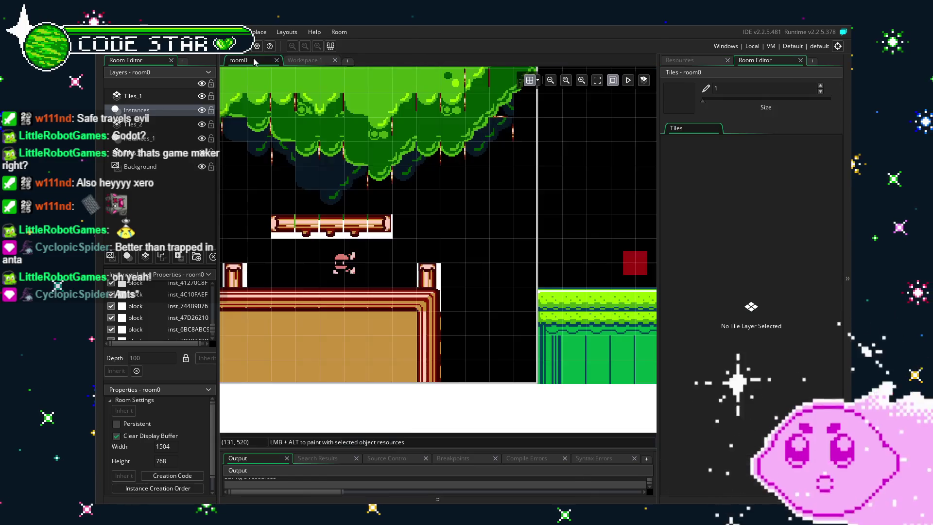
- Set tileset0's Tile Offset X to 0 and pan room0 to inspect the retiled area
{"action": "mouse_move", "coordinate": [523, 262]}
{"action": "left_mouse_down"}
{"action": "mouse_move", "coordinate": [469, 255]}
{"action": "mouse_move", "coordinate": [479, 254]}
{"action": "left_mouse_up"}
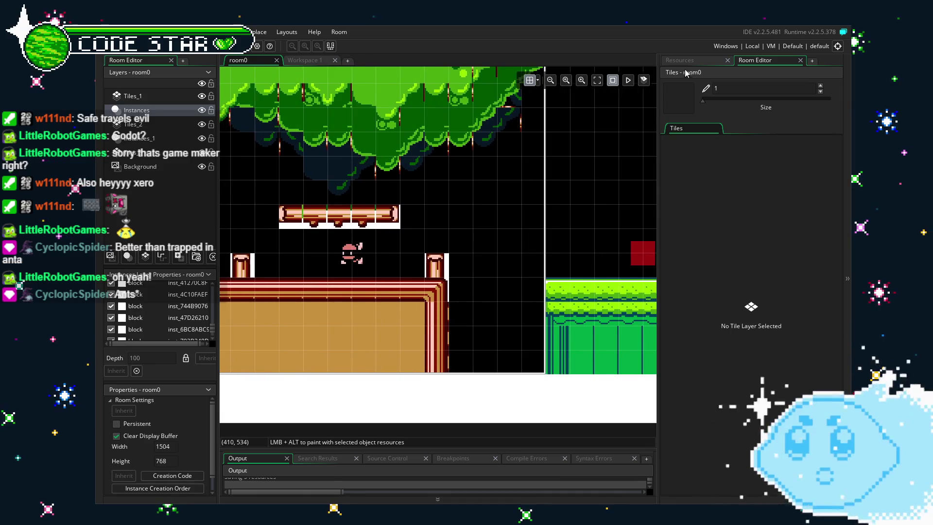
{"action": "left_click", "coordinate": [680, 60]}
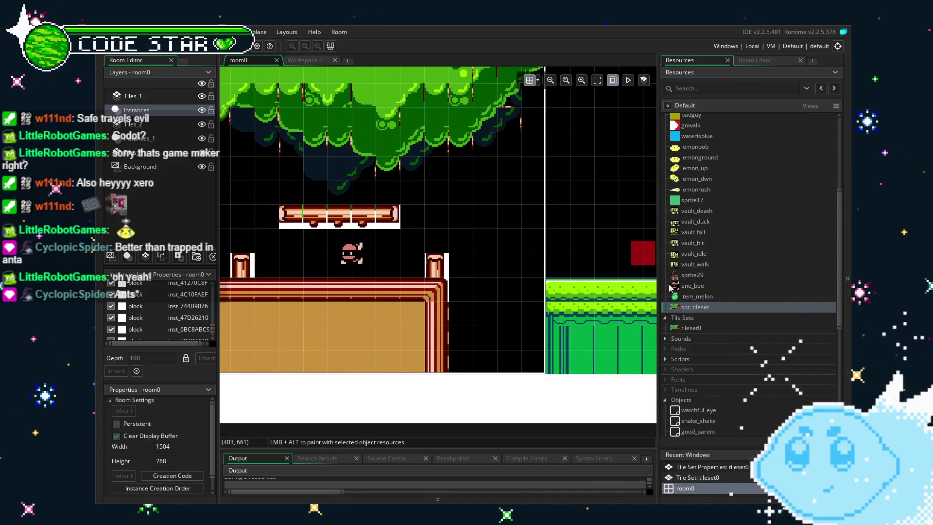
{"action": "double_click", "coordinate": [707, 328]}
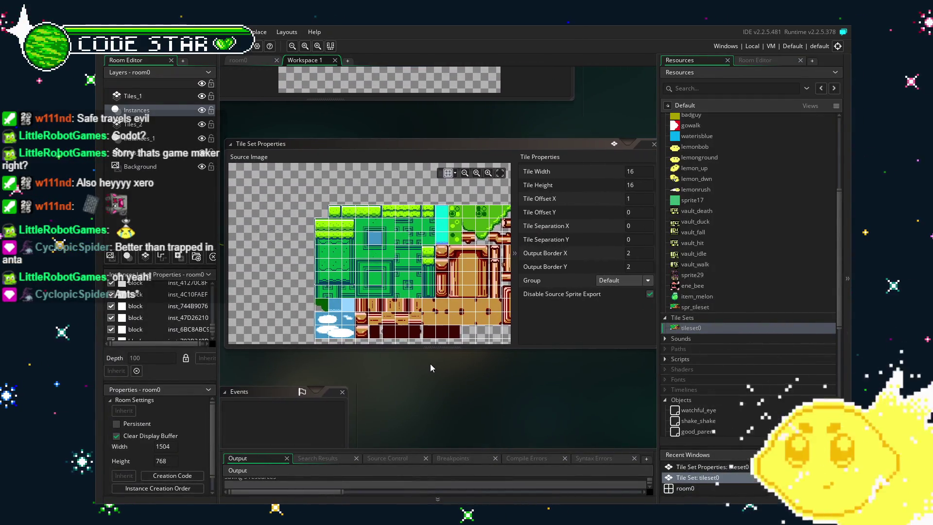
{"action": "left_click", "coordinate": [650, 198]}
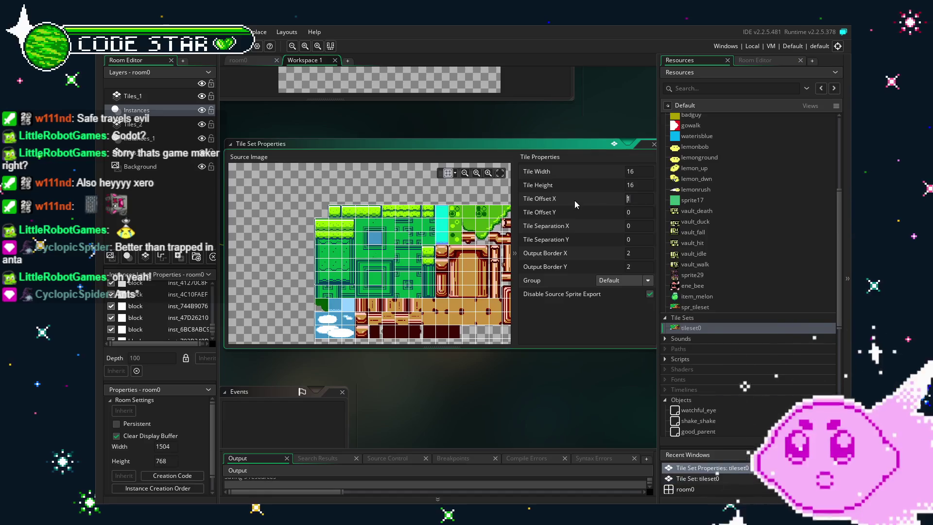
{"action": "type", "text": "0"}
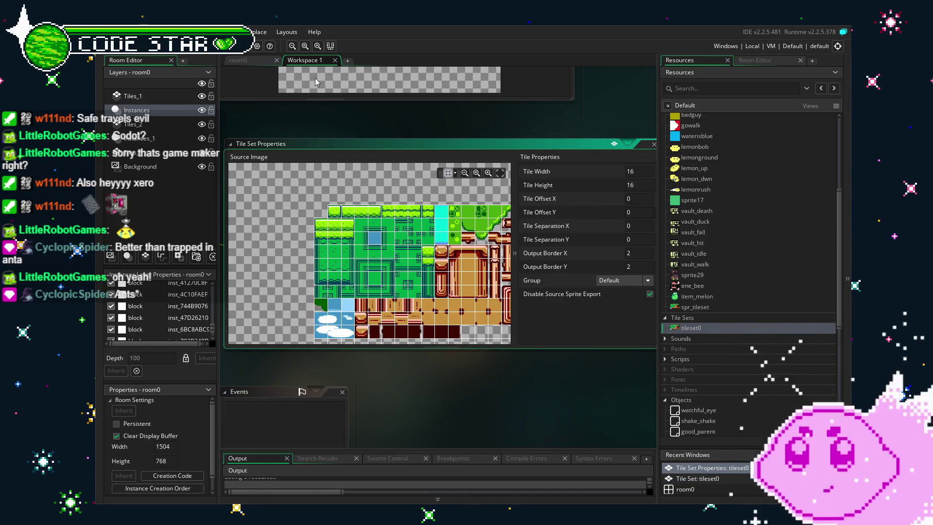
{"action": "left_click", "coordinate": [250, 61]}
{"action": "mouse_move", "coordinate": [326, 165]}
{"action": "left_mouse_down"}
{"action": "mouse_move", "coordinate": [596, 178]}
{"action": "mouse_move", "coordinate": [471, 183]}
{"action": "left_mouse_up"}
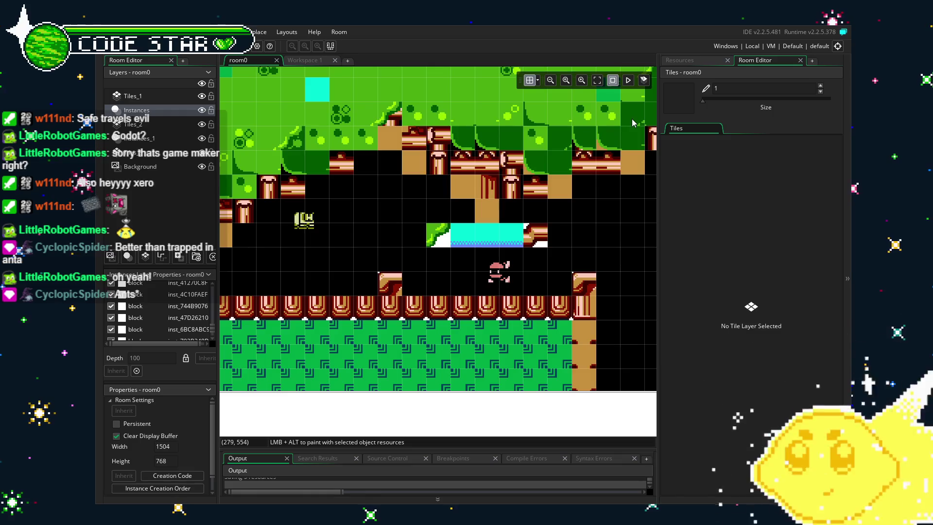
- Reopen tileset0 and re-enter 0 as its horizontal Tile Offset
{"action": "left_click", "coordinate": [698, 59]}
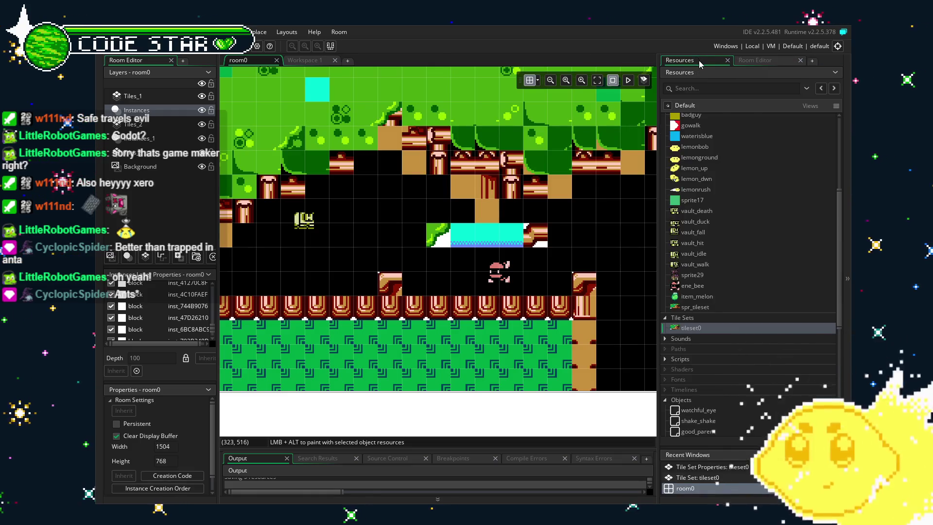
{"action": "double_click", "coordinate": [685, 328]}
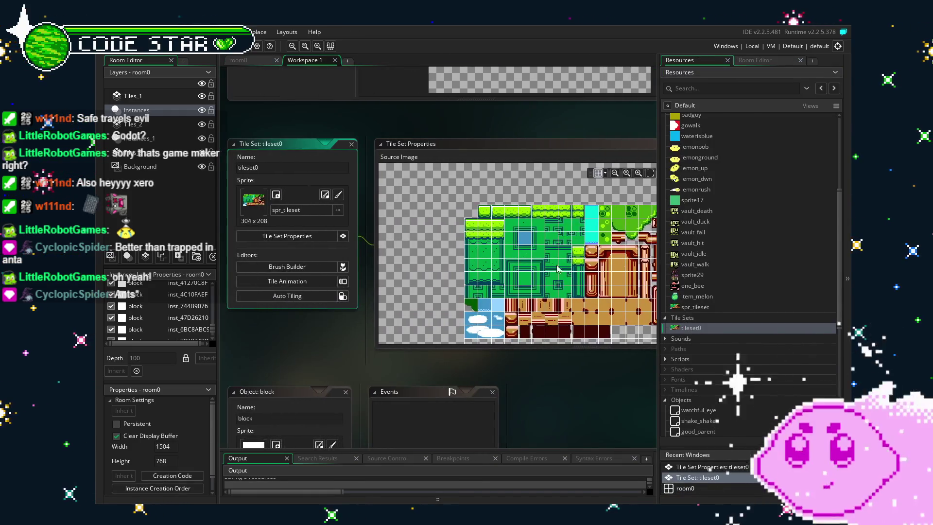
{"action": "left_click_drag", "start_coordinate": [560, 375], "coordinate": [396, 354]}
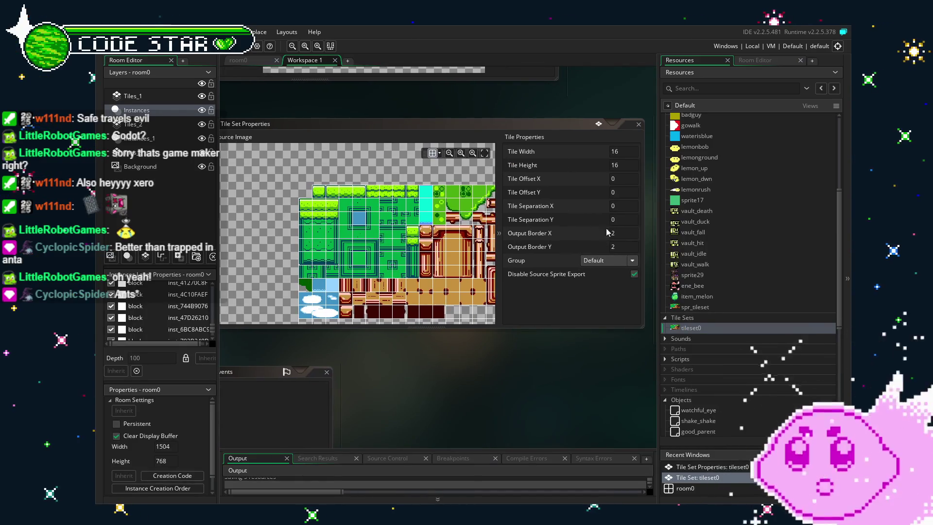
{"action": "left_click", "coordinate": [623, 179]}
{"action": "key", "text": "Return"}
{"action": "key", "text": "BackSpace"}
{"action": "type", "text": "0"}
- Zoom in and out over the tileset0 source image preview, then close the tileset workspace
{"action": "scroll", "coordinate": [389, 214], "scroll_direction": "down", "scroll_amount": 5}
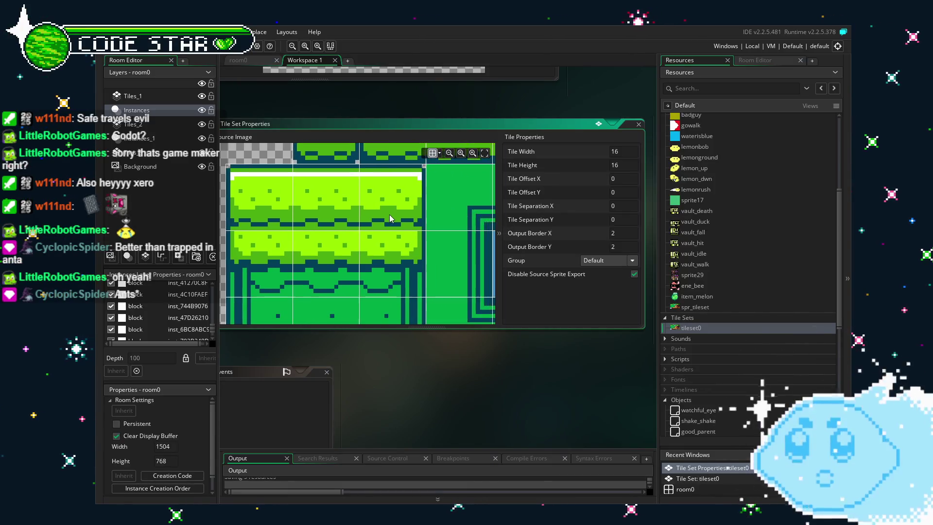
{"action": "scroll", "coordinate": [358, 238], "scroll_direction": "up", "scroll_amount": 5}
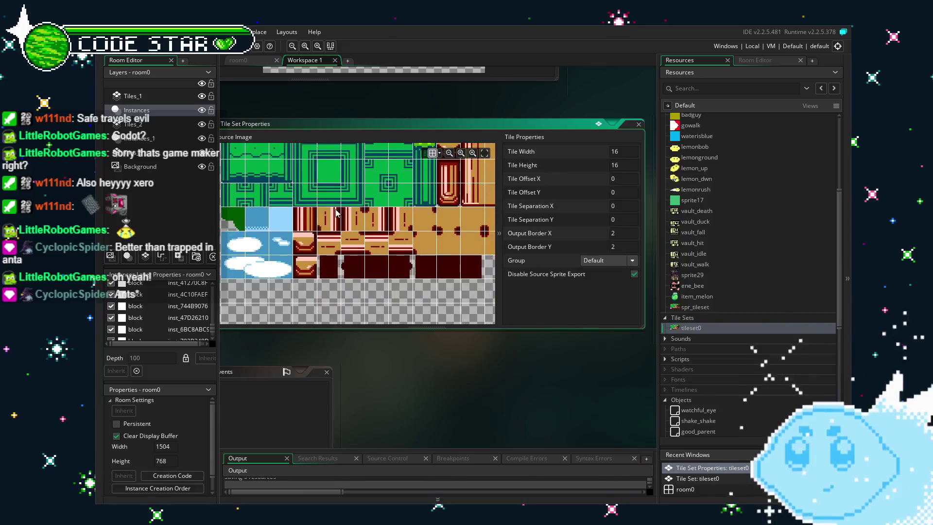
{"action": "scroll", "coordinate": [427, 231], "scroll_direction": "down", "scroll_amount": 3}
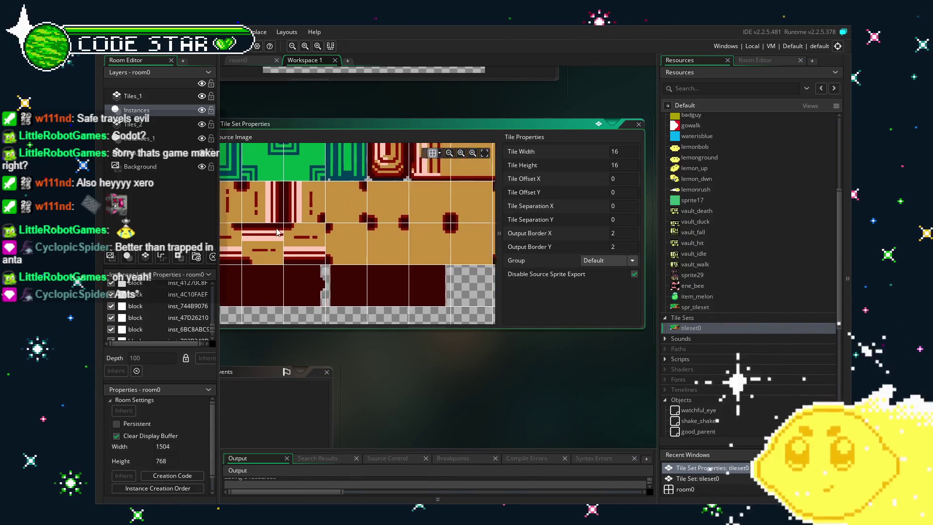
{"action": "scroll", "coordinate": [282, 262], "scroll_direction": "up", "scroll_amount": 3}
{"action": "scroll", "coordinate": [280, 263], "scroll_direction": "down", "scroll_amount": 3}
{"action": "scroll", "coordinate": [279, 260], "scroll_direction": "up", "scroll_amount": 3}
{"action": "scroll", "coordinate": [279, 258], "scroll_direction": "down", "scroll_amount": 2}
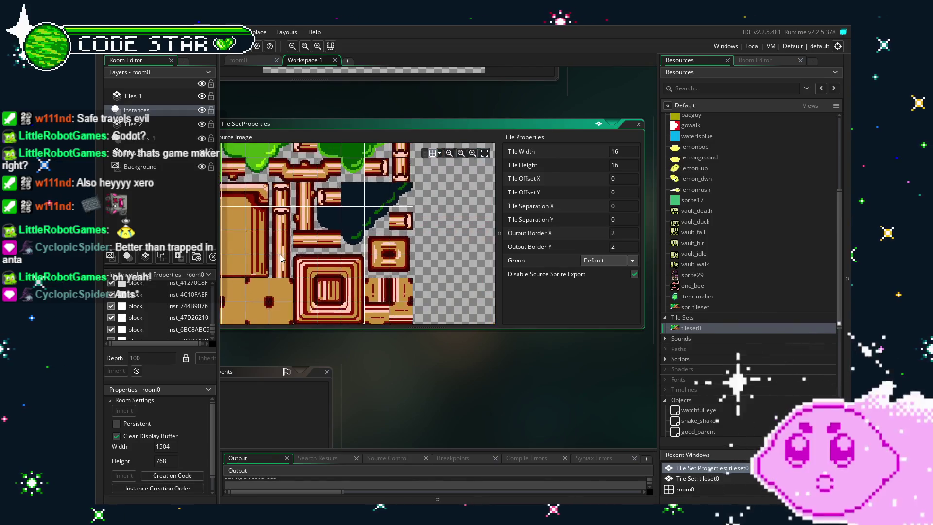
{"action": "scroll", "coordinate": [284, 233], "scroll_direction": "up", "scroll_amount": 2}
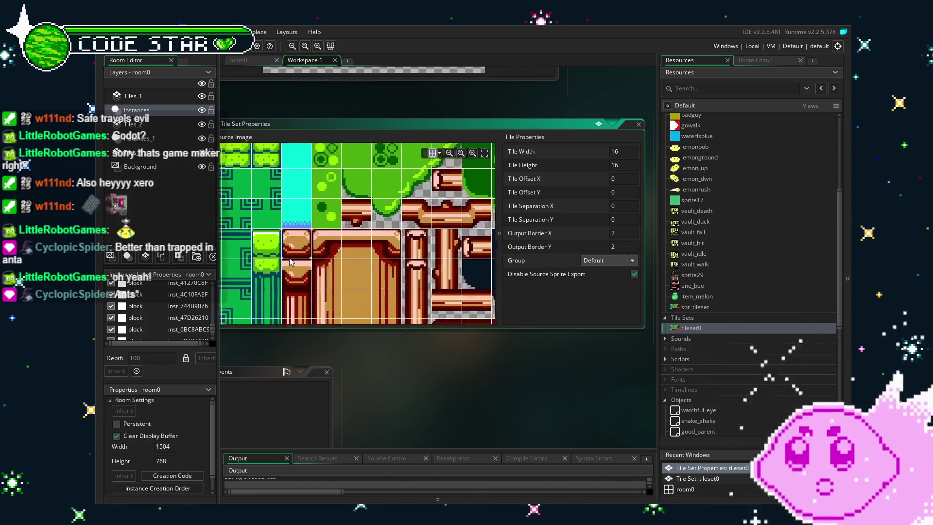
{"action": "left_click", "coordinate": [335, 60]}
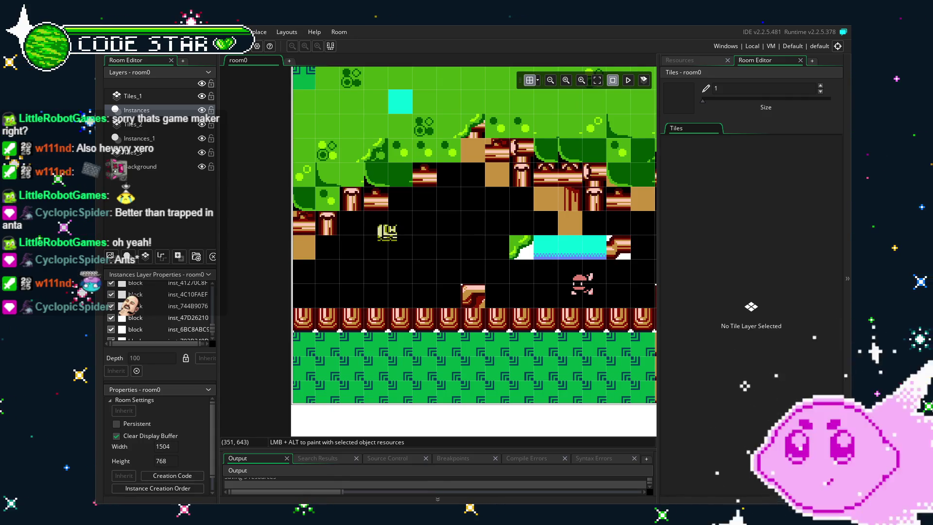
{"action": "scroll", "coordinate": [440, 358], "scroll_direction": "down", "scroll_amount": 3}
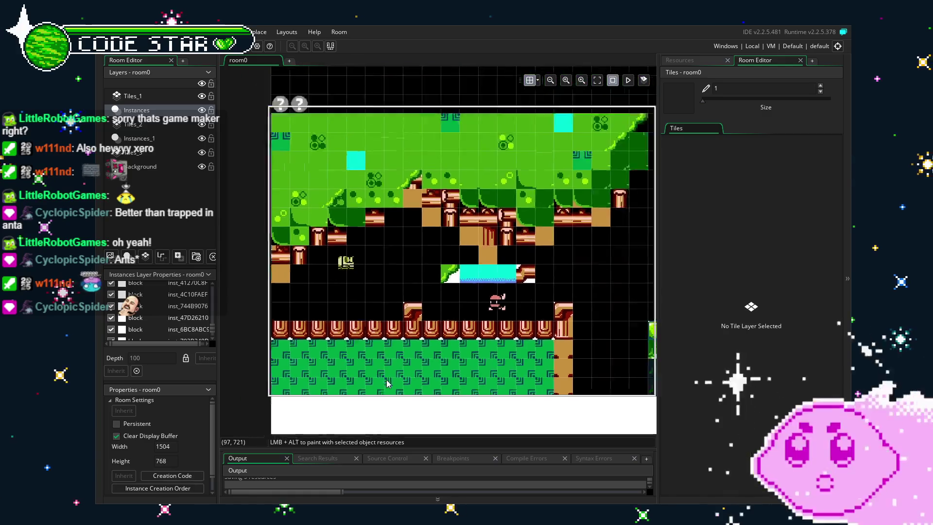
{"action": "scroll", "coordinate": [428, 372], "scroll_direction": "up", "scroll_amount": 2}
{"action": "scroll", "coordinate": [425, 359], "scroll_direction": "right", "scroll_amount": 6}
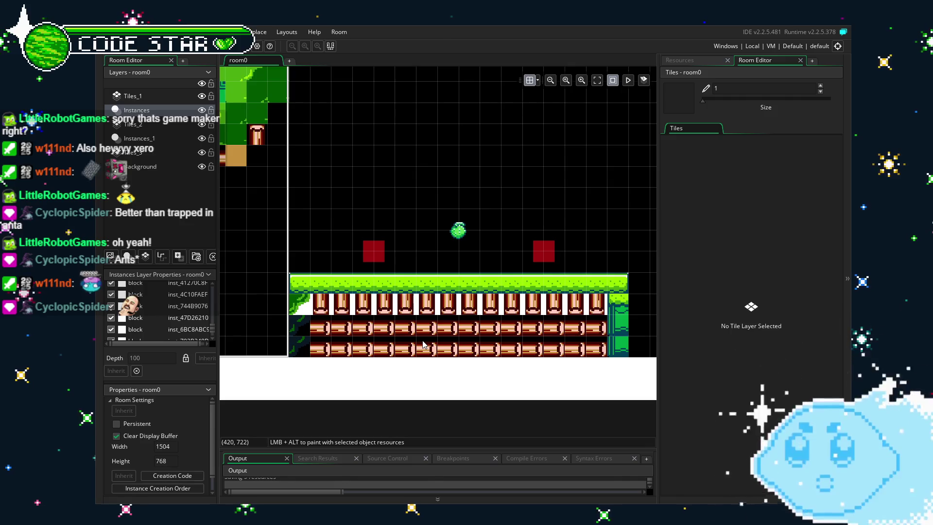
{"action": "scroll", "coordinate": [422, 344], "scroll_direction": "down", "scroll_amount": 5}
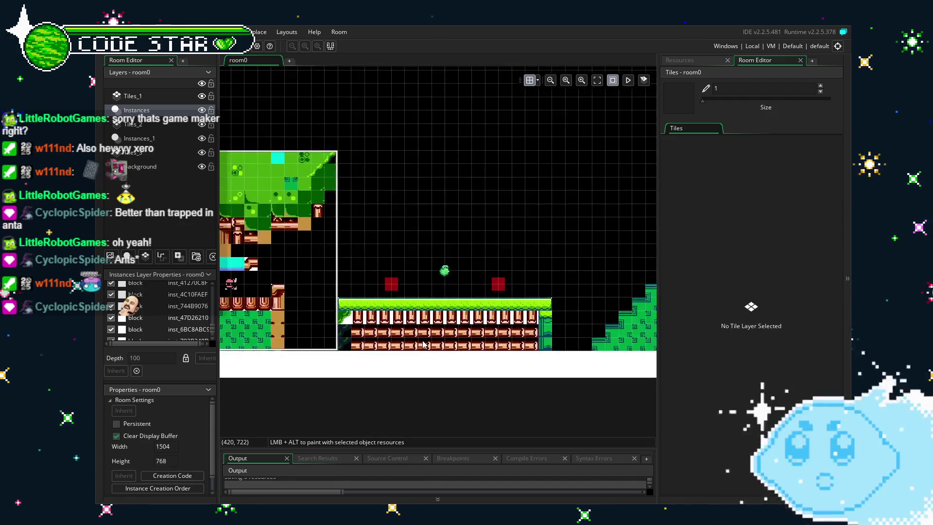
{"action": "scroll", "coordinate": [326, 308], "scroll_direction": "left", "scroll_amount": 10}
{"action": "scroll", "coordinate": [326, 308], "scroll_direction": "up", "scroll_amount": 2}
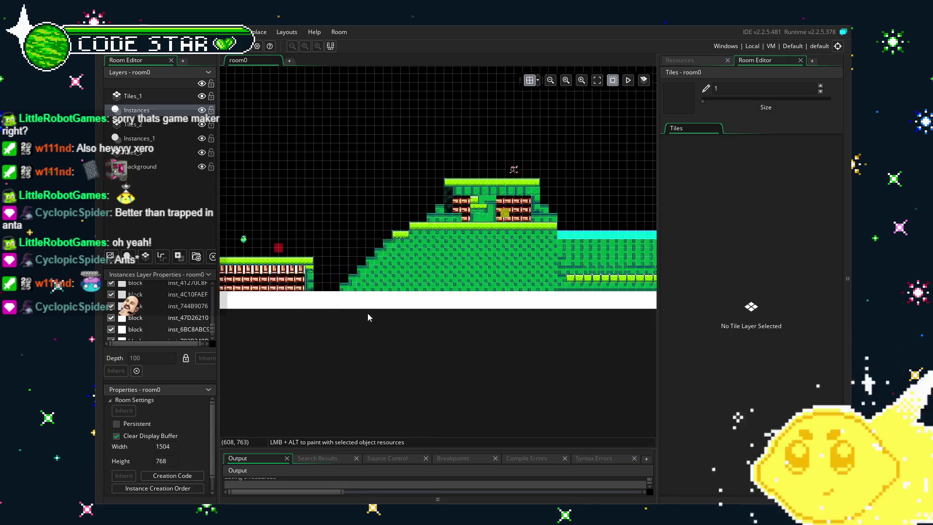
{"action": "scroll", "coordinate": [453, 344], "scroll_direction": "down", "scroll_amount": 6}
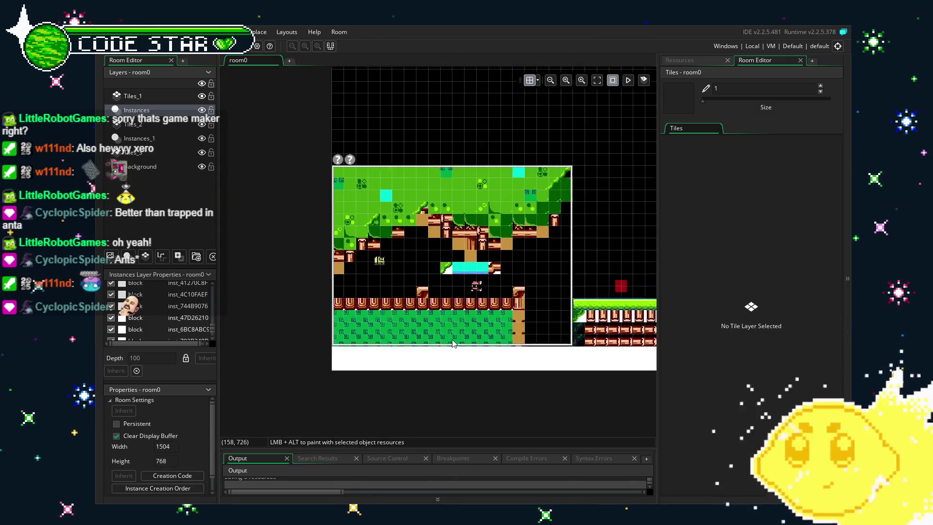
{"action": "mouse_move", "coordinate": [519, 390]}
{"action": "left_mouse_down"}
{"action": "mouse_move", "coordinate": [363, 305]}
{"action": "mouse_move", "coordinate": [470, 322]}
{"action": "left_mouse_up"}
- Select all tiles on the Tiles_1, Tiles_2 and Tiles_3 layers, then switch to Instances
{"action": "left_click", "coordinate": [146, 96]}
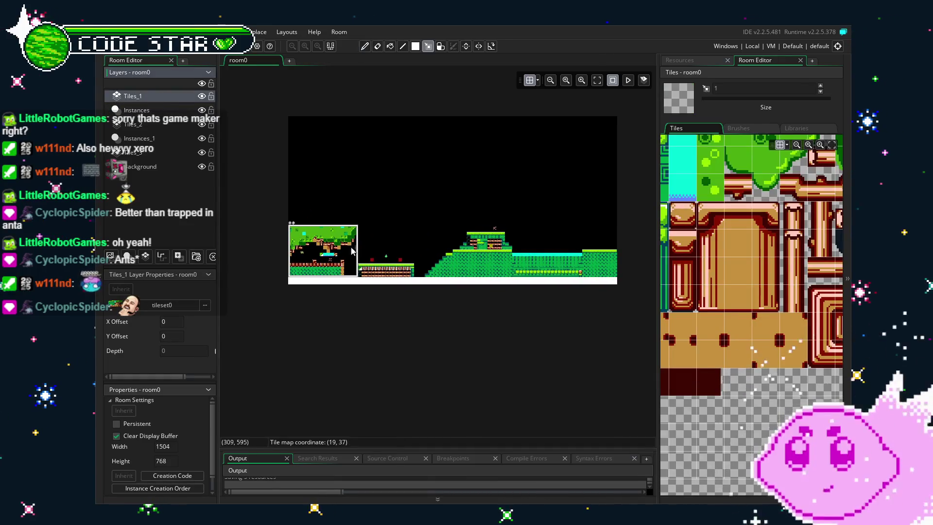
{"action": "key", "text": "ctrl+a"}
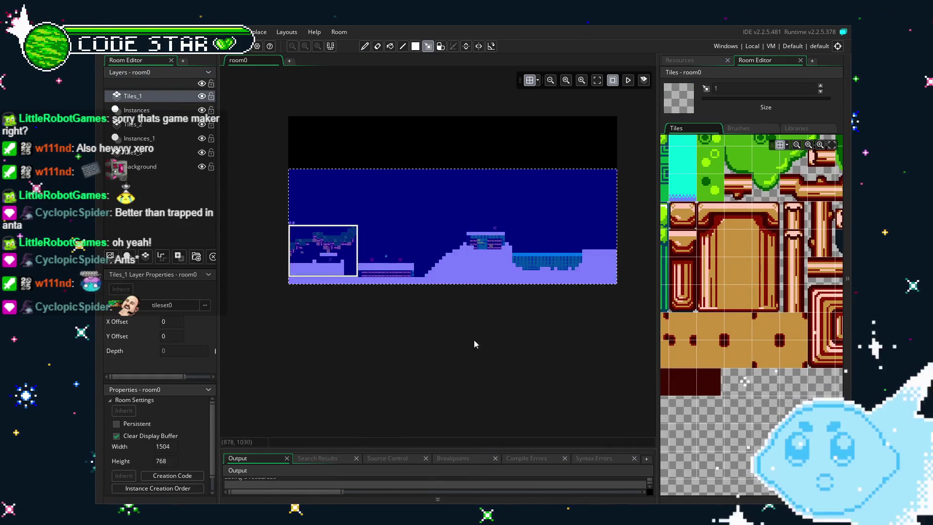
{"action": "left_click", "coordinate": [149, 126]}
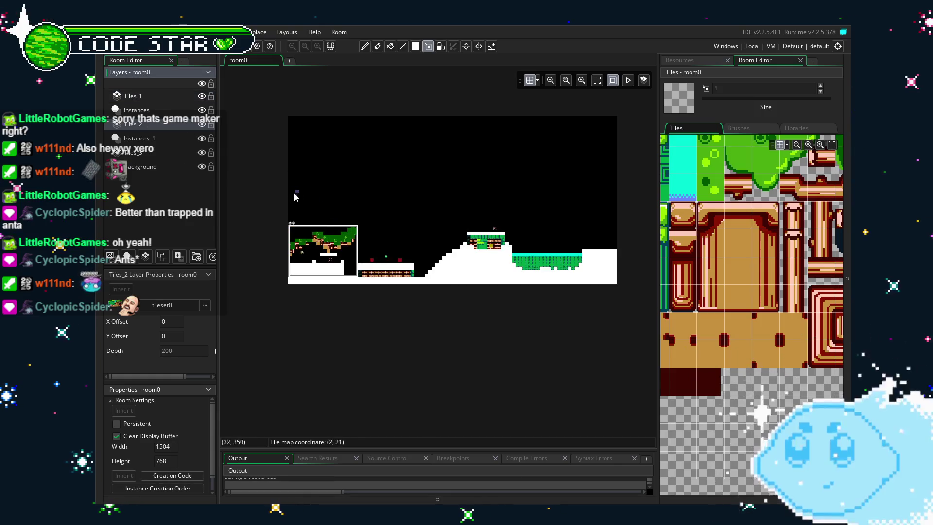
{"action": "key", "text": "ctrl+a"}
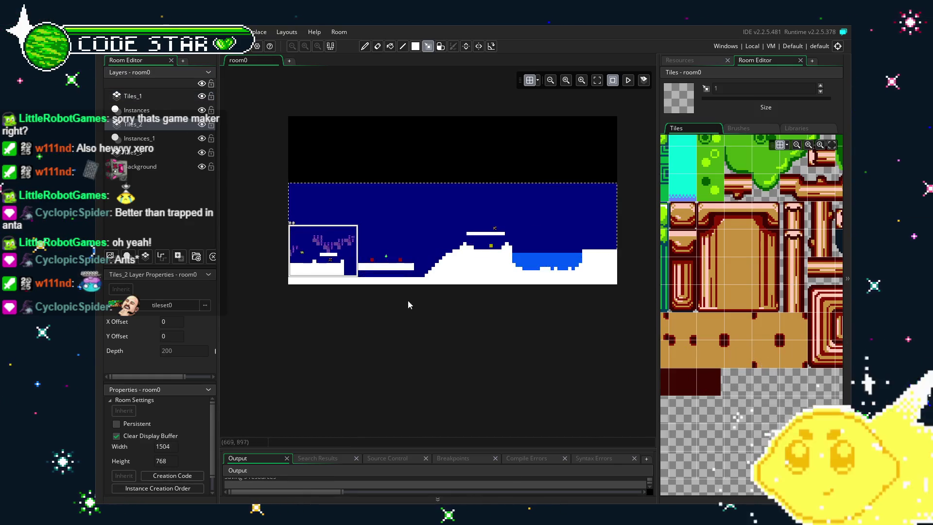
{"action": "key", "text": "Escape"}
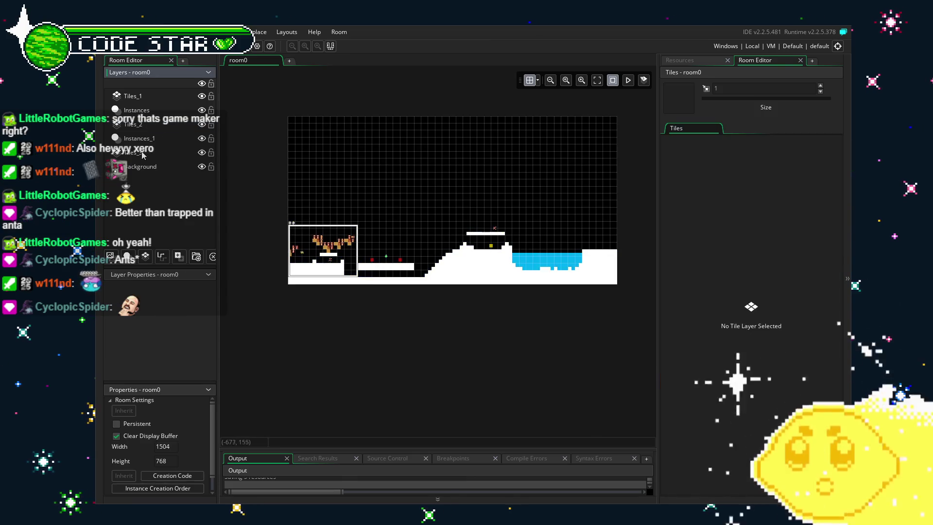
{"action": "left_click", "coordinate": [142, 154]}
{"action": "key", "text": "ctrl+a"}
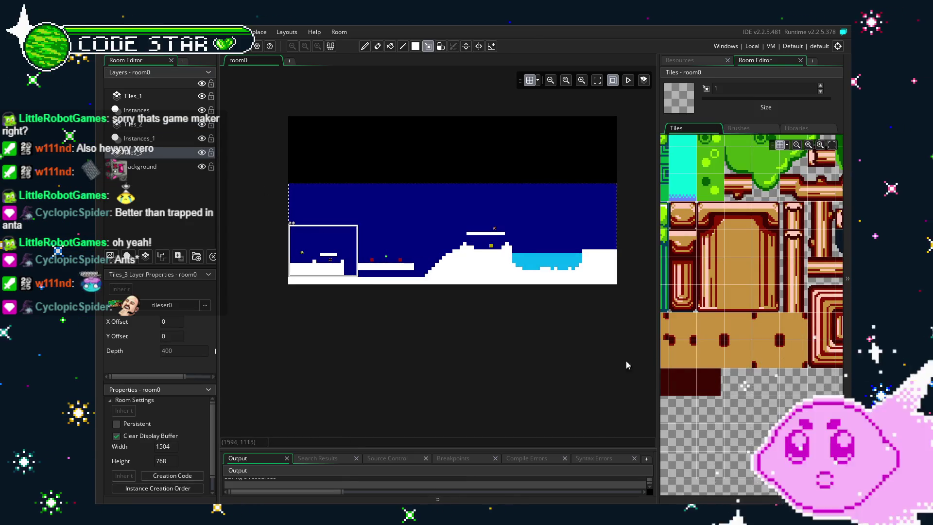
{"action": "left_click", "coordinate": [138, 111]}
- Pan room0 from its starting area to the right side with the resource list shown
{"action": "scroll", "coordinate": [325, 289], "scroll_direction": "up", "scroll_amount": 5}
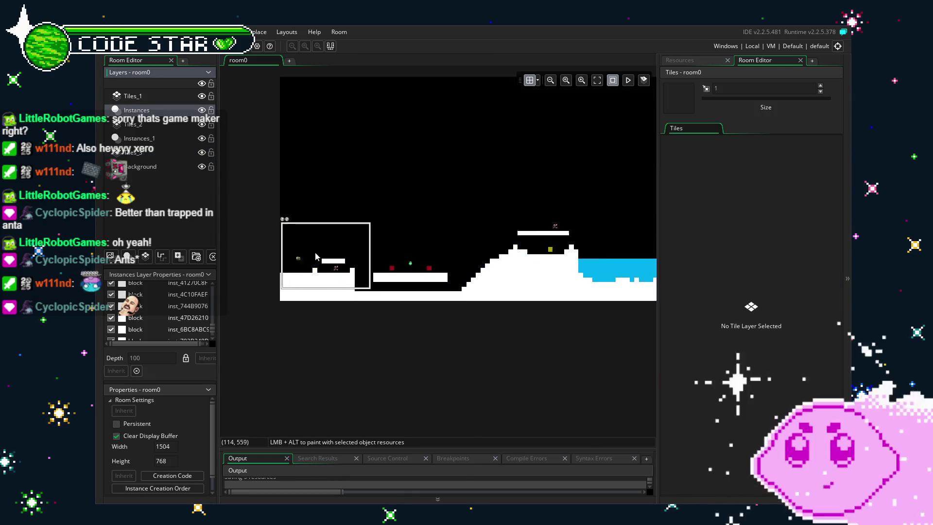
{"action": "left_click_drag", "start_coordinate": [325, 289], "coordinate": [431, 298]}
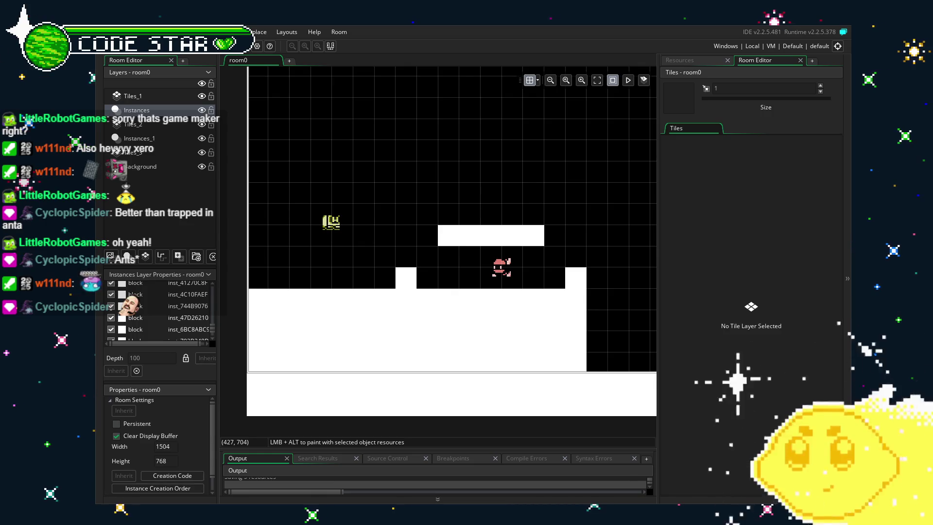
{"action": "left_click_drag", "start_coordinate": [355, 405], "coordinate": [379, 391]}
{"action": "left_click", "coordinate": [679, 63]}
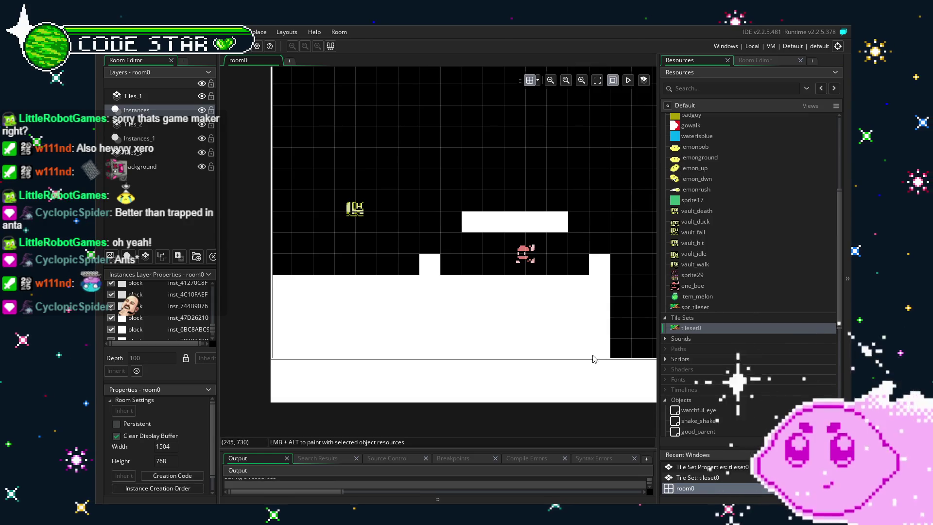
{"action": "left_click_drag", "start_coordinate": [550, 360], "coordinate": [529, 362]}
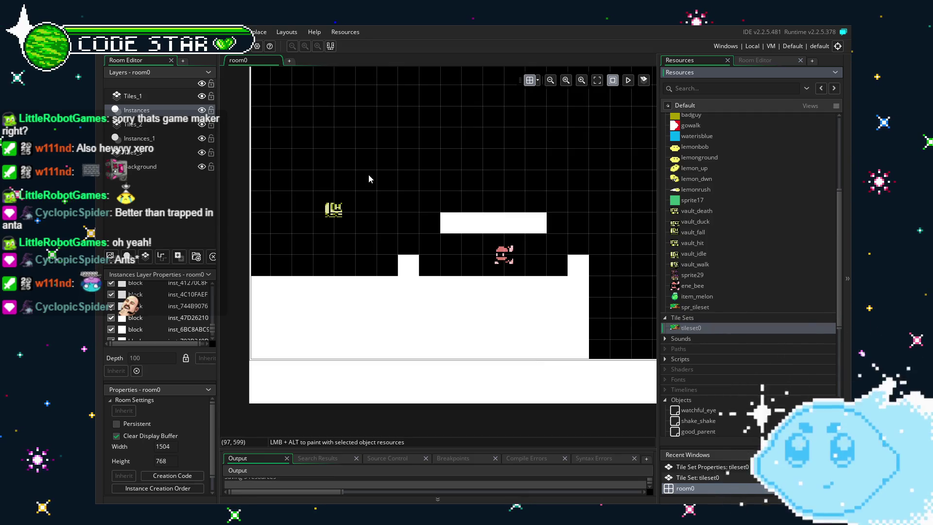
{"action": "left_click_drag", "start_coordinate": [374, 228], "coordinate": [323, 269]}
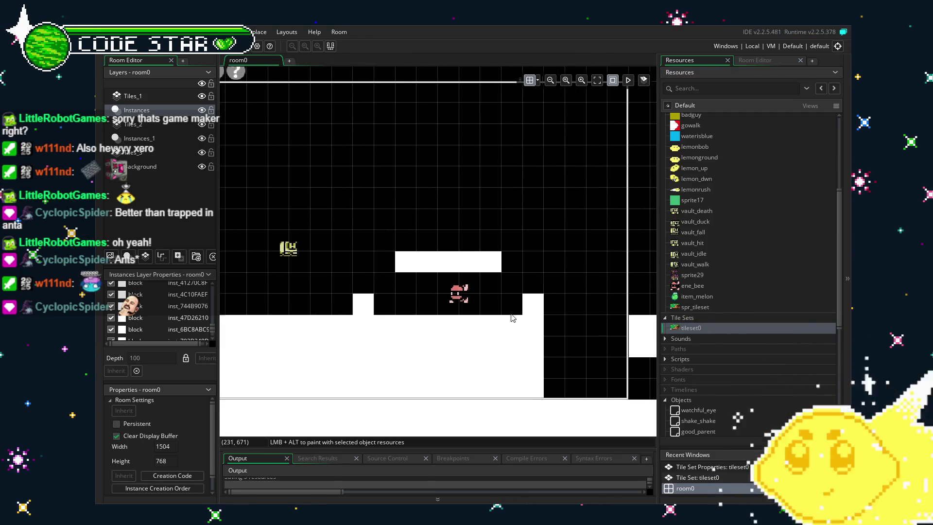
{"action": "left_click_drag", "start_coordinate": [512, 318], "coordinate": [443, 306]}
{"action": "scroll", "coordinate": [744, 371], "scroll_direction": "down", "scroll_amount": 5}
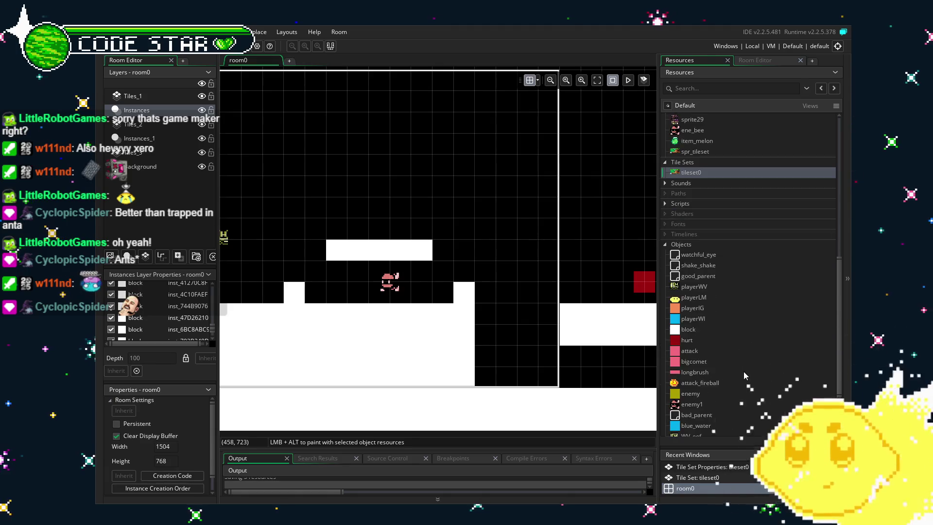
- Tick Visible on the block object and scroll around room0 to review the white blocks
{"action": "double_click", "coordinate": [703, 329]}
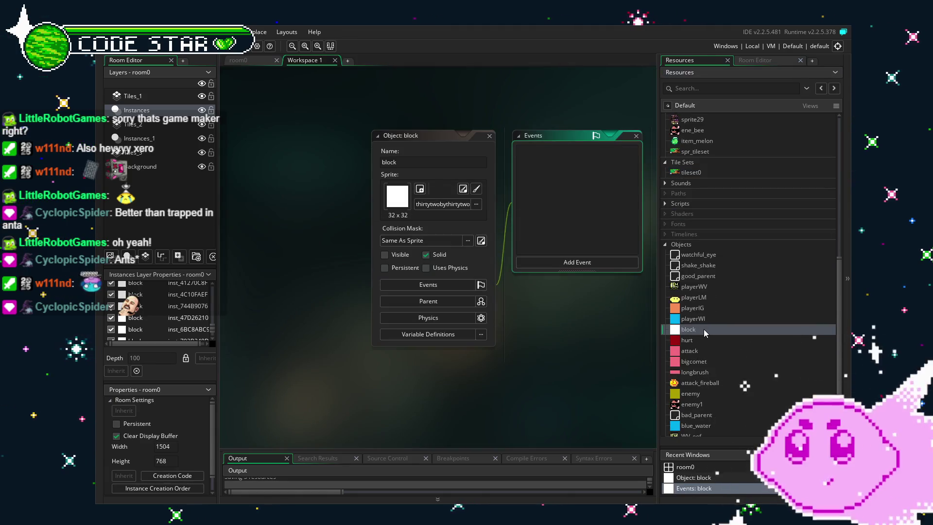
{"action": "left_click", "coordinate": [385, 254]}
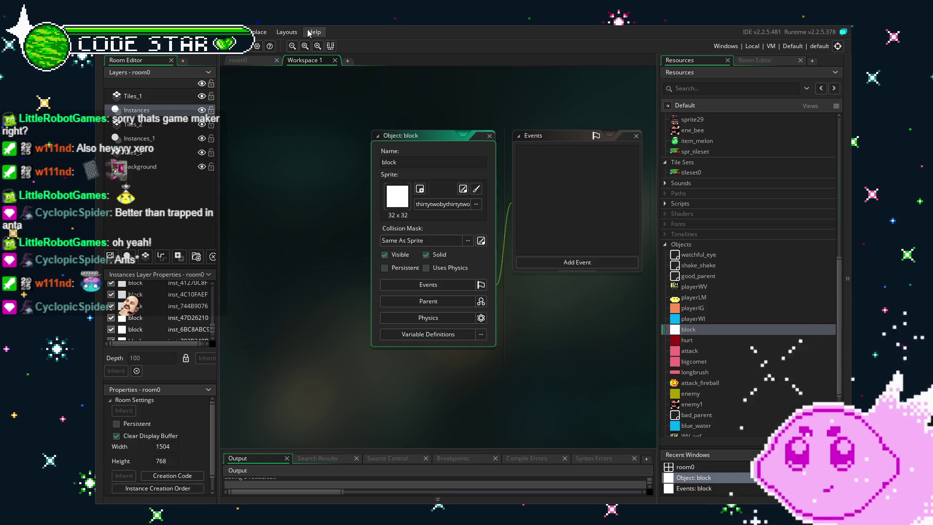
{"action": "left_click", "coordinate": [250, 63]}
{"action": "scroll", "coordinate": [366, 345], "scroll_direction": "right", "scroll_amount": 10}
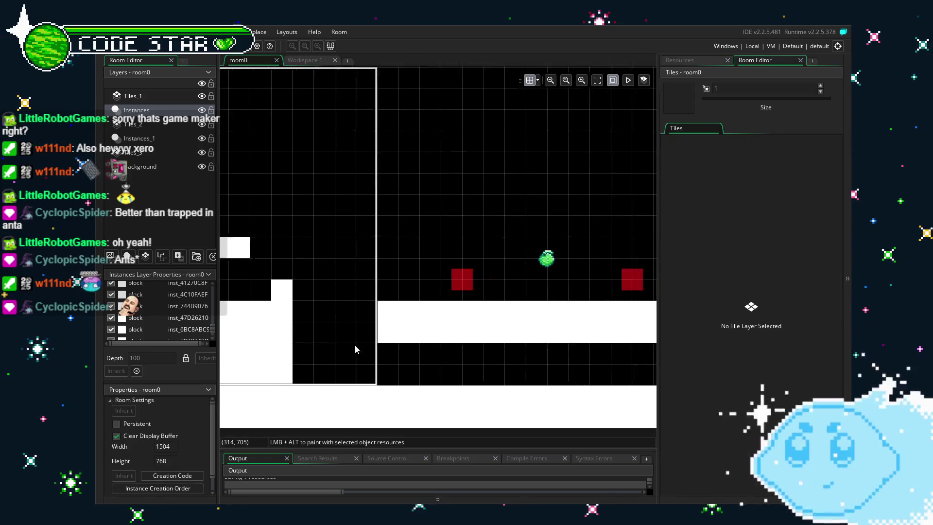
{"action": "scroll", "coordinate": [342, 344], "scroll_direction": "right", "scroll_amount": 15}
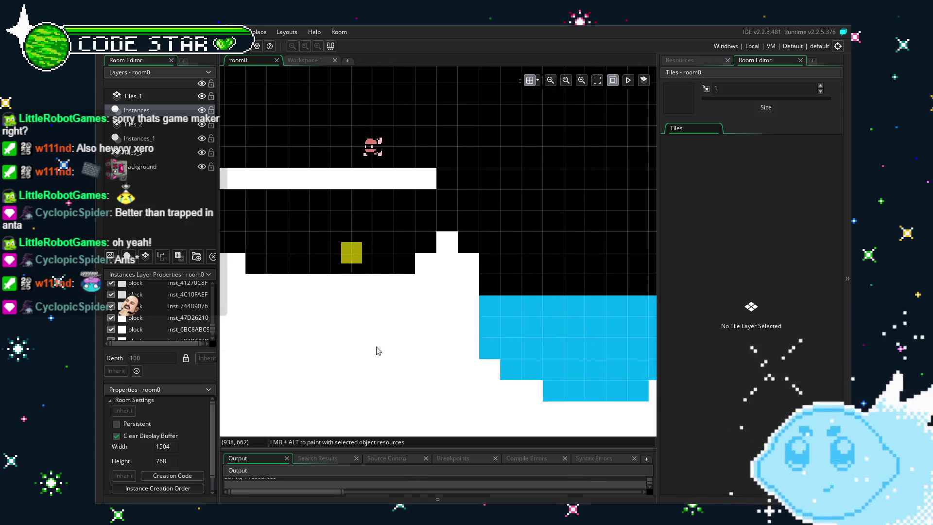
{"action": "scroll", "coordinate": [380, 336], "scroll_direction": "right", "scroll_amount": 10}
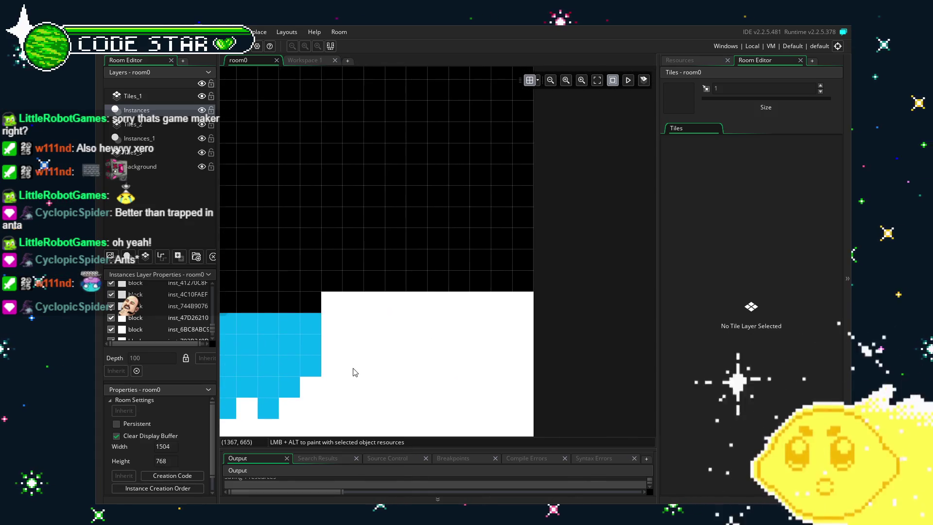
{"action": "scroll", "coordinate": [354, 371], "scroll_direction": "left", "scroll_amount": 5}
{"action": "scroll", "coordinate": [449, 374], "scroll_direction": "left", "scroll_amount": 15}
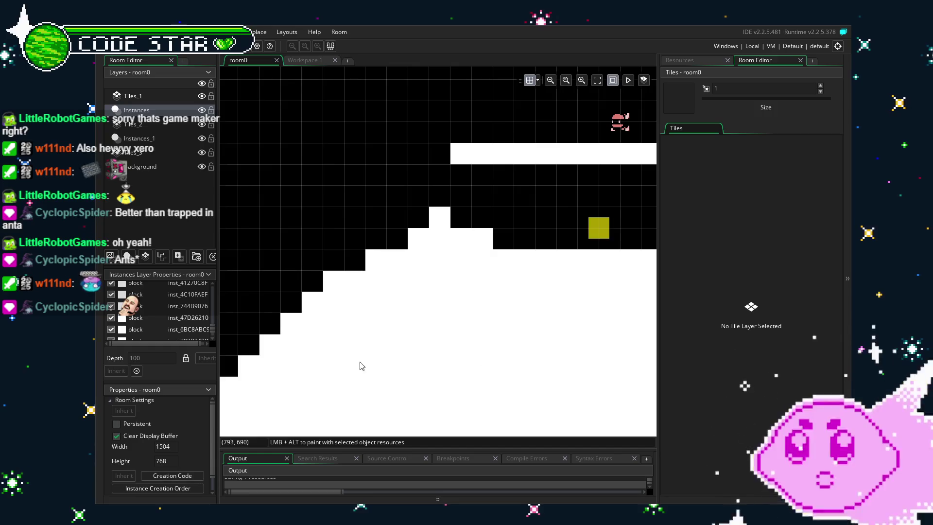
{"action": "scroll", "coordinate": [352, 374], "scroll_direction": "down", "scroll_amount": 2}
{"action": "scroll", "coordinate": [486, 349], "scroll_direction": "left", "scroll_amount": 15}
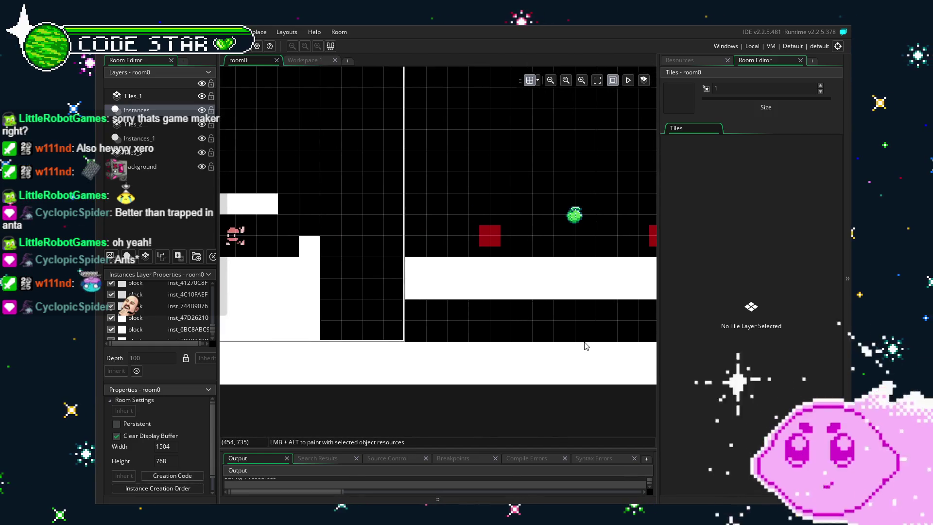
{"action": "scroll", "coordinate": [534, 357], "scroll_direction": "left", "scroll_amount": 8}
{"action": "scroll", "coordinate": [535, 359], "scroll_direction": "right", "scroll_amount": 5}
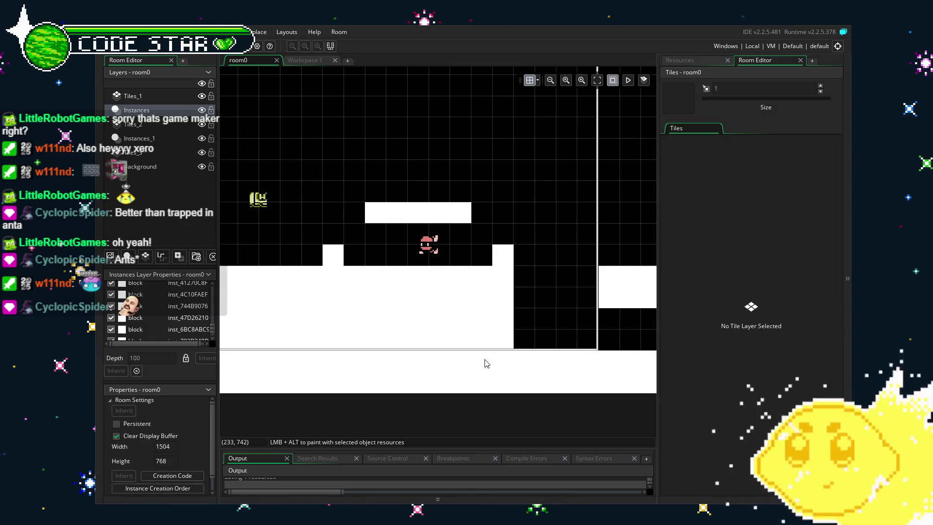
{"action": "scroll", "coordinate": [552, 308], "scroll_direction": "left", "scroll_amount": 2}
- Pan room0 over the staircase terrain, then bring up the room's Tiles painting panel
{"action": "left_click", "coordinate": [686, 59]}
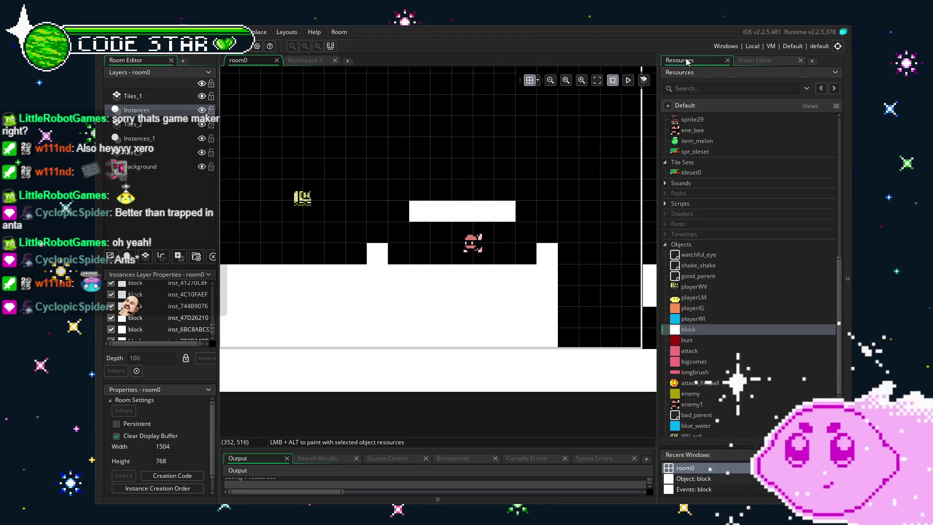
{"action": "scroll", "coordinate": [728, 400], "scroll_direction": "down", "scroll_amount": 3}
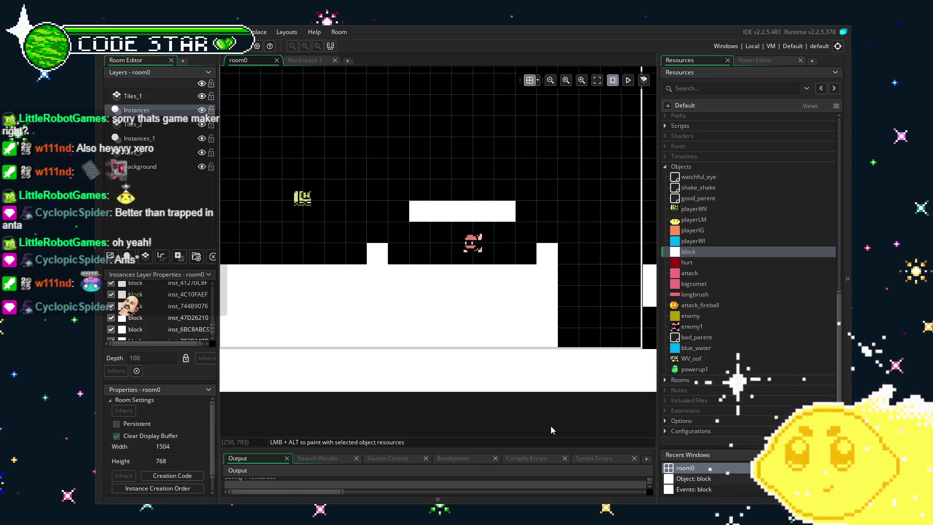
{"action": "scroll", "coordinate": [550, 426], "scroll_direction": "right", "scroll_amount": 10}
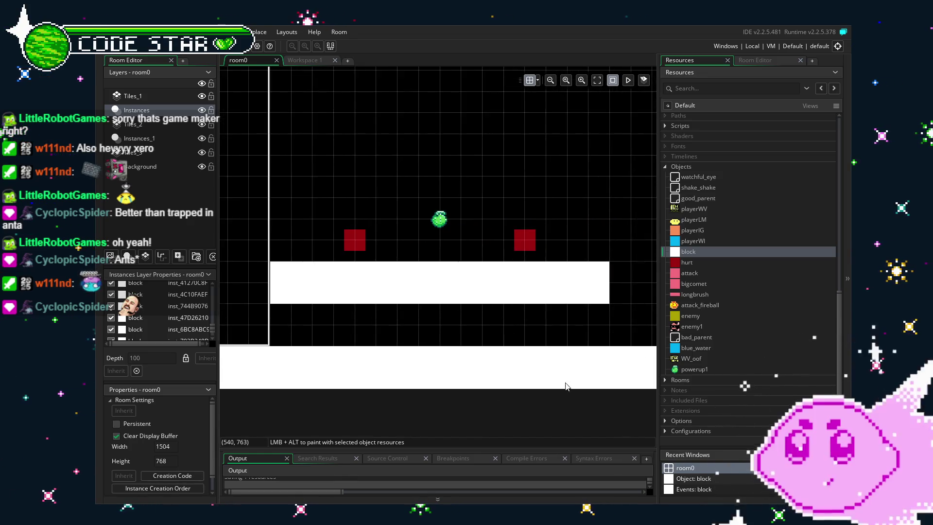
{"action": "scroll", "coordinate": [500, 387], "scroll_direction": "right", "scroll_amount": 5}
{"action": "scroll", "coordinate": [413, 366], "scroll_direction": "right", "scroll_amount": 8}
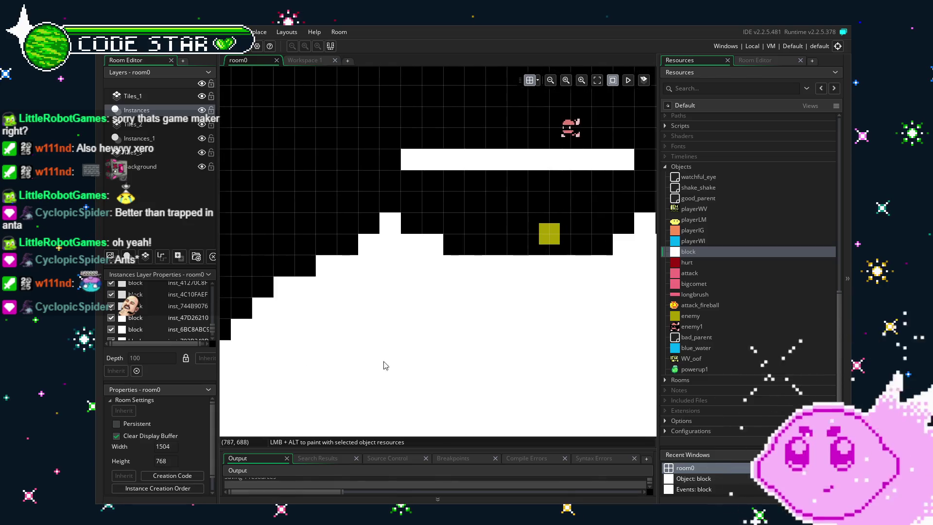
{"action": "scroll", "coordinate": [356, 366], "scroll_direction": "right", "scroll_amount": 5}
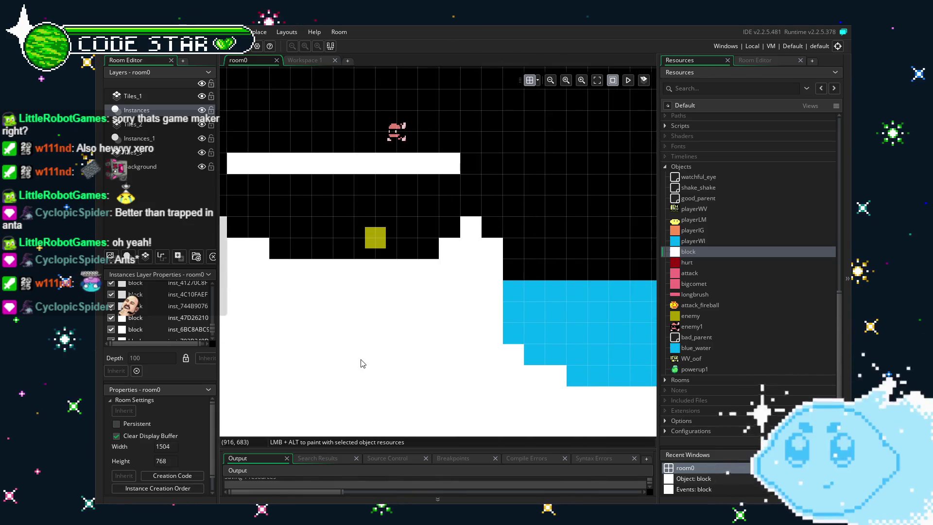
{"action": "left_click_drag", "start_coordinate": [364, 387], "coordinate": [610, 398]}
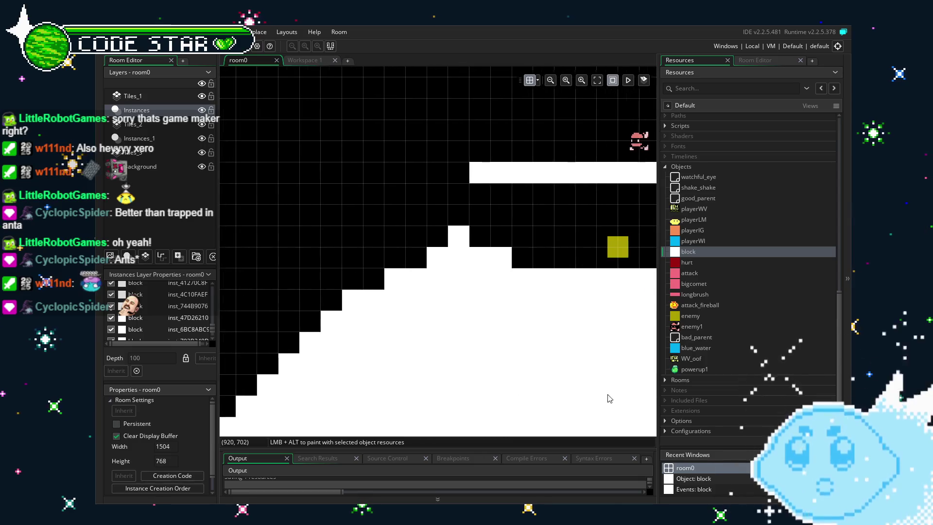
{"action": "scroll", "coordinate": [610, 399], "scroll_direction": "left", "scroll_amount": 15}
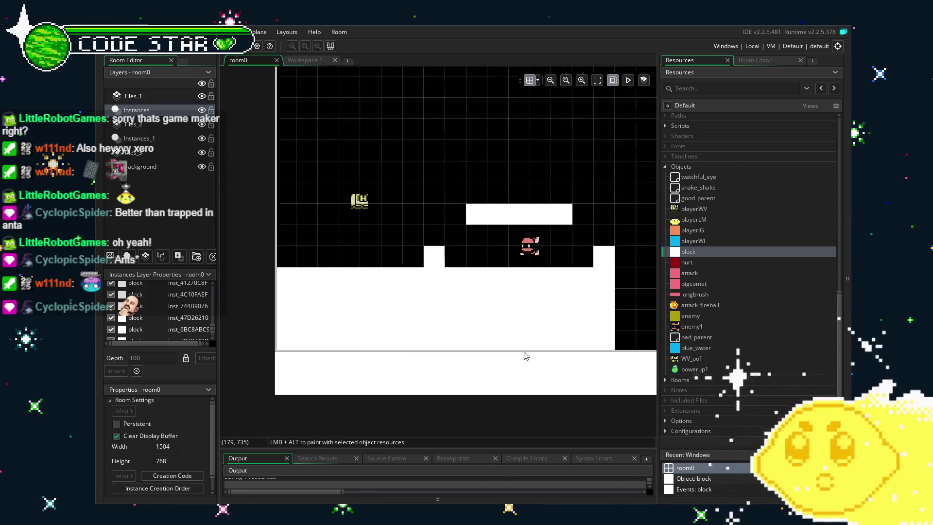
{"action": "scroll", "coordinate": [707, 343], "scroll_direction": "up", "scroll_amount": 8}
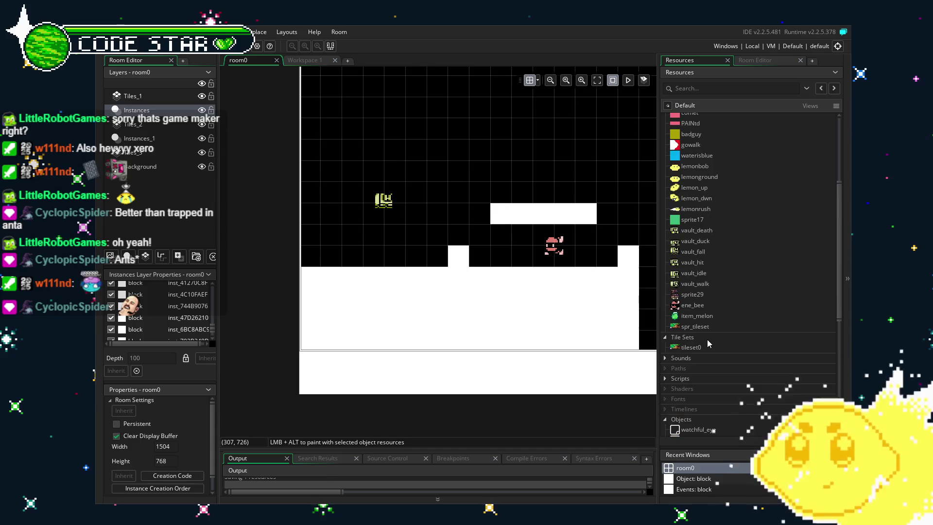
{"action": "scroll", "coordinate": [693, 319], "scroll_direction": "up", "scroll_amount": 3}
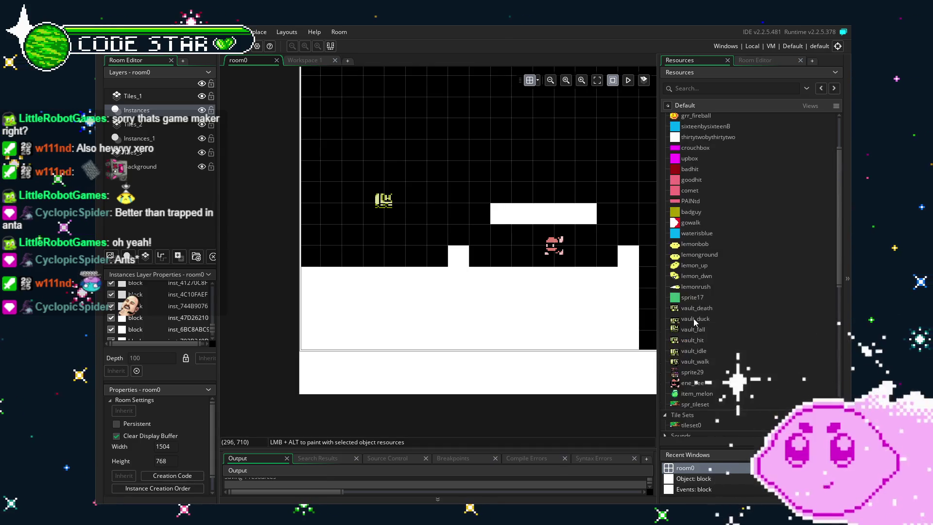
{"action": "scroll", "coordinate": [693, 319], "scroll_direction": "up", "scroll_amount": 3}
{"action": "scroll", "coordinate": [693, 319], "scroll_direction": "down", "scroll_amount": 5}
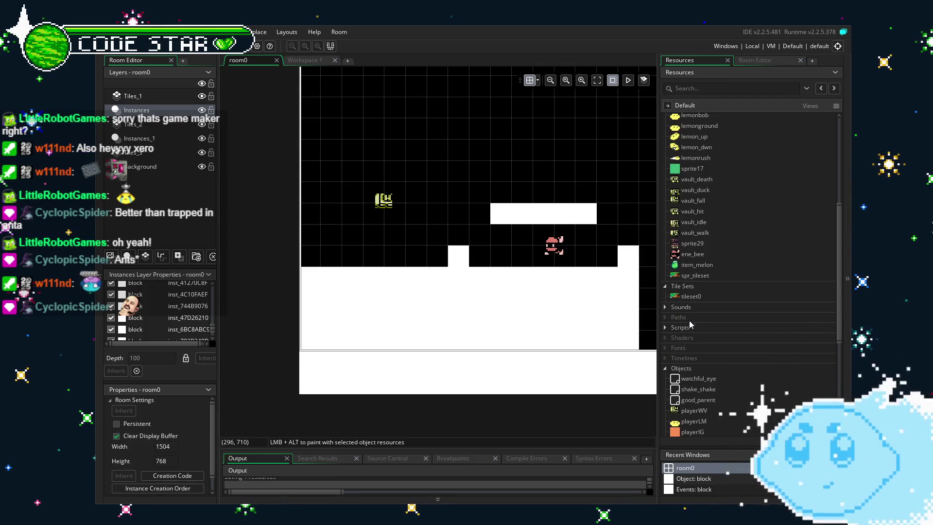
{"action": "left_click", "coordinate": [751, 62]}
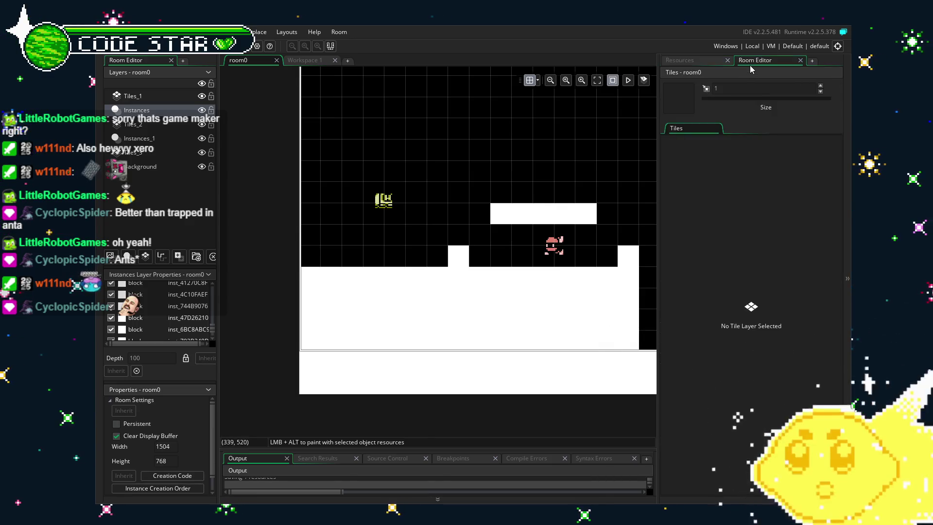
- On the Tiles_1 layer, try a grass-topped tile row along the ground, then undo it
{"action": "left_click", "coordinate": [132, 96]}
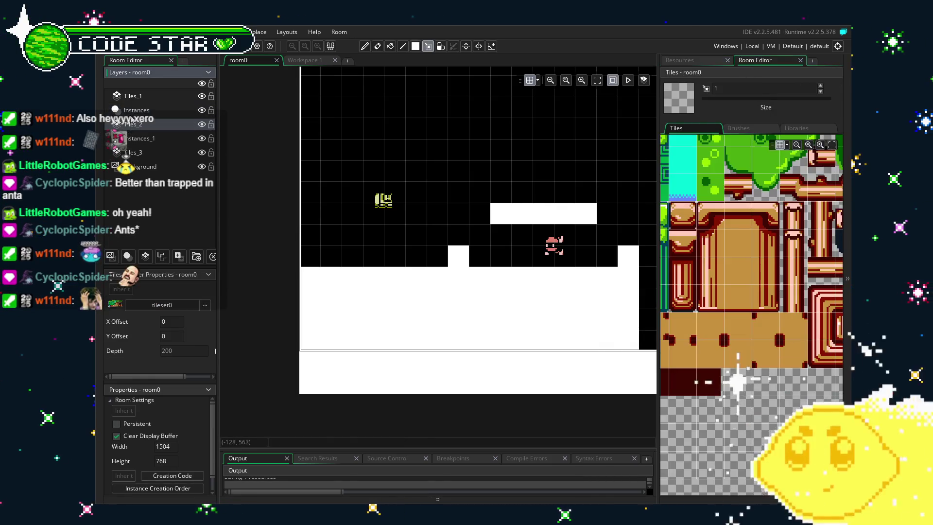
{"action": "left_click", "coordinate": [774, 316]}
{"action": "scroll", "coordinate": [771, 313], "scroll_direction": "down", "scroll_amount": 3}
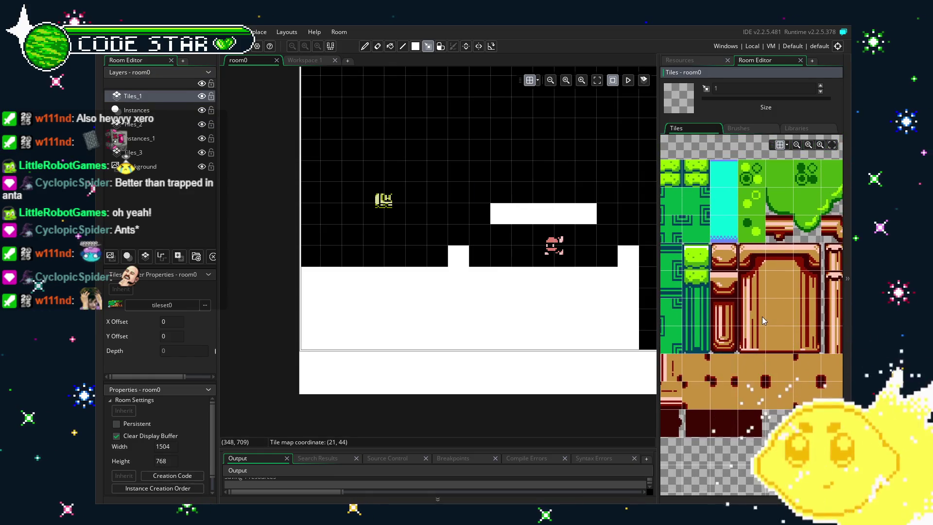
{"action": "left_click_drag", "start_coordinate": [789, 318], "coordinate": [674, 360]}
{"action": "scroll", "coordinate": [746, 370], "scroll_direction": "up", "scroll_amount": 3}
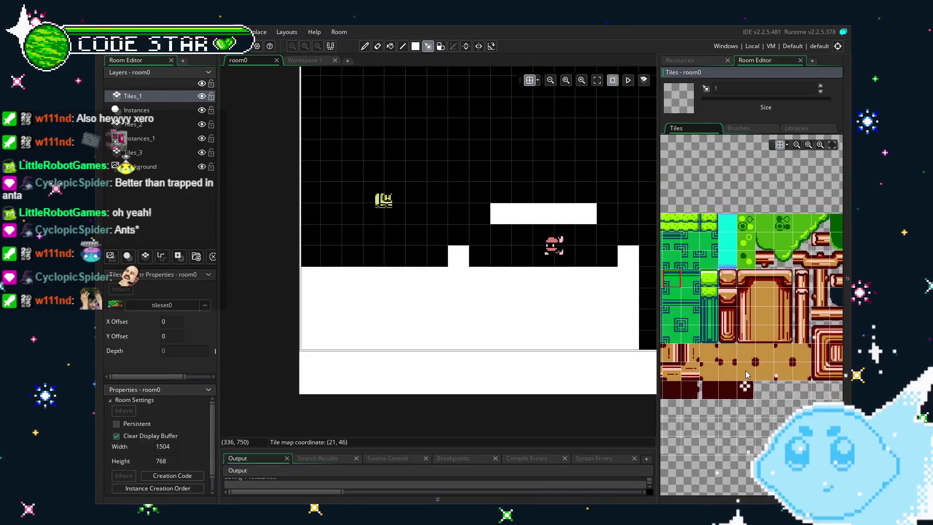
{"action": "scroll", "coordinate": [710, 385], "scroll_direction": "up", "scroll_amount": 2}
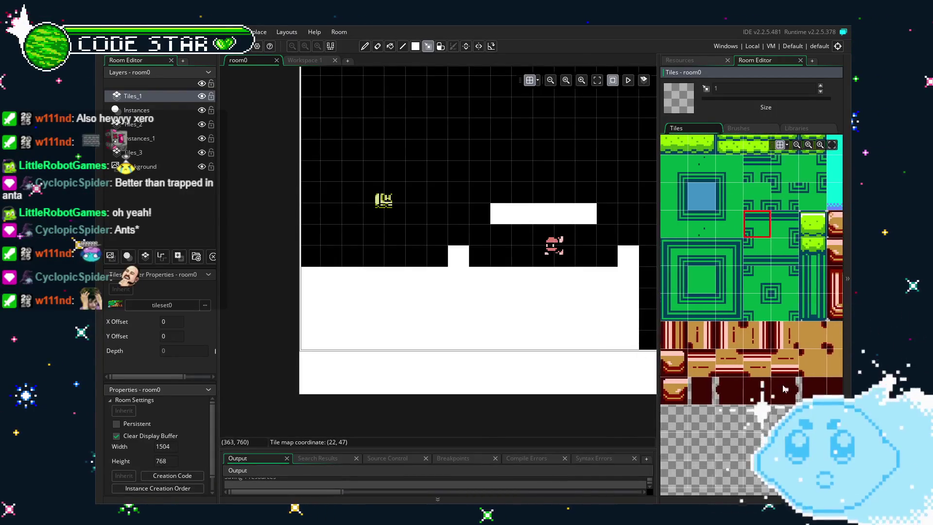
{"action": "scroll", "coordinate": [714, 387], "scroll_direction": "down", "scroll_amount": 2}
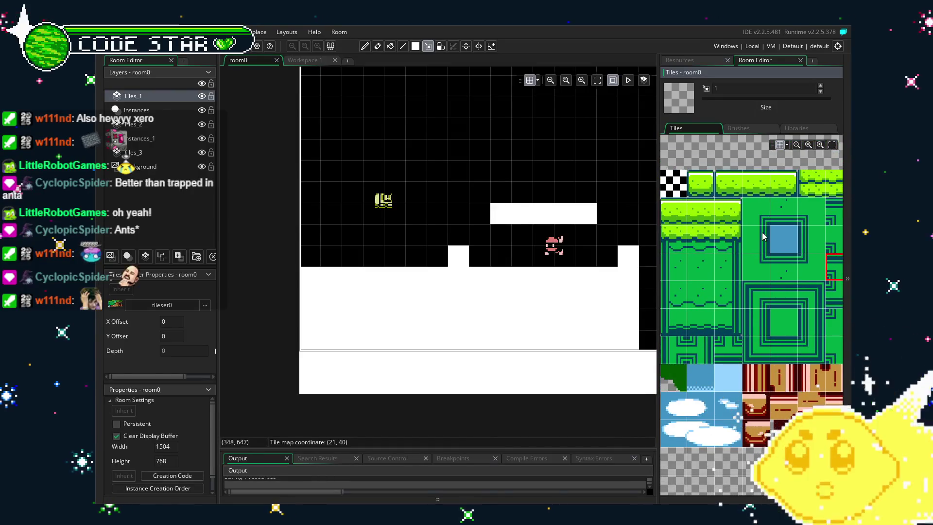
{"action": "left_click", "coordinate": [754, 189]}
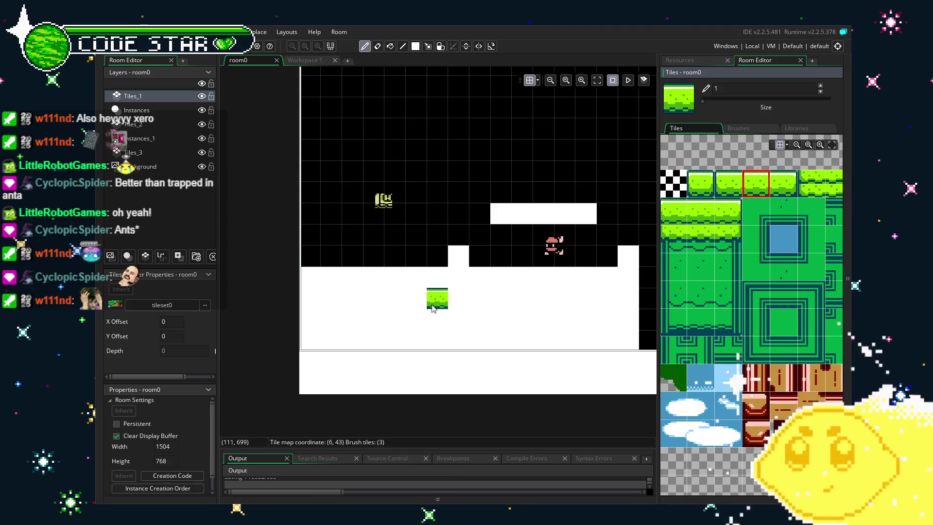
{"action": "left_click_drag", "start_coordinate": [305, 279], "coordinate": [566, 288]}
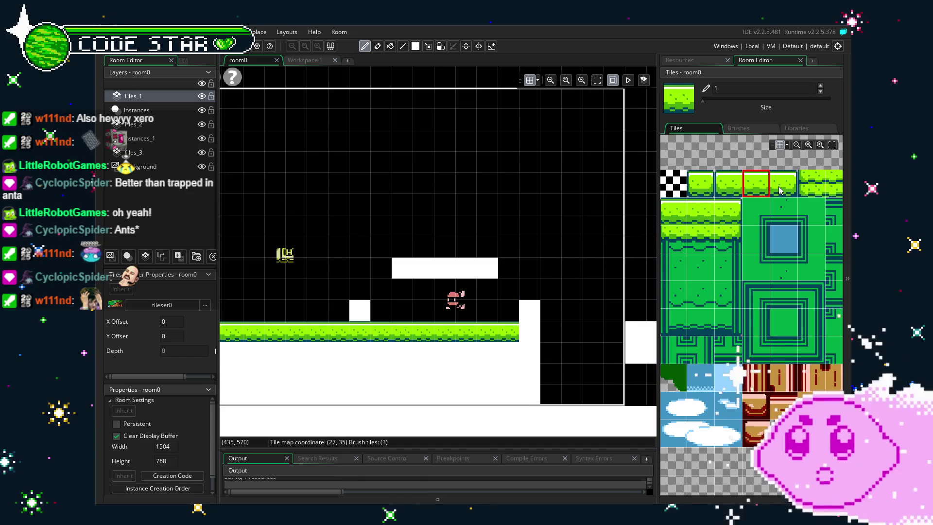
{"action": "key", "text": "ctrl+z"}
{"action": "scroll", "coordinate": [664, 359], "scroll_direction": "down", "scroll_amount": 10}
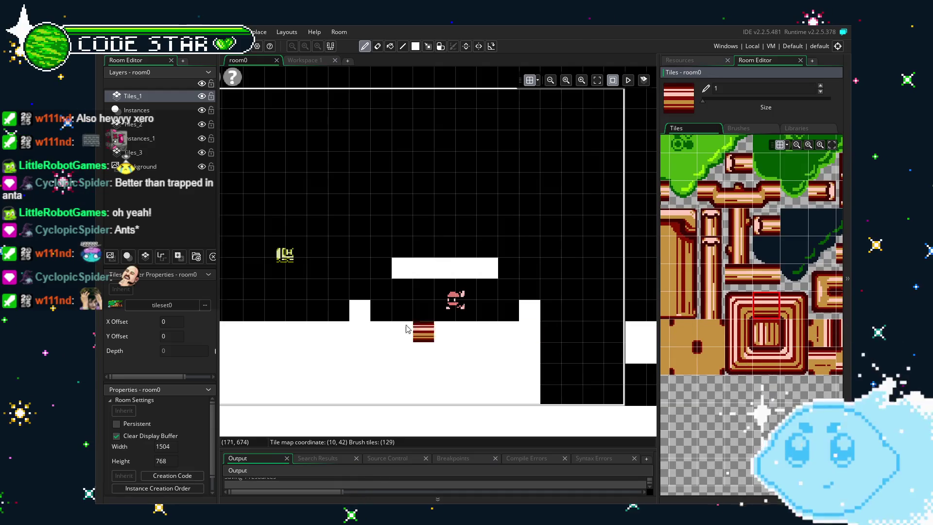
- Paint the striped pipe row along the ground's top and down its right edge with corners
{"action": "left_click_drag", "start_coordinate": [271, 310], "coordinate": [517, 311]}
{"action": "left_click", "coordinate": [802, 312]}
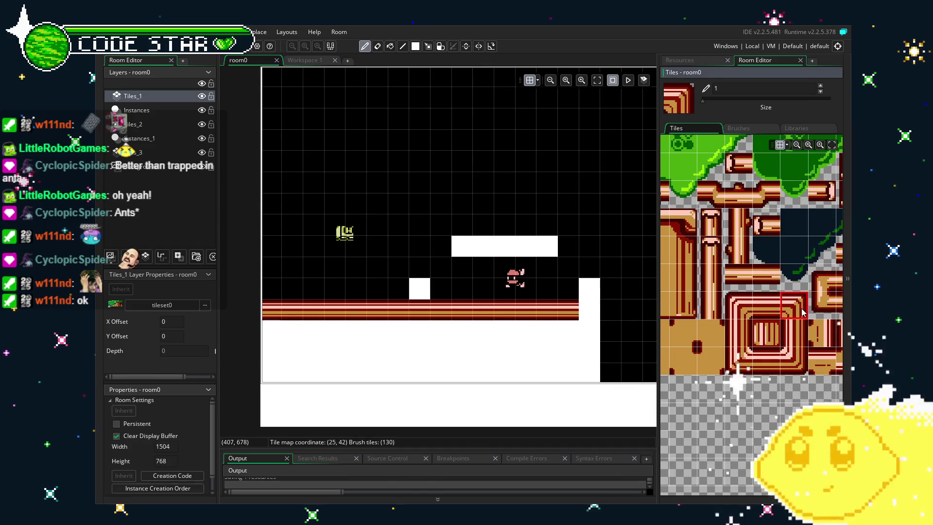
{"action": "left_click", "coordinate": [602, 307]}
{"action": "left_click", "coordinate": [799, 343]}
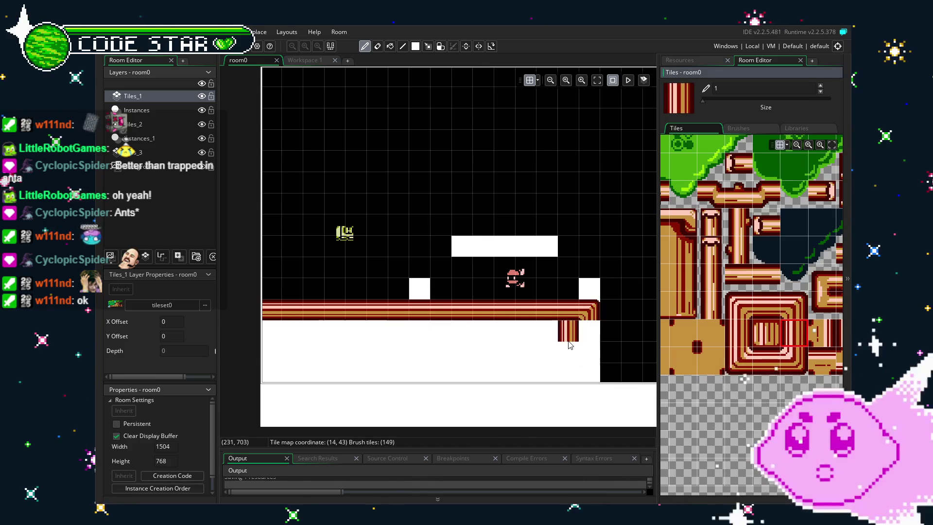
{"action": "left_click", "coordinate": [589, 331]}
{"action": "left_click", "coordinate": [785, 364]}
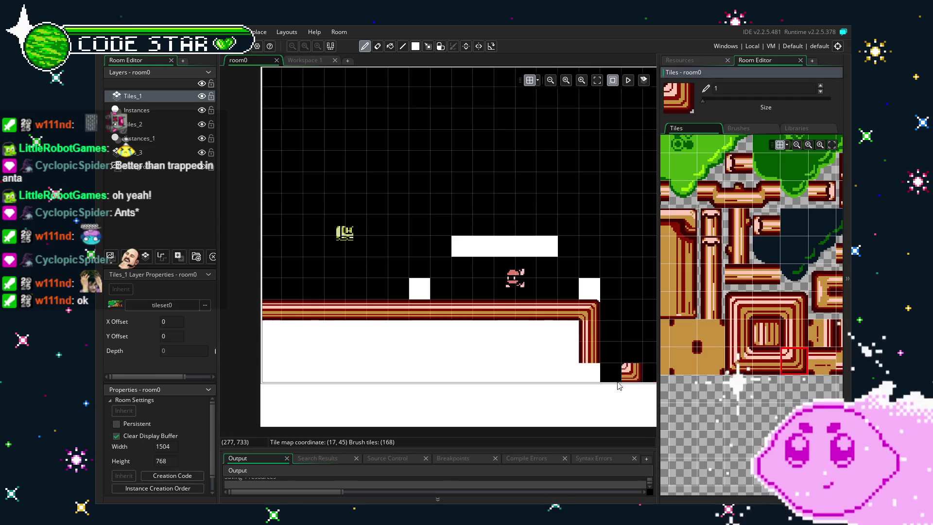
{"action": "left_click", "coordinate": [589, 372]}
{"action": "left_click", "coordinate": [767, 362]}
{"action": "left_click", "coordinate": [540, 372]}
- Paint the bottom pipe row across the ground and the frame's left edge
{"action": "mouse_move", "coordinate": [539, 372]}
{"action": "left_mouse_down"}
{"action": "mouse_move", "coordinate": [566, 372]}
{"action": "mouse_move", "coordinate": [265, 373]}
{"action": "left_mouse_up"}
{"action": "left_click", "coordinate": [441, 352]}
{"action": "key", "text": "ctrl+z"}
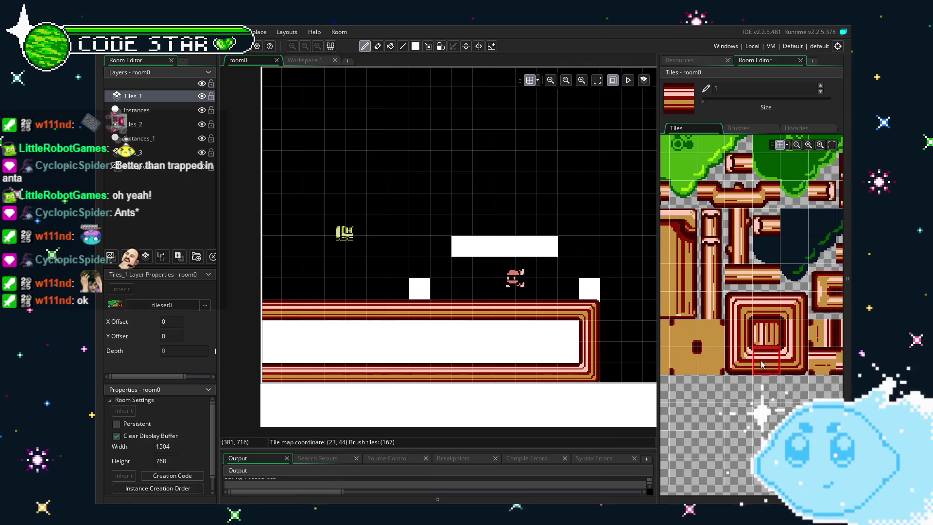
{"action": "left_click", "coordinate": [739, 361]}
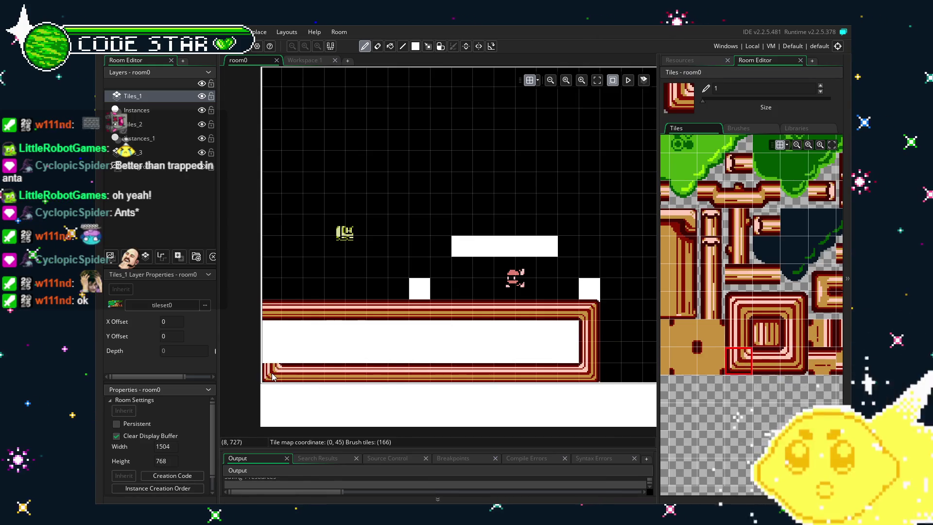
{"action": "left_click", "coordinate": [739, 334]}
{"action": "left_click", "coordinate": [273, 353]}
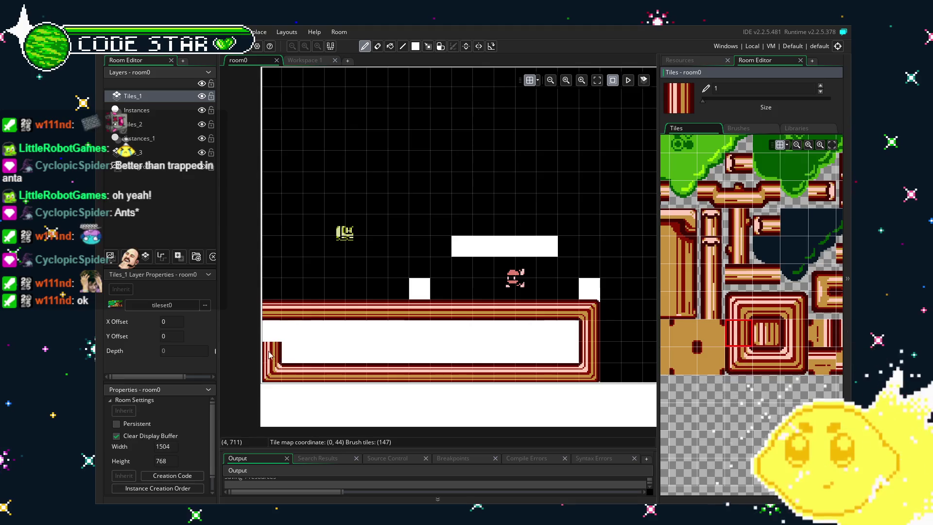
{"action": "left_click", "coordinate": [272, 331]}
{"action": "left_click", "coordinate": [738, 306]}
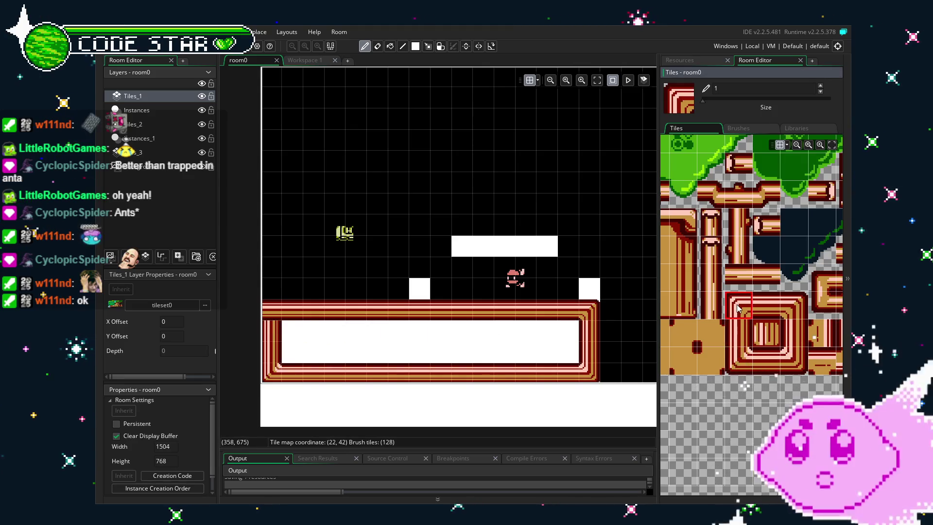
- Switch to the eraser, browse the tileset, and pick a solid green canopy tile
{"action": "key", "text": "e"}
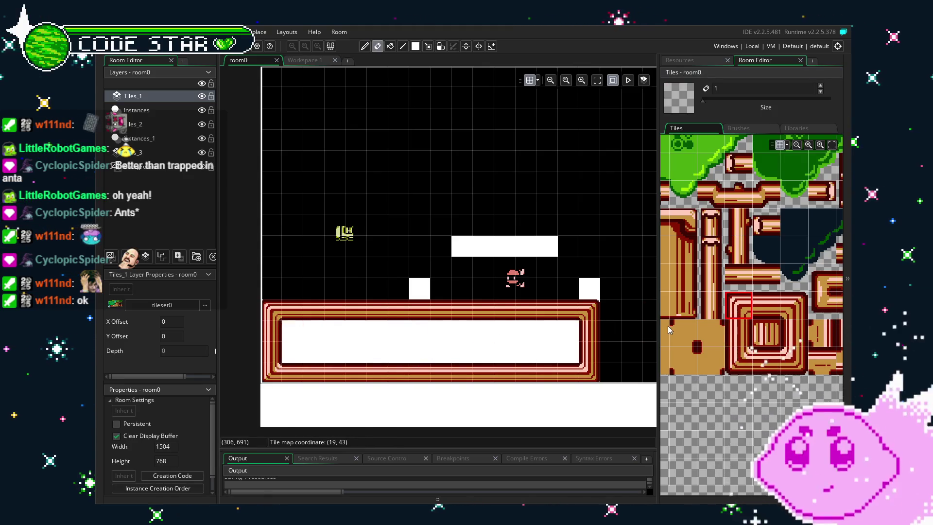
{"action": "scroll", "coordinate": [719, 324], "scroll_direction": "down", "scroll_amount": 2}
{"action": "scroll", "coordinate": [719, 324], "scroll_direction": "up", "scroll_amount": 3}
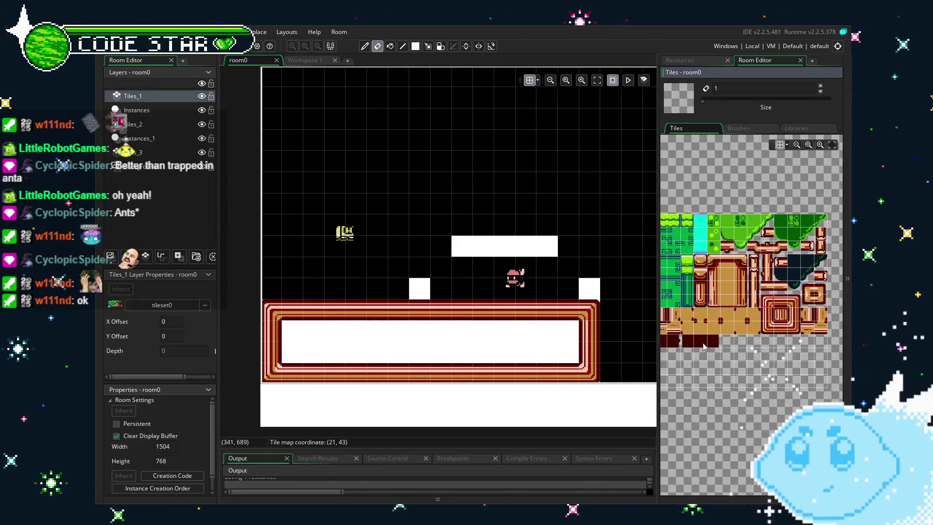
{"action": "scroll", "coordinate": [786, 342], "scroll_direction": "up", "scroll_amount": 3}
{"action": "scroll", "coordinate": [773, 359], "scroll_direction": "down", "scroll_amount": 3}
{"action": "scroll", "coordinate": [775, 386], "scroll_direction": "up", "scroll_amount": 2}
{"action": "scroll", "coordinate": [766, 387], "scroll_direction": "down", "scroll_amount": 2}
{"action": "scroll", "coordinate": [704, 404], "scroll_direction": "up", "scroll_amount": 3}
{"action": "scroll", "coordinate": [758, 360], "scroll_direction": "up", "scroll_amount": 2}
{"action": "scroll", "coordinate": [777, 362], "scroll_direction": "down", "scroll_amount": 2}
{"action": "scroll", "coordinate": [802, 364], "scroll_direction": "up", "scroll_amount": 3}
{"action": "scroll", "coordinate": [797, 316], "scroll_direction": "down", "scroll_amount": 3}
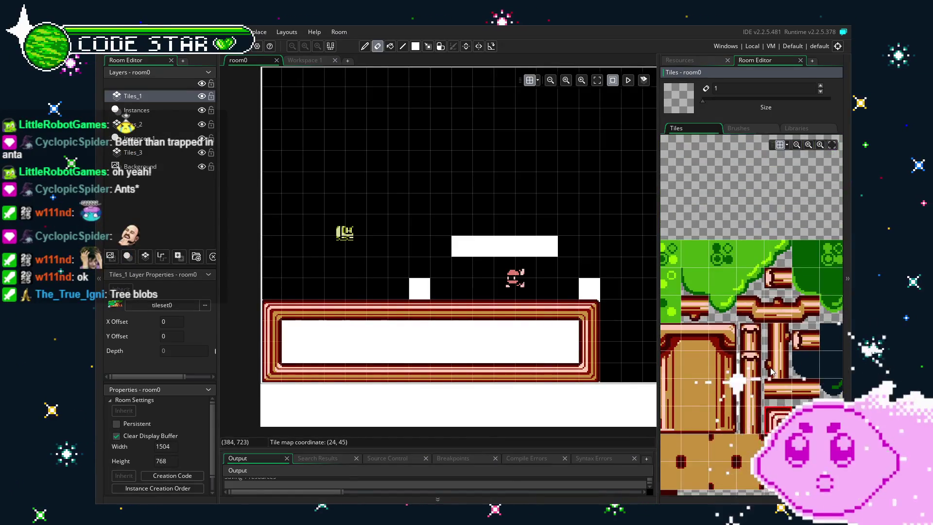
{"action": "left_click", "coordinate": [772, 249]}
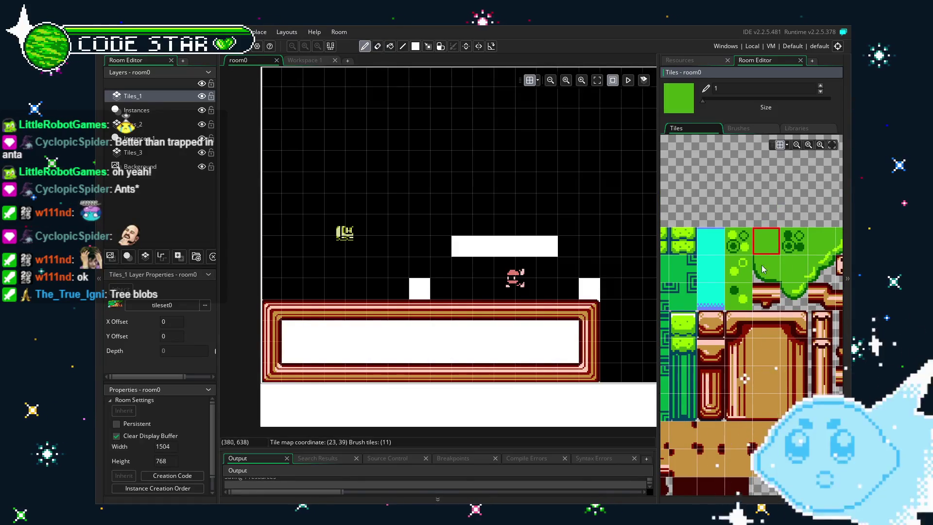
{"action": "scroll", "coordinate": [721, 404], "scroll_direction": "down", "scroll_amount": 3}
{"action": "scroll", "coordinate": [721, 405], "scroll_direction": "up", "scroll_amount": 3}
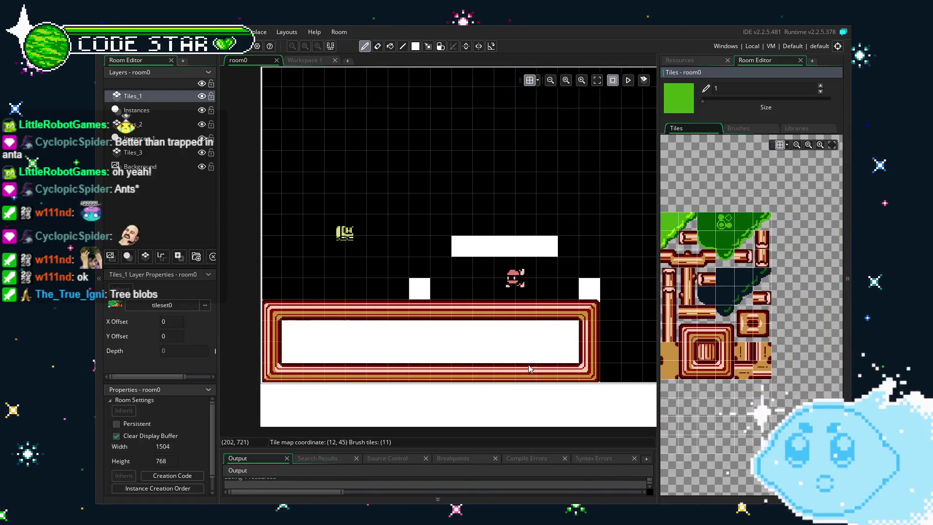
- Stamp a first canopy block with a slope edge near the room's top, then undo it
{"action": "mouse_move", "coordinate": [712, 219]}
{"action": "left_mouse_down"}
{"action": "mouse_move", "coordinate": [743, 252]}
{"action": "mouse_move", "coordinate": [775, 252]}
{"action": "left_mouse_up"}
{"action": "left_click", "coordinate": [811, 219], "text": "ctrl"}
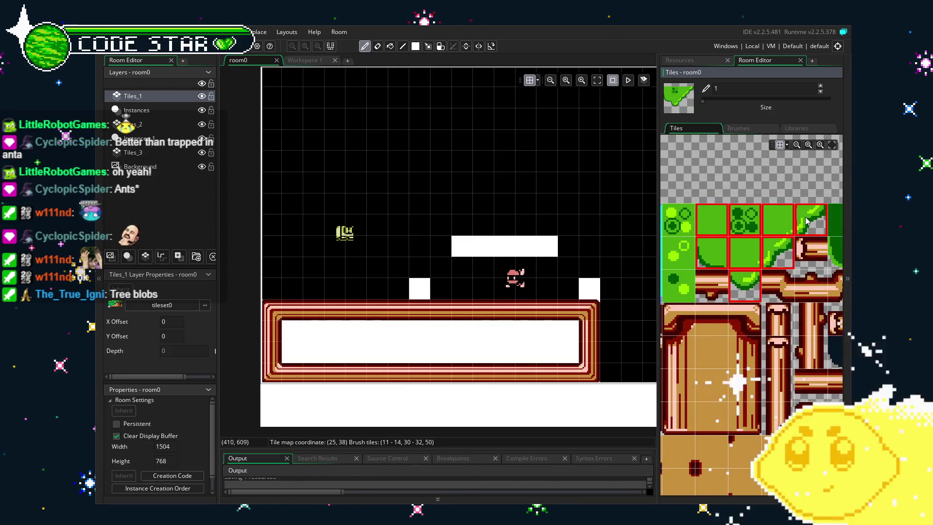
{"action": "left_click_drag", "start_coordinate": [340, 155], "coordinate": [404, 175]}
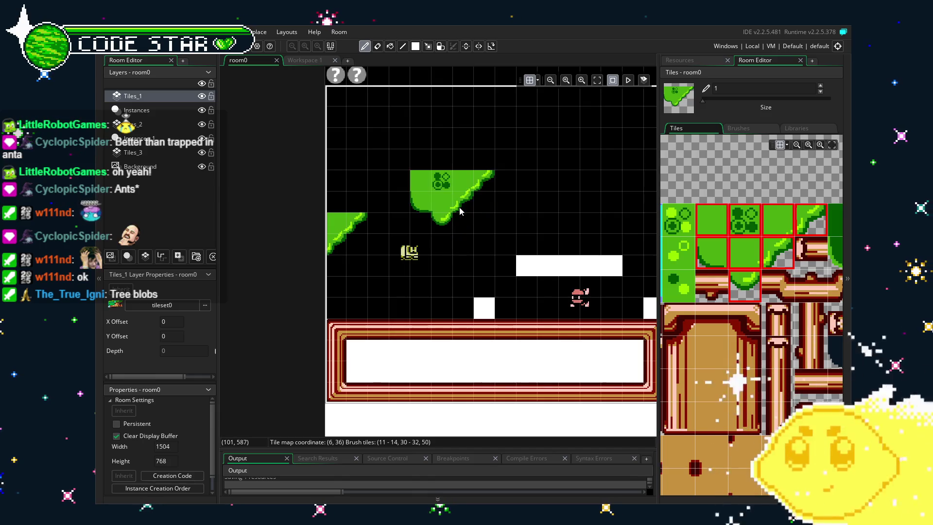
{"action": "left_click", "coordinate": [468, 233]}
{"action": "key", "text": "s"}
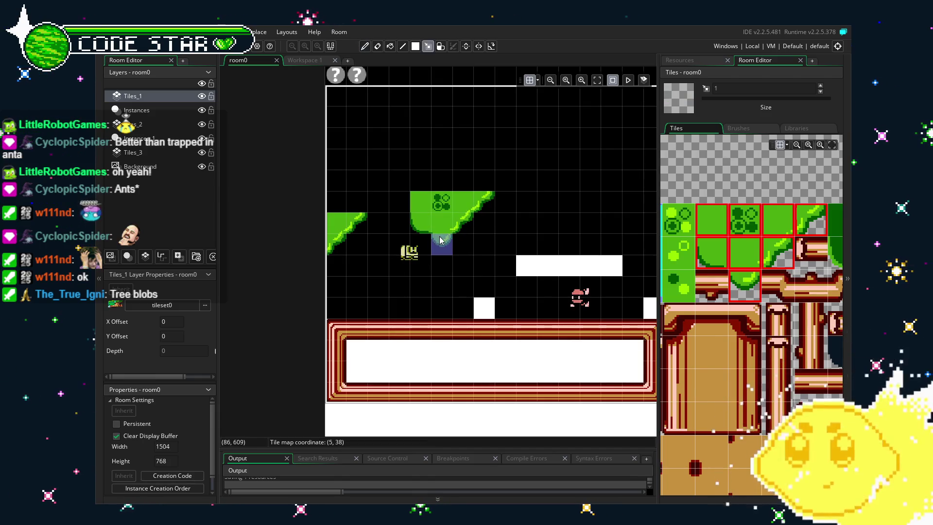
{"action": "key", "text": "ctrl+z"}
{"action": "key", "text": "ctrl+z"}
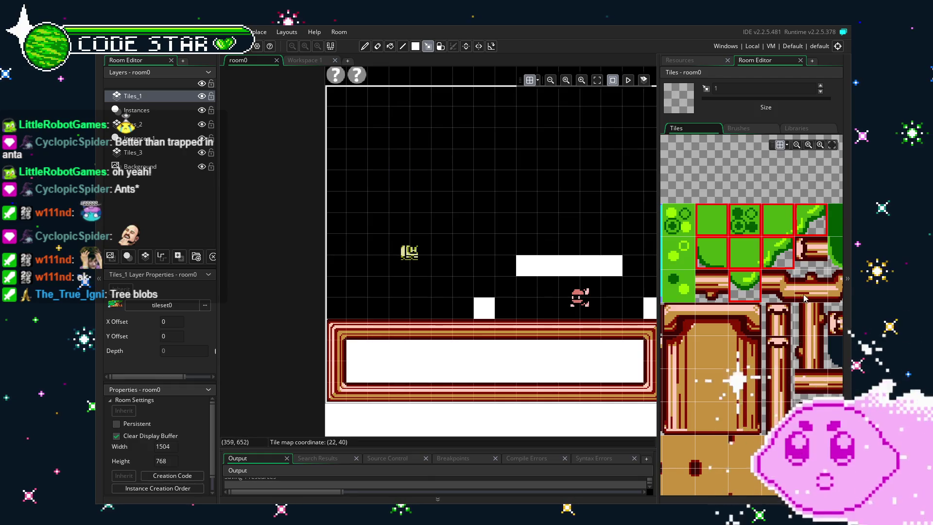
- Stamp two 3x2 canopy clumps with slope edges side by side at the room's top-left
{"action": "left_click_drag", "start_coordinate": [711, 225], "coordinate": [777, 253]}
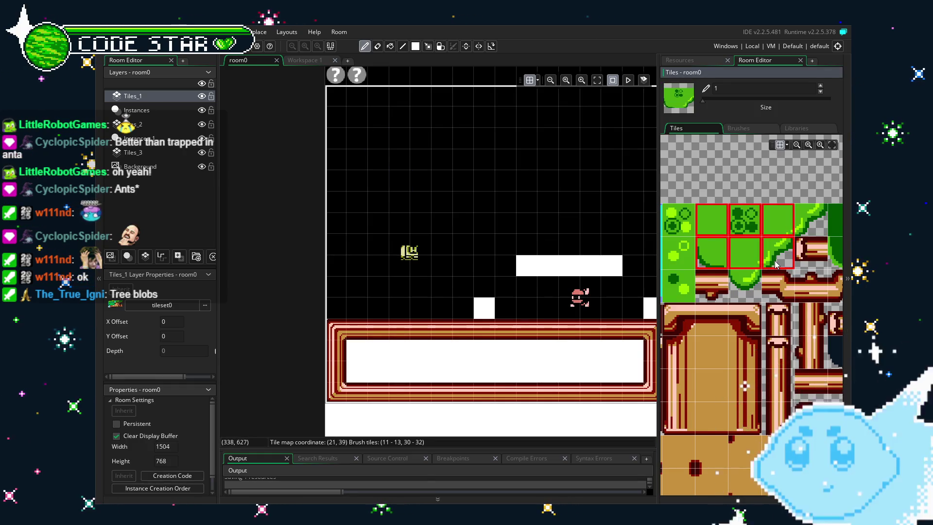
{"action": "left_click", "coordinate": [744, 286], "text": "ctrl"}
{"action": "left_click", "coordinate": [811, 218], "text": "ctrl"}
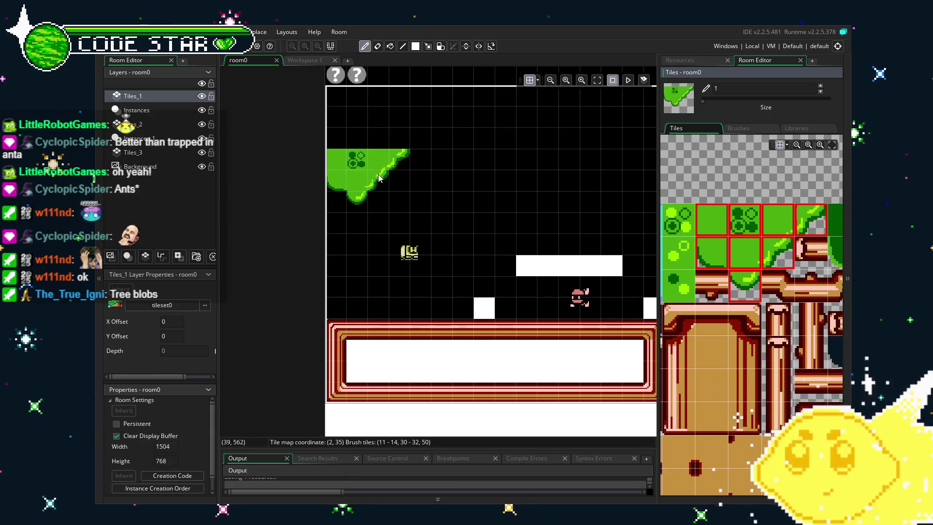
{"action": "left_click", "coordinate": [379, 178]}
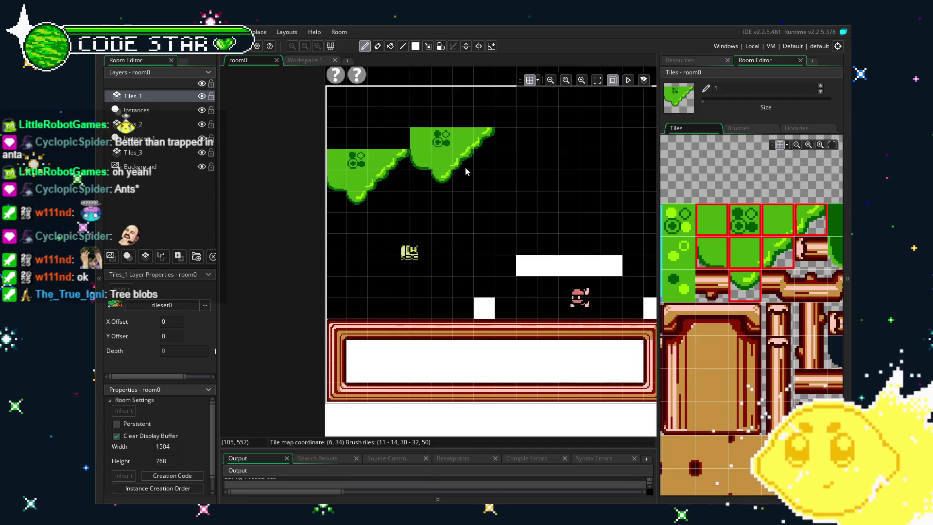
{"action": "left_click", "coordinate": [465, 167]}
- Copy the new clump's lower tiles and top-right green tiles into the brush
{"action": "key", "text": "m"}
{"action": "left_click_drag", "start_coordinate": [421, 156], "coordinate": [454, 181]}
{"action": "key", "text": "ctrl+c"}
{"action": "key", "text": "m"}
{"action": "left_click_drag", "start_coordinate": [411, 150], "coordinate": [452, 190]}
{"action": "key", "text": "ctrl+c"}
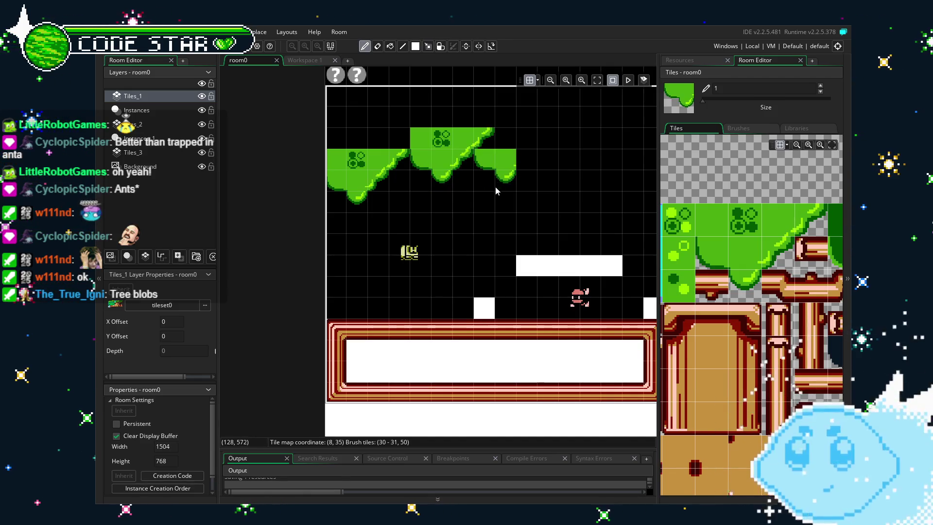
{"action": "key", "text": "m"}
{"action": "left_click_drag", "start_coordinate": [462, 138], "coordinate": [484, 139]}
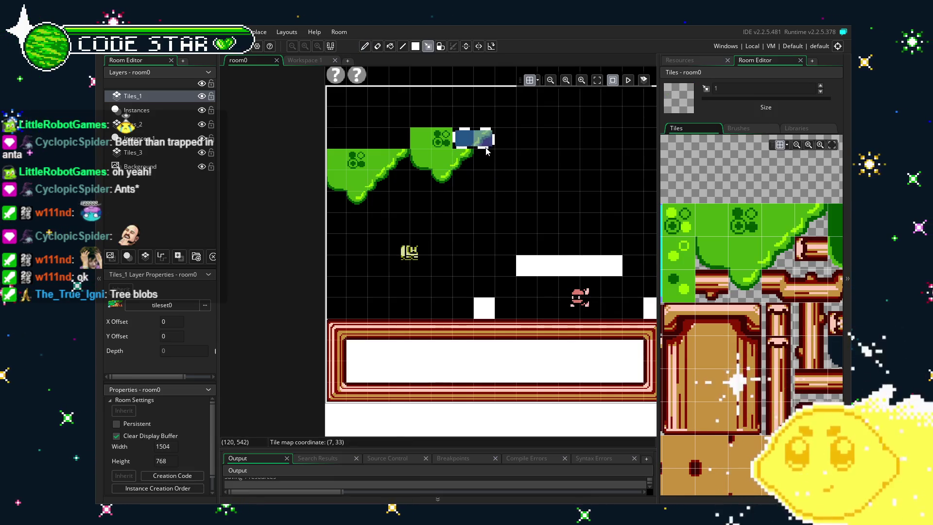
{"action": "key", "text": "ctrl+c"}
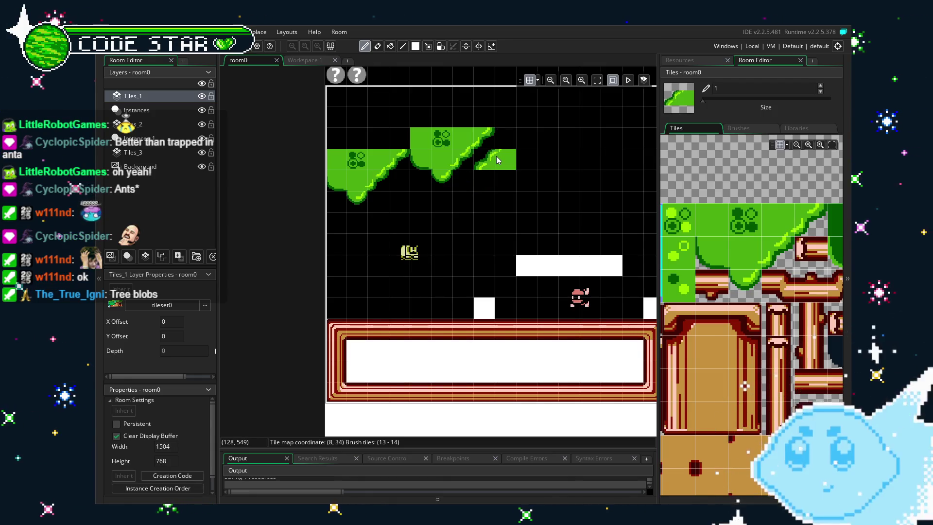
- Extend the green clump one tile right and fill the slope cell with solid green
{"action": "key", "text": "e"}
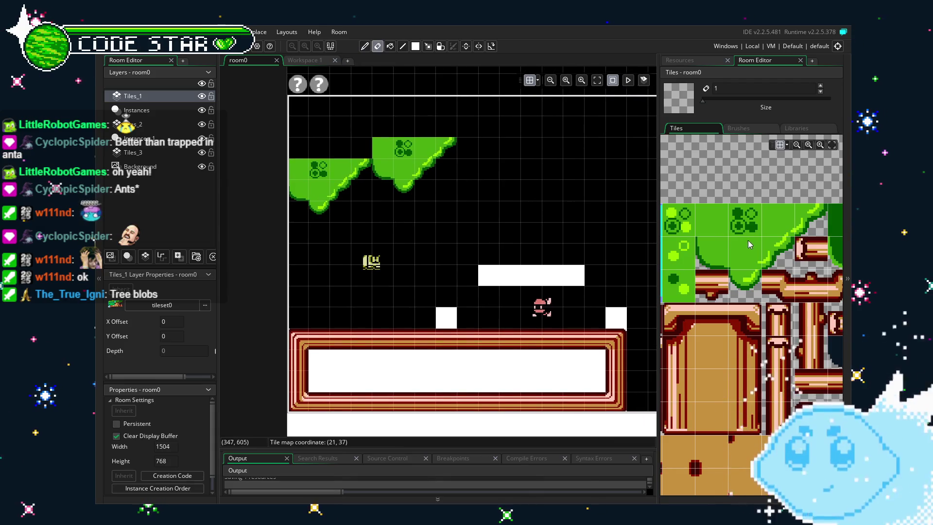
{"action": "left_click_drag", "start_coordinate": [714, 253], "coordinate": [711, 230]}
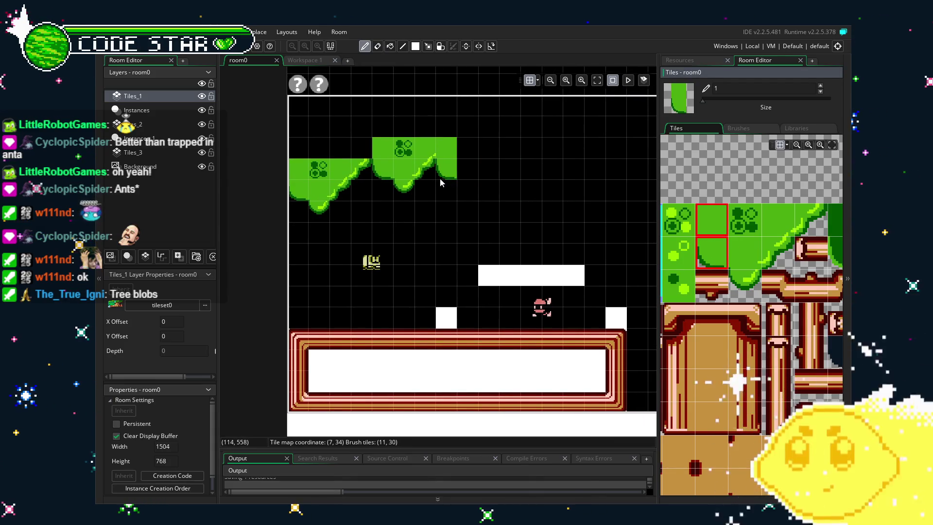
{"action": "left_click", "coordinate": [741, 261]}
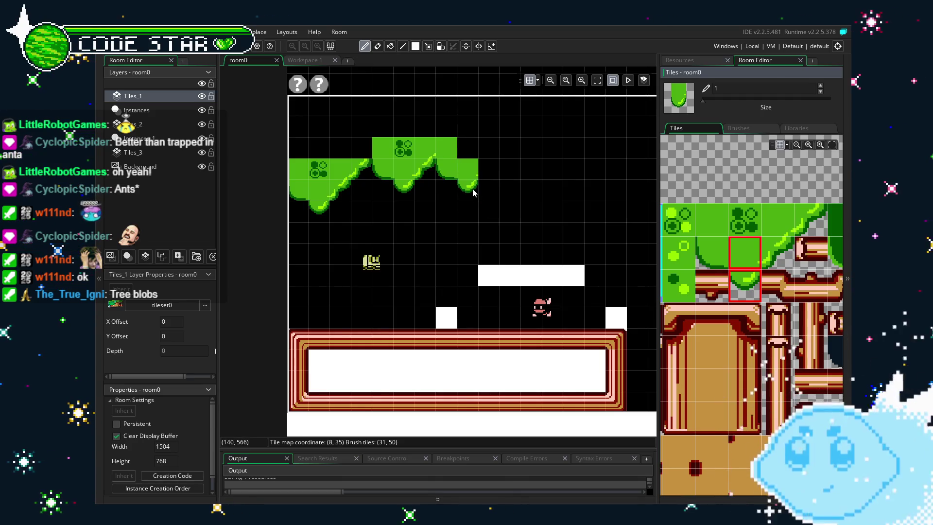
{"action": "mouse_move", "coordinate": [744, 286]}
{"action": "left_mouse_down"}
{"action": "mouse_move", "coordinate": [765, 263]}
{"action": "mouse_move", "coordinate": [753, 266]}
{"action": "mouse_move", "coordinate": [774, 261]}
{"action": "left_mouse_up"}
{"action": "left_click_drag", "start_coordinate": [443, 185], "coordinate": [463, 185]}
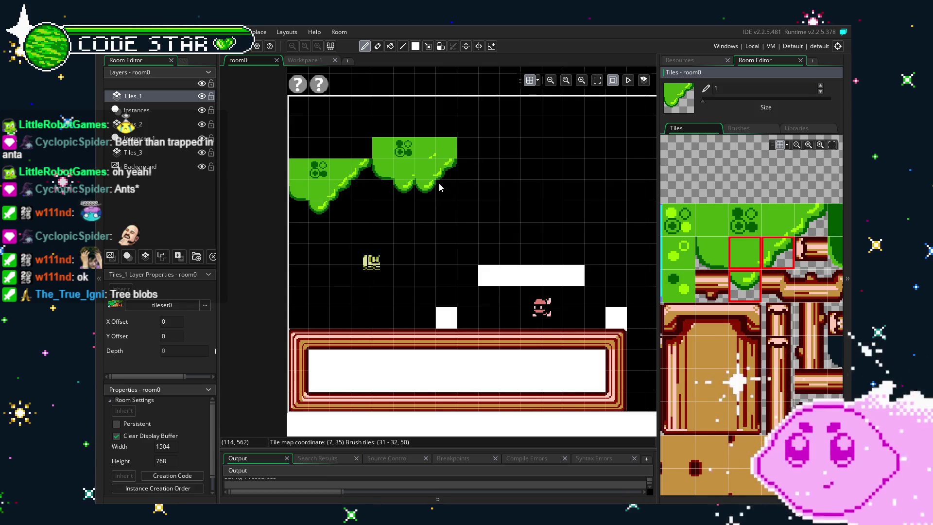
{"action": "left_click", "coordinate": [712, 219]}
{"action": "left_click", "coordinate": [466, 174]}
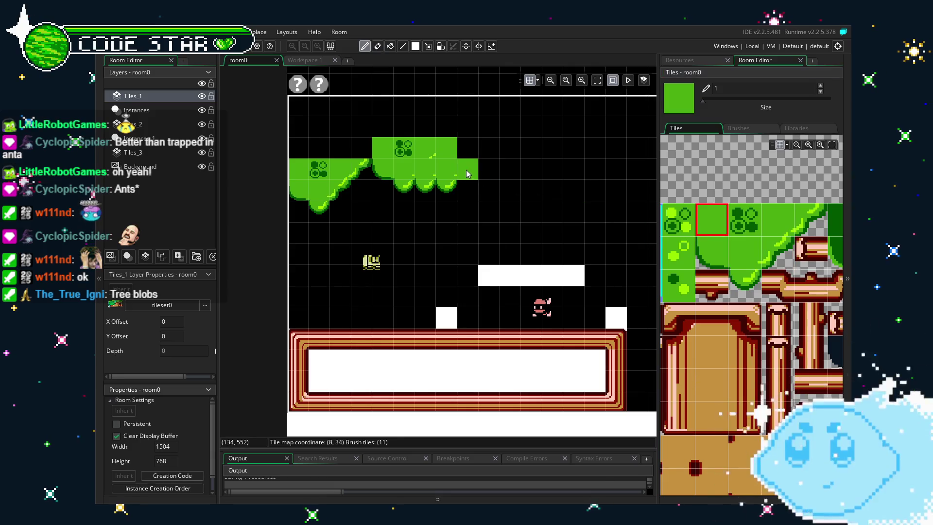
{"action": "scroll", "coordinate": [501, 214], "scroll_direction": "down", "scroll_amount": 3}
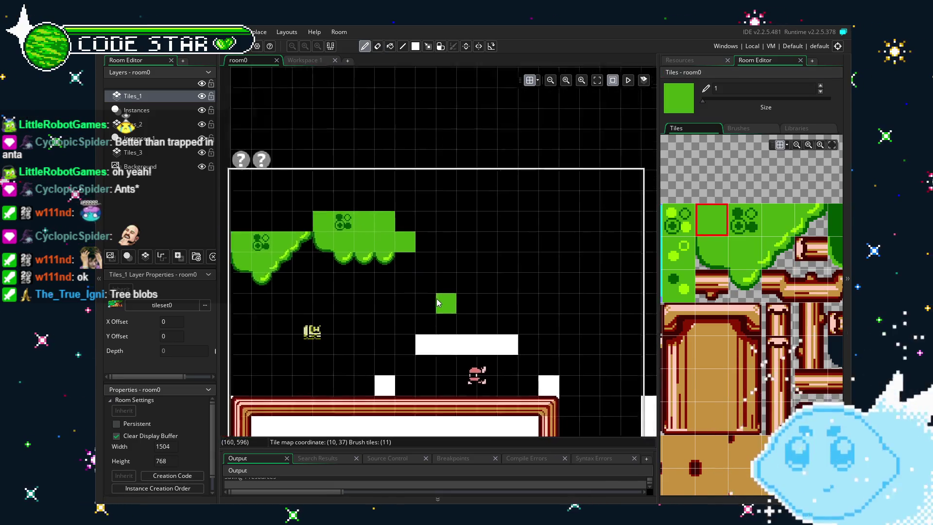
- Rectangle-fill a large solid green area from the room's top-left
{"action": "key", "text": "r"}
{"action": "mouse_move", "coordinate": [258, 194]}
{"action": "left_mouse_down"}
{"action": "mouse_move", "coordinate": [532, 243]}
{"action": "mouse_move", "coordinate": [619, 243]}
{"action": "left_mouse_up"}
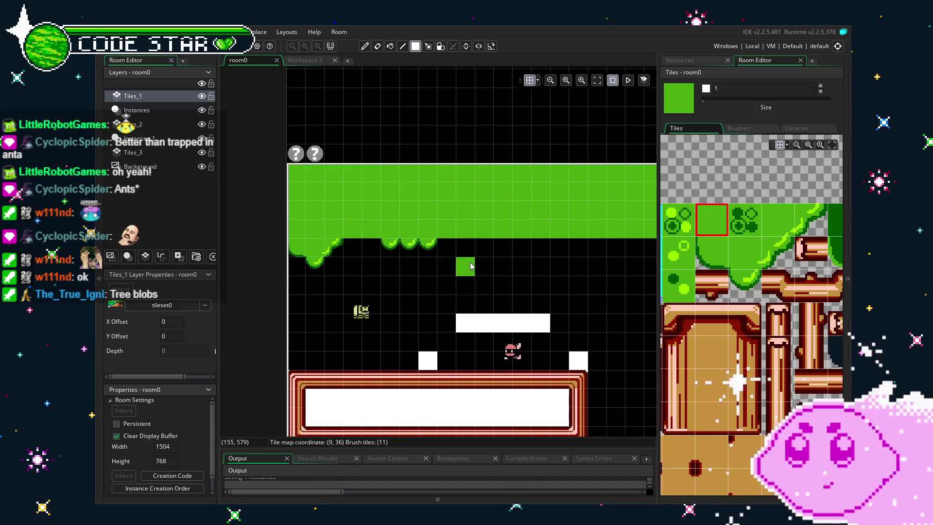
{"action": "key", "text": "m"}
{"action": "key", "text": "ctrl+c"}
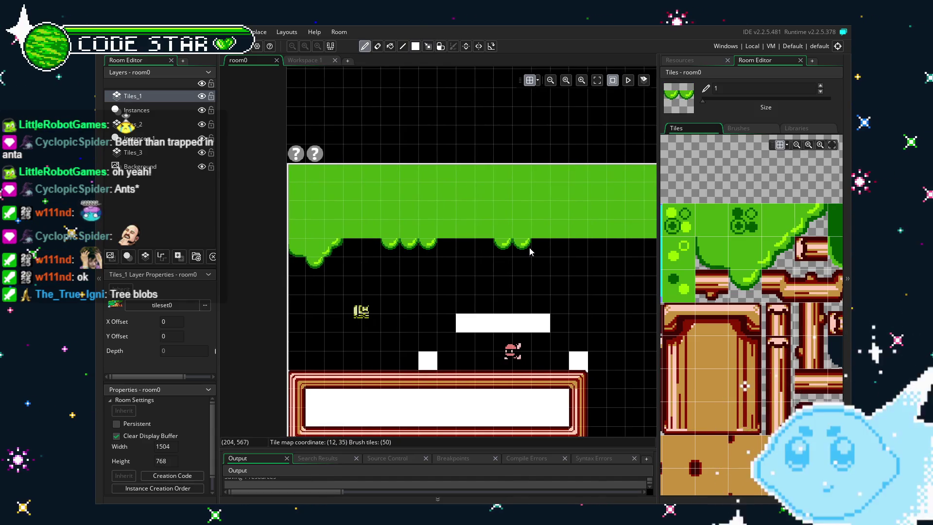
{"action": "left_click_drag", "start_coordinate": [538, 251], "coordinate": [483, 200]}
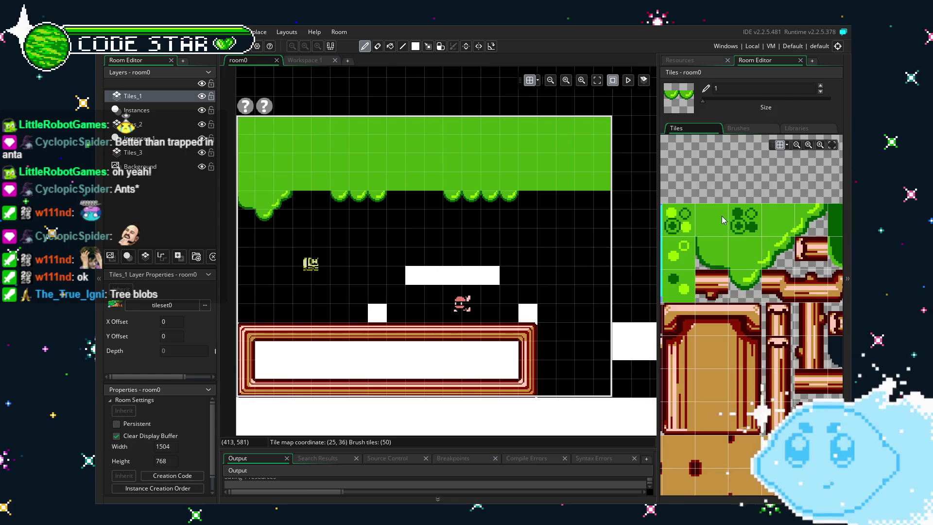
- Stamp a two-tile slope block at the canopy's top corner to extend the diagonal edge
{"action": "left_click_drag", "start_coordinate": [722, 217], "coordinate": [764, 256]}
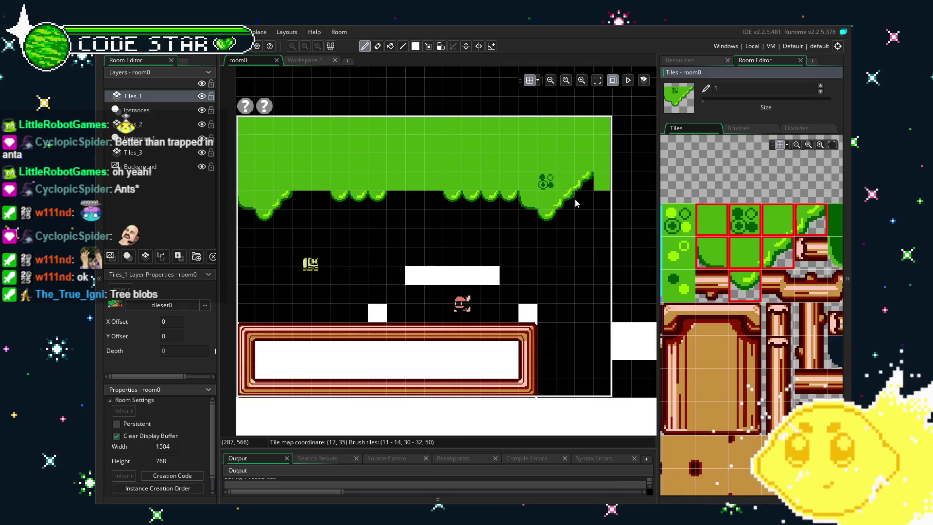
{"action": "key", "text": "e"}
{"action": "left_click_drag", "start_coordinate": [577, 248], "coordinate": [530, 251]}
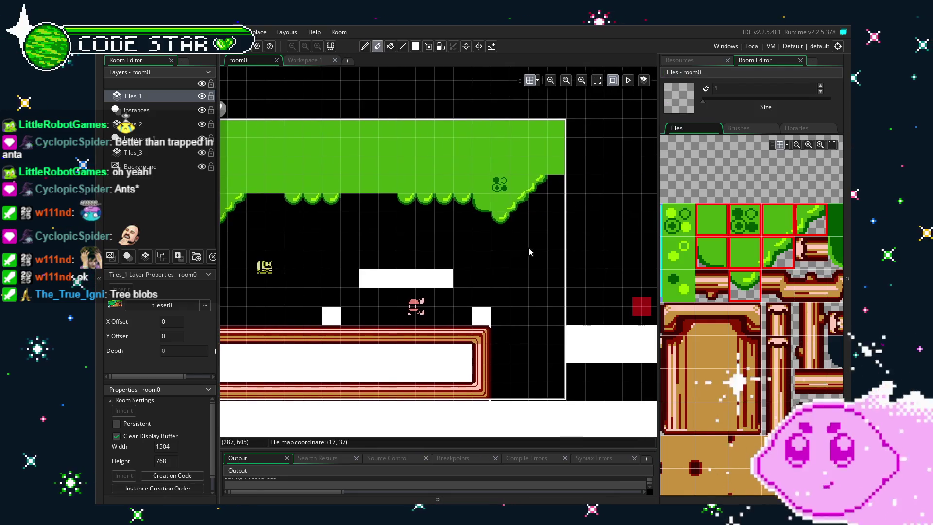
{"action": "left_click", "coordinate": [771, 215]}
{"action": "left_click", "coordinate": [804, 226]}
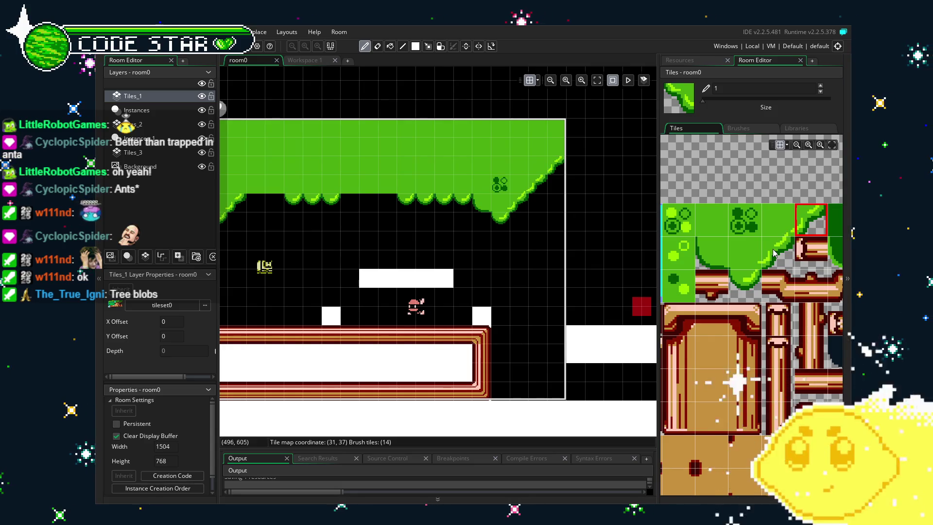
{"action": "left_click_drag", "start_coordinate": [775, 252], "coordinate": [776, 235]}
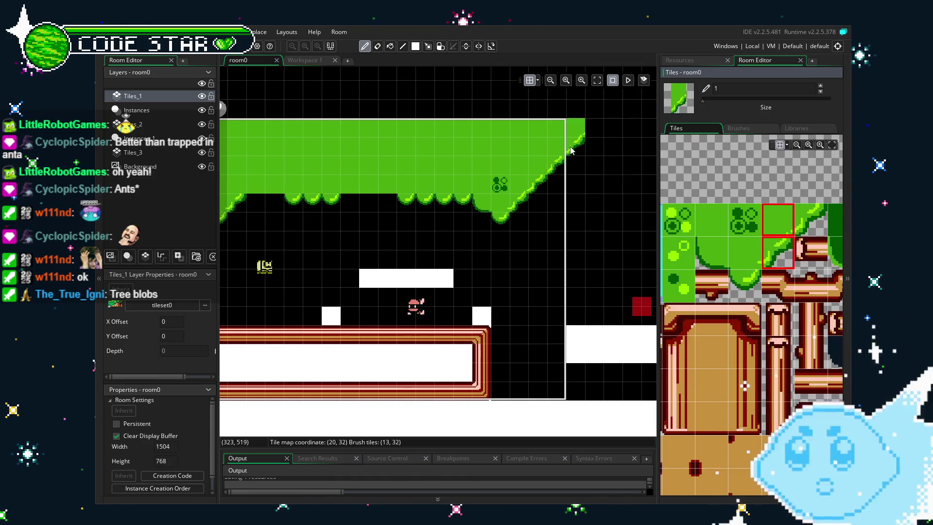
{"action": "left_click_drag", "start_coordinate": [573, 159], "coordinate": [456, 206]}
{"action": "left_click", "coordinate": [455, 206]}
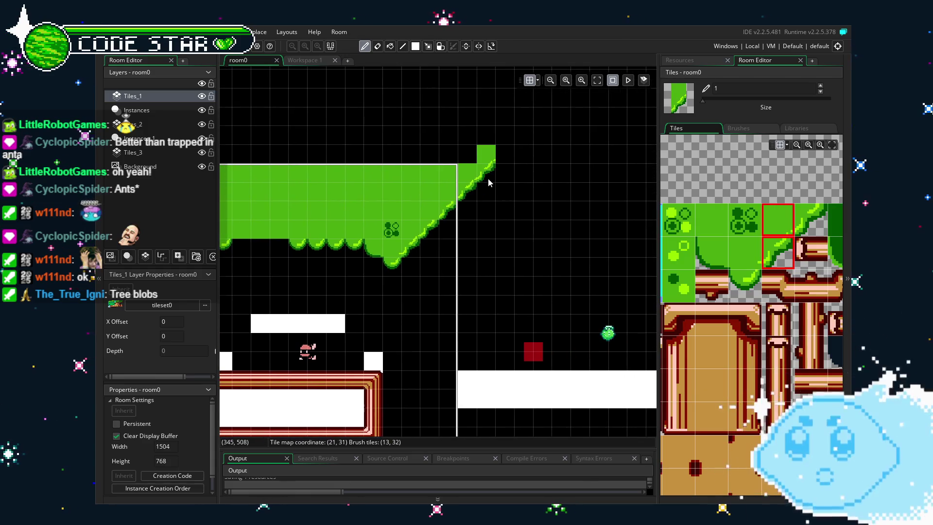
- Pick up the tree-blob canopy tiles from the room as the brush
{"action": "key", "text": "e"}
{"action": "scroll", "coordinate": [485, 157], "scroll_direction": "down", "scroll_amount": 3}
{"action": "scroll", "coordinate": [476, 234], "scroll_direction": "down", "scroll_amount": 3}
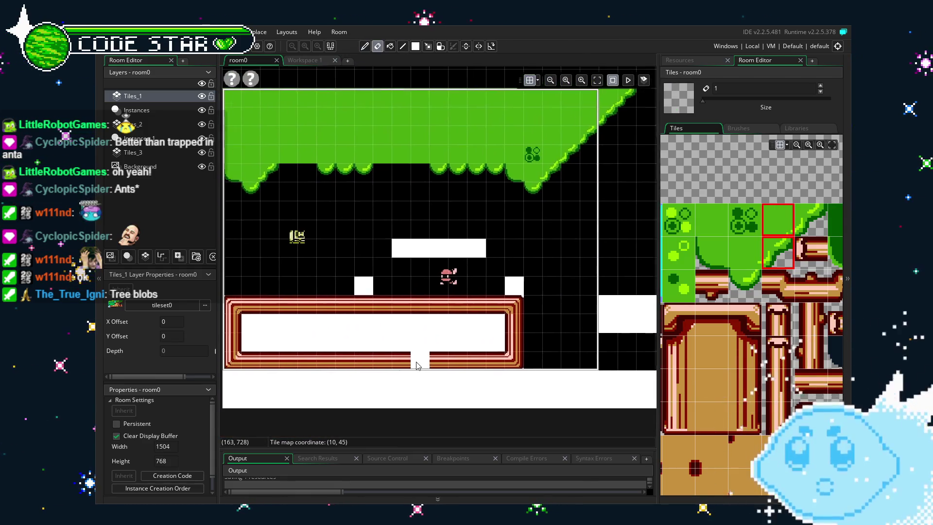
{"action": "scroll", "coordinate": [477, 233], "scroll_direction": "up", "scroll_amount": 3}
{"action": "left_click_drag", "start_coordinate": [387, 206], "coordinate": [459, 278]}
{"action": "key", "text": "m"}
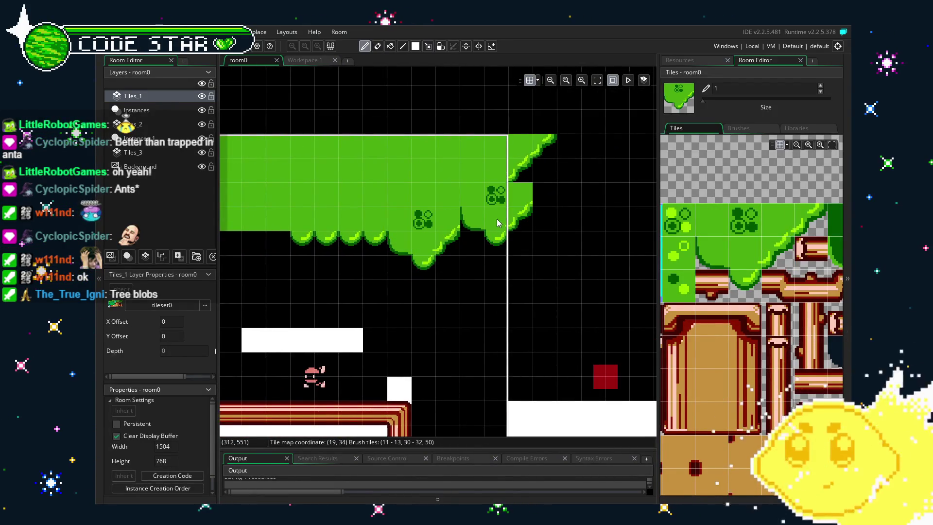
{"action": "left_click", "coordinate": [465, 250]}
{"action": "left_click_drag", "start_coordinate": [412, 207], "coordinate": [459, 278]}
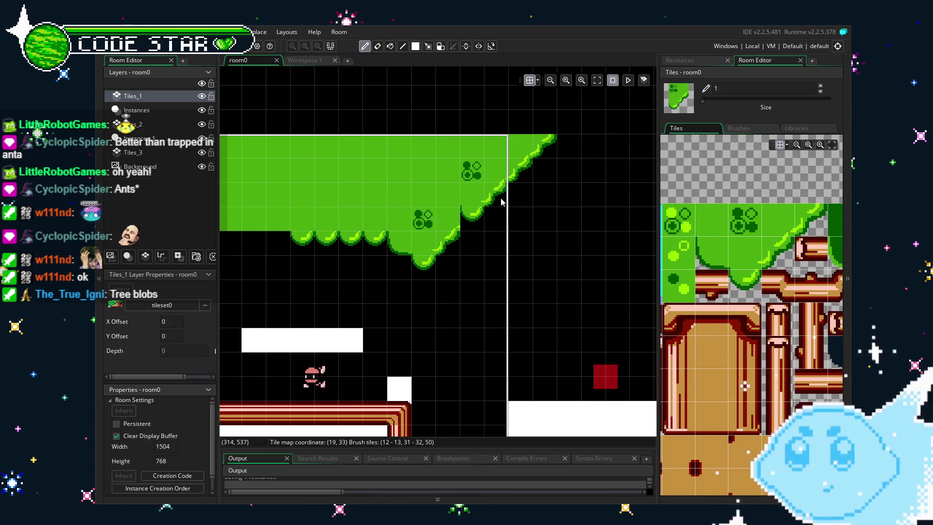
{"action": "key", "text": "e"}
{"action": "scroll", "coordinate": [469, 206], "scroll_direction": "up", "scroll_amount": 4}
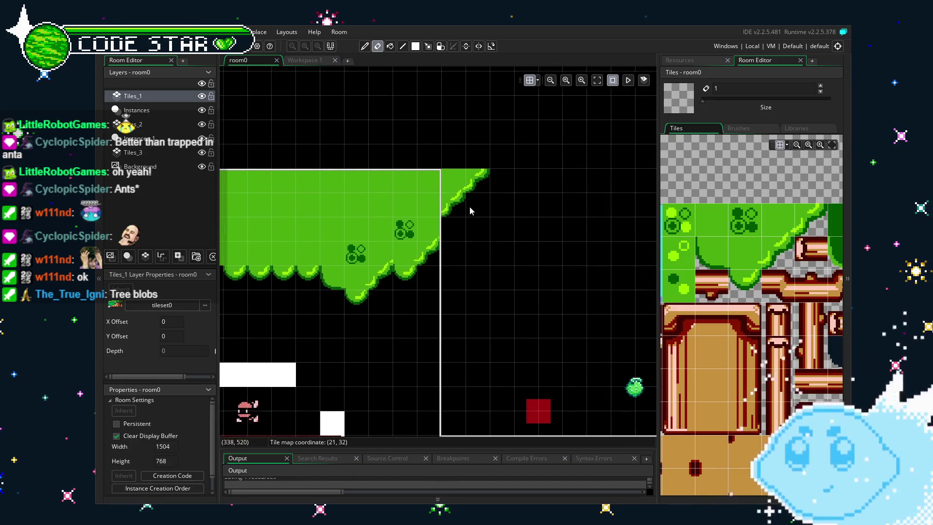
- Erase the stray top slope tile, repaint the diagonal edge, and fill its top-left black cell green
{"action": "left_click_drag", "start_coordinate": [427, 116], "coordinate": [479, 162]}
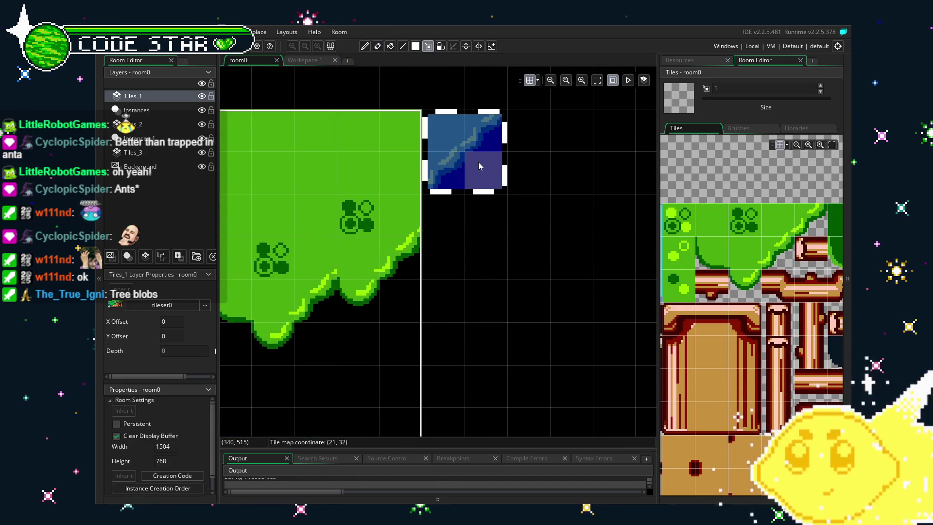
{"action": "key", "text": "e"}
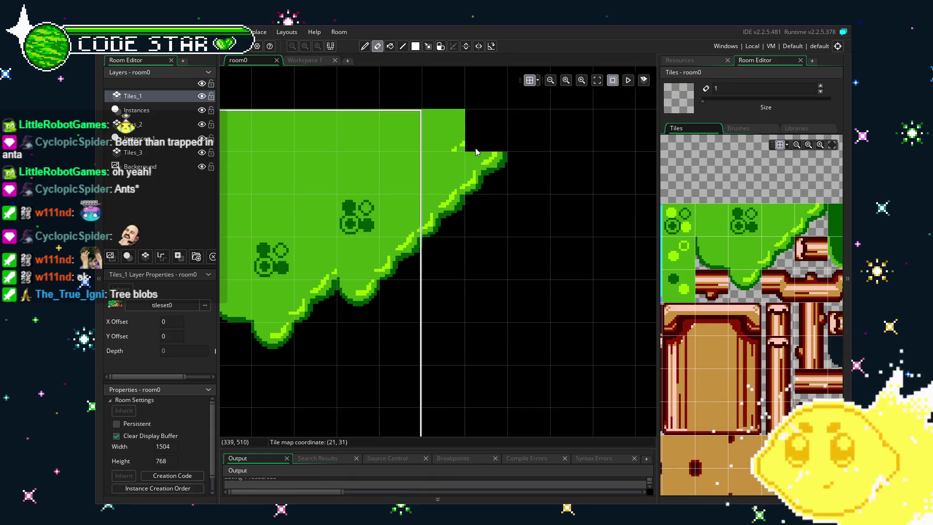
{"action": "left_click", "coordinate": [443, 141]}
{"action": "left_click_drag", "start_coordinate": [476, 155], "coordinate": [489, 165]}
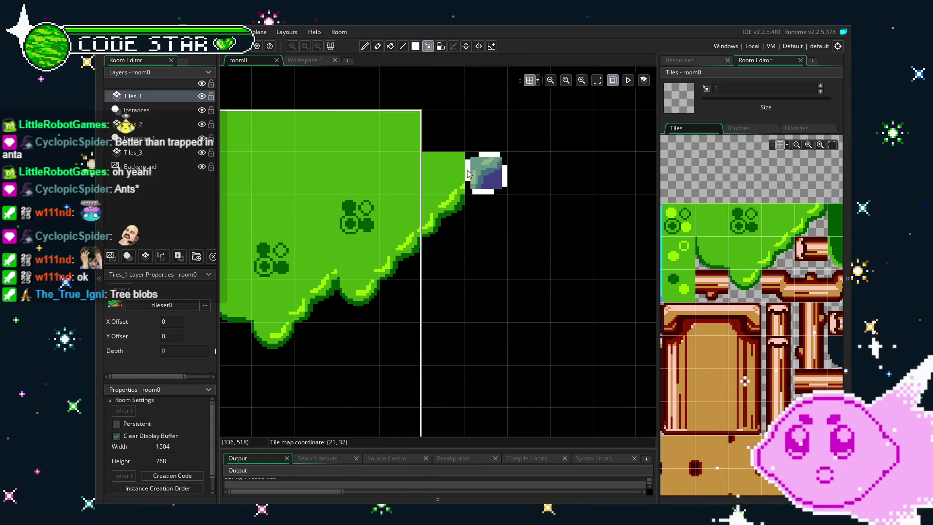
{"action": "left_click", "coordinate": [458, 152]}
{"action": "left_click", "coordinate": [486, 145]}
{"action": "left_click", "coordinate": [465, 143]}
{"action": "left_click", "coordinate": [457, 142]}
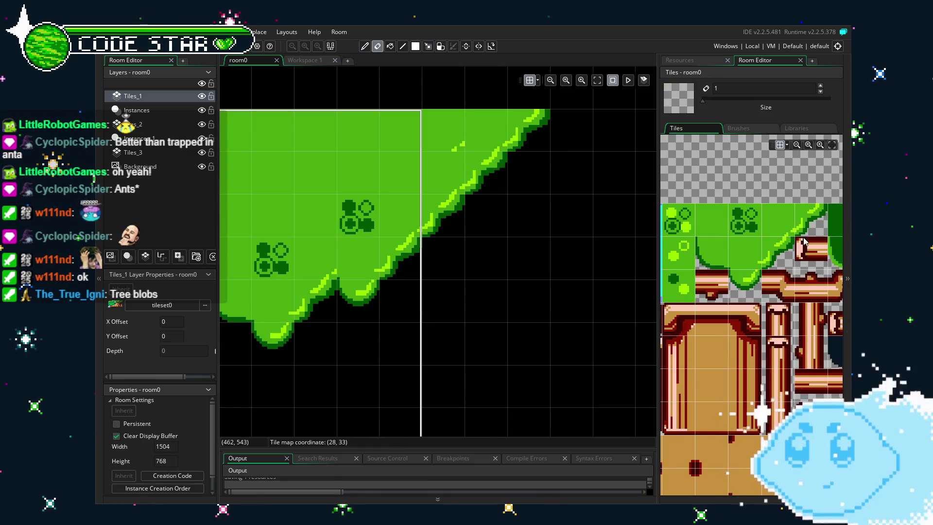
{"action": "left_click", "coordinate": [703, 221]}
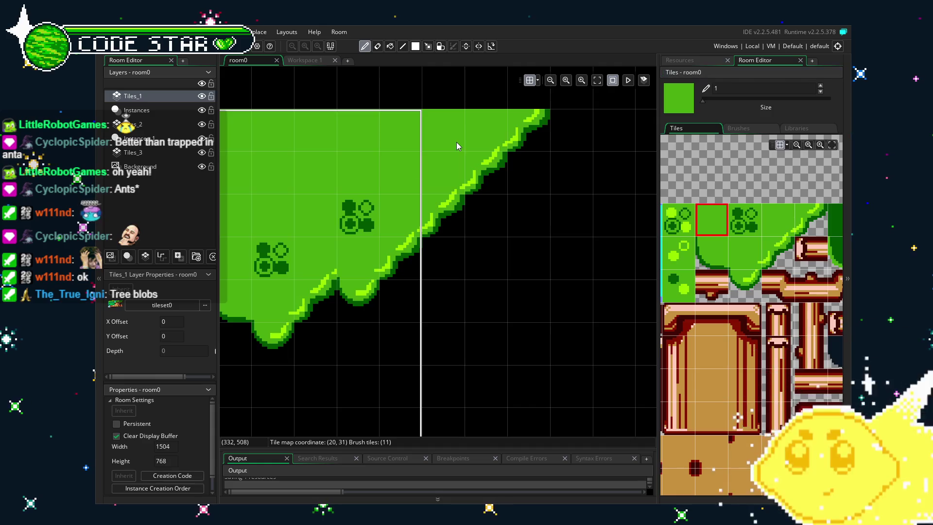
- Patch the gap in the canopy's lower edge with slope tiles
{"action": "key", "text": "e"}
{"action": "scroll", "coordinate": [486, 313], "scroll_direction": "down", "scroll_amount": 3}
{"action": "left_click_drag", "start_coordinate": [434, 398], "coordinate": [495, 373]}
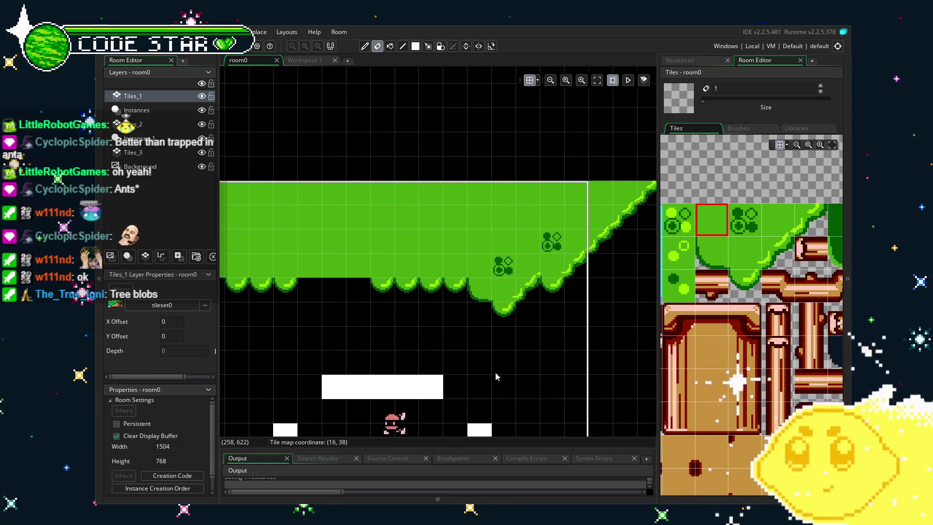
{"action": "left_click", "coordinate": [522, 297], "text": "ctrl"}
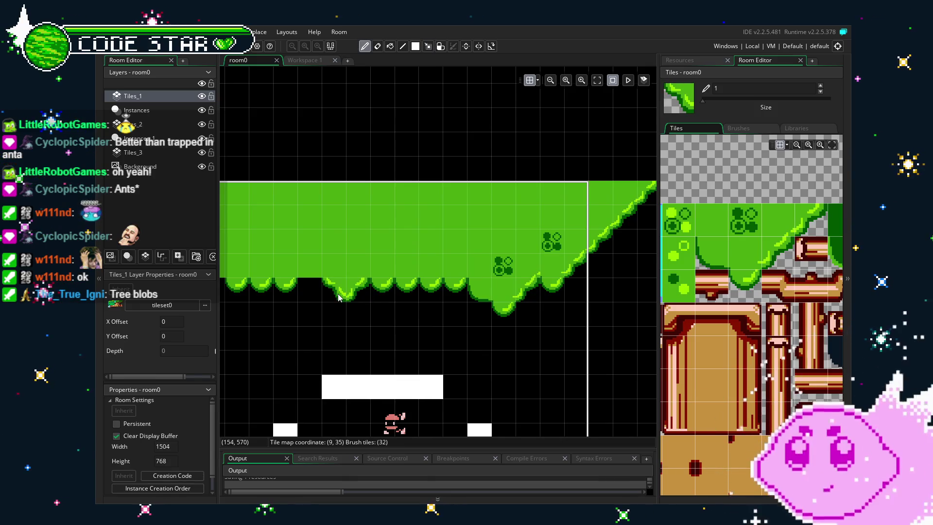
{"action": "left_click_drag", "start_coordinate": [305, 383], "coordinate": [438, 341]}
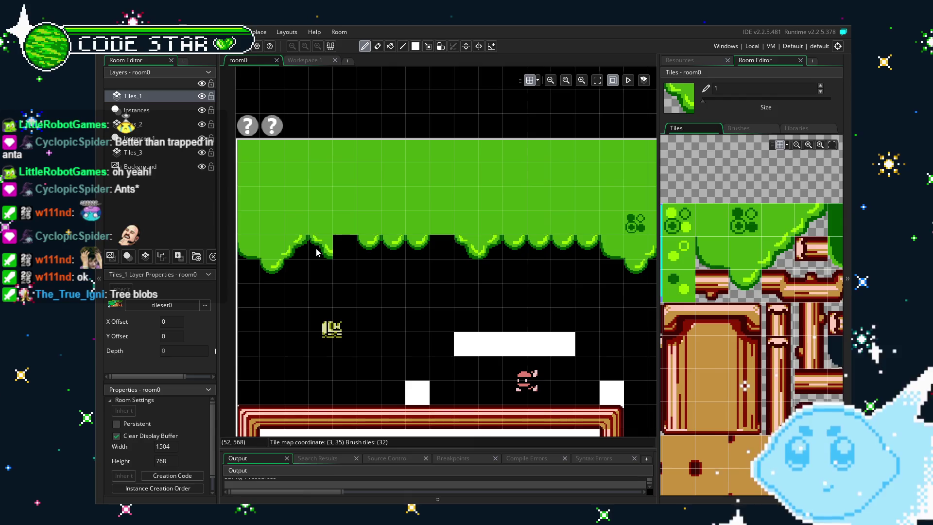
{"action": "left_click", "coordinate": [345, 250]}
{"action": "mouse_move", "coordinate": [376, 331]}
{"action": "left_mouse_down"}
{"action": "mouse_move", "coordinate": [473, 328]}
{"action": "mouse_move", "coordinate": [361, 322]}
{"action": "left_mouse_up"}
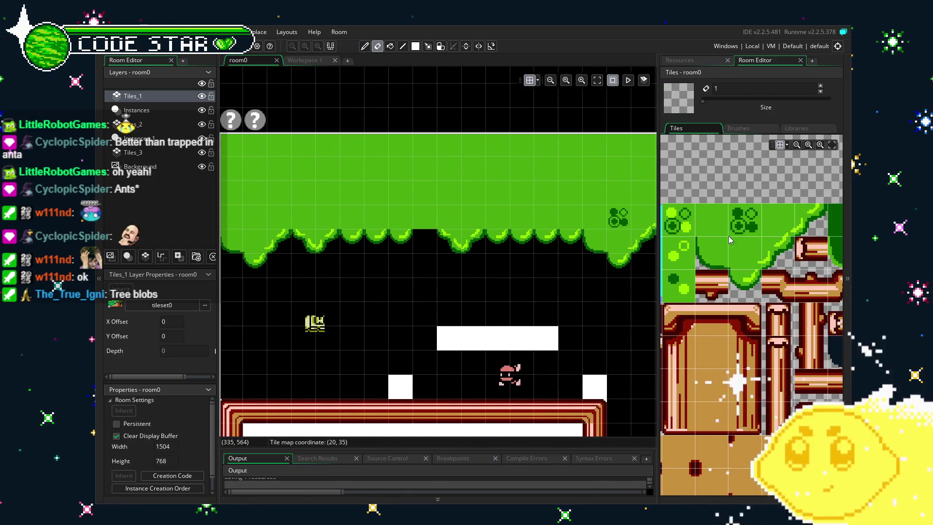
- Build a stacked tree-blob lobe brush and stamp a drooping lobe into the canopy edge
{"action": "left_click", "coordinate": [724, 230]}
{"action": "left_click_drag", "start_coordinate": [729, 234], "coordinate": [777, 253]}
{"action": "left_click", "coordinate": [810, 220], "text": "ctrl"}
{"action": "left_click", "coordinate": [745, 286], "text": "ctrl"}
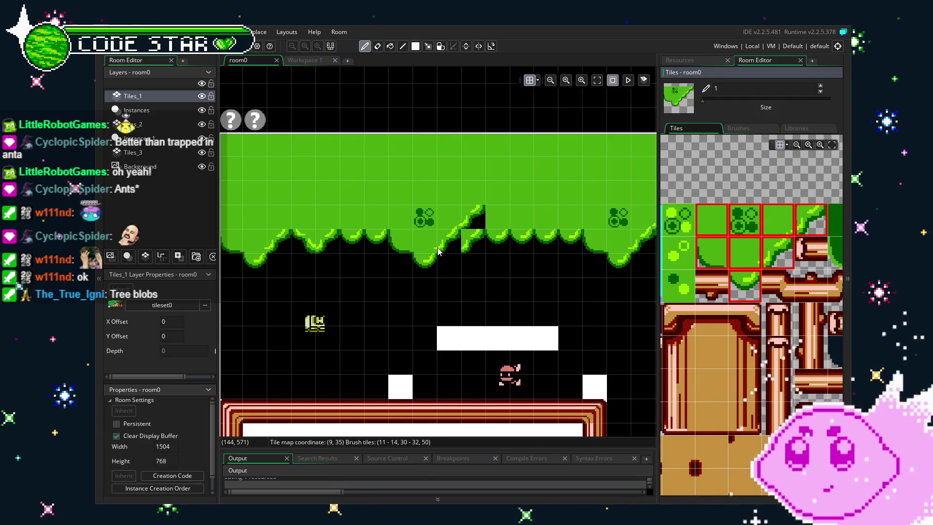
{"action": "left_click_drag", "start_coordinate": [743, 221], "coordinate": [751, 260]}
{"action": "left_click_drag", "start_coordinate": [786, 229], "coordinate": [811, 219]}
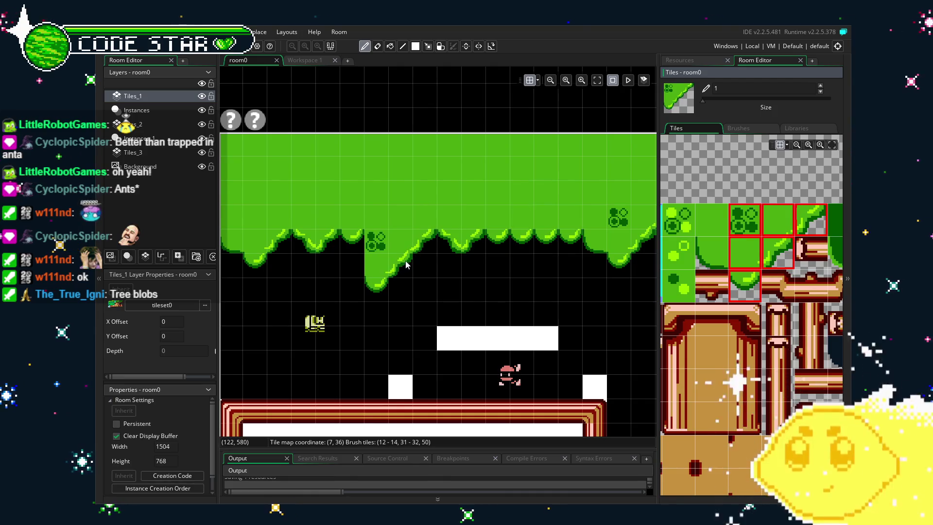
{"action": "left_click", "coordinate": [412, 257]}
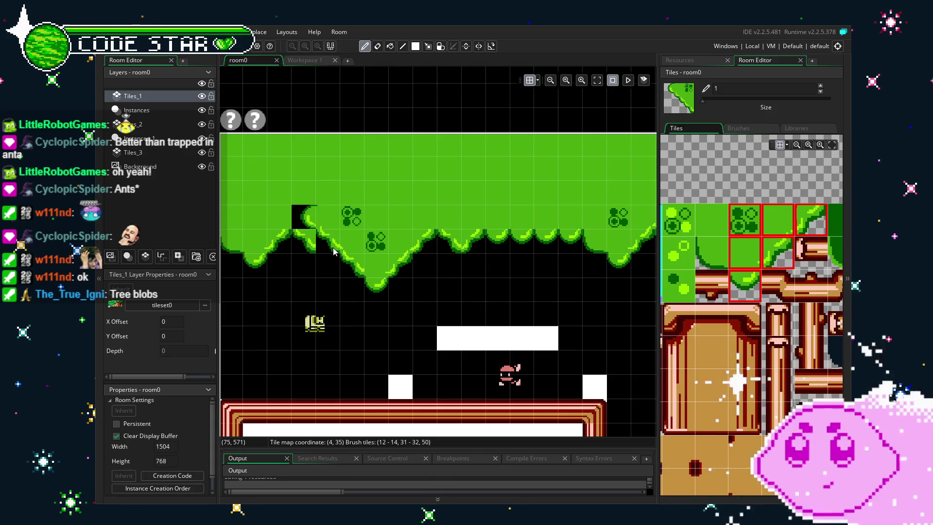
- Paint a slope tile into the canopy's lower edge and pick a lobe tile
{"action": "key", "text": "e"}
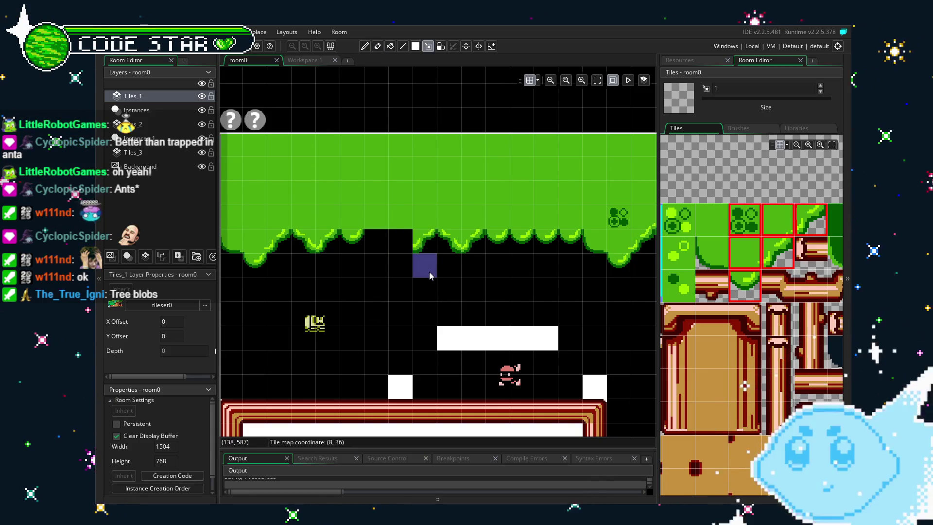
{"action": "key", "text": "p"}
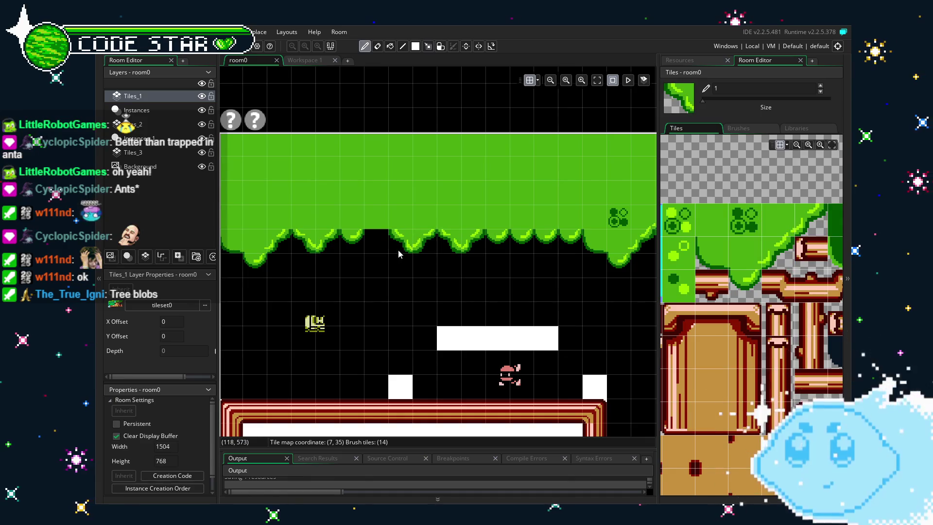
{"action": "left_click", "coordinate": [391, 266]}
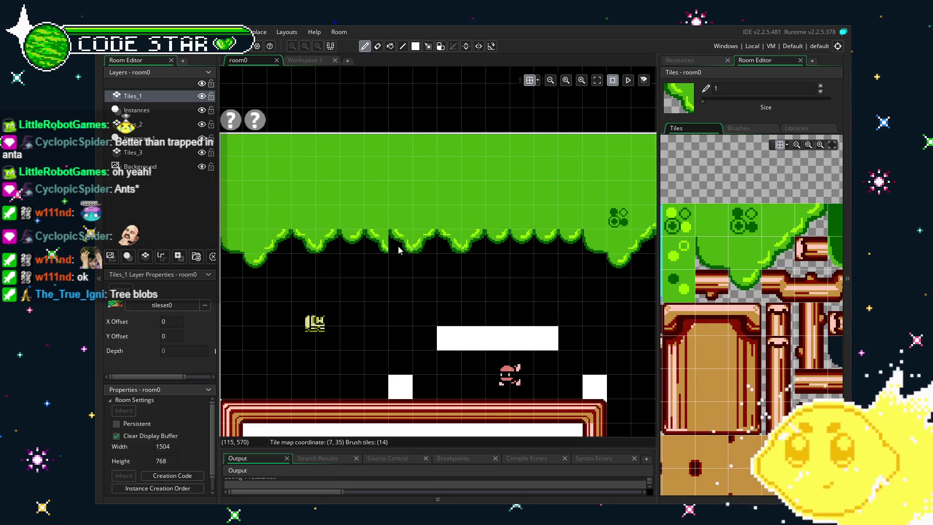
{"action": "left_click", "coordinate": [734, 280]}
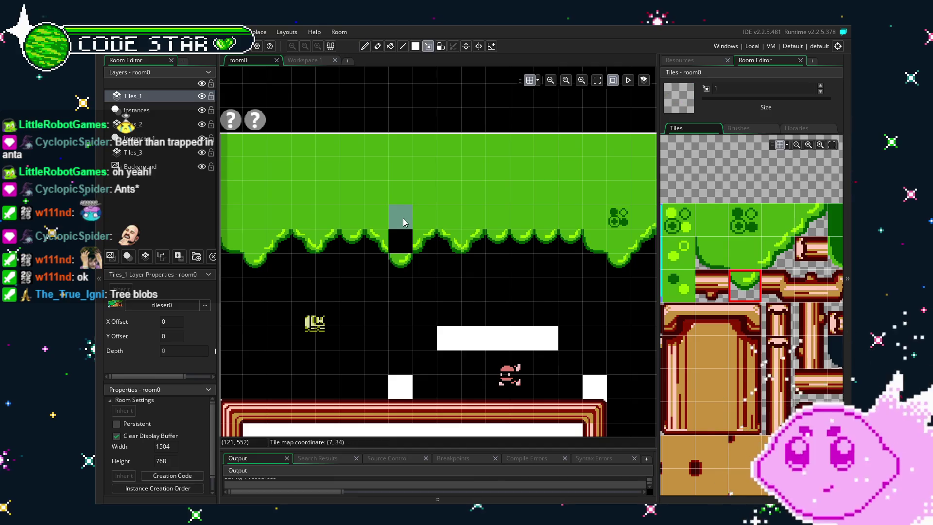
{"action": "key", "text": "e"}
{"action": "scroll", "coordinate": [369, 350], "scroll_direction": "down", "scroll_amount": 3}
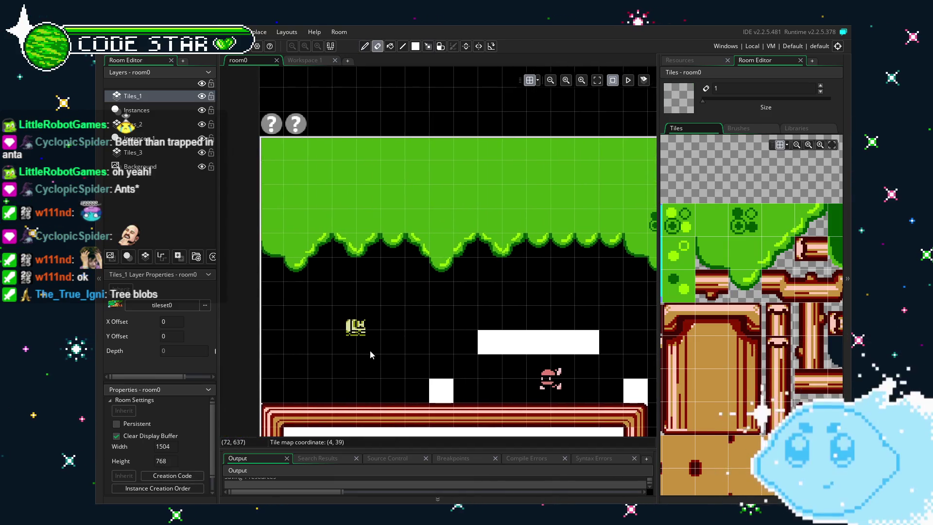
- Cap the floating platform's end with the log end-cap tile on Tiles_1
{"action": "left_click_drag", "start_coordinate": [362, 325], "coordinate": [332, 324]}
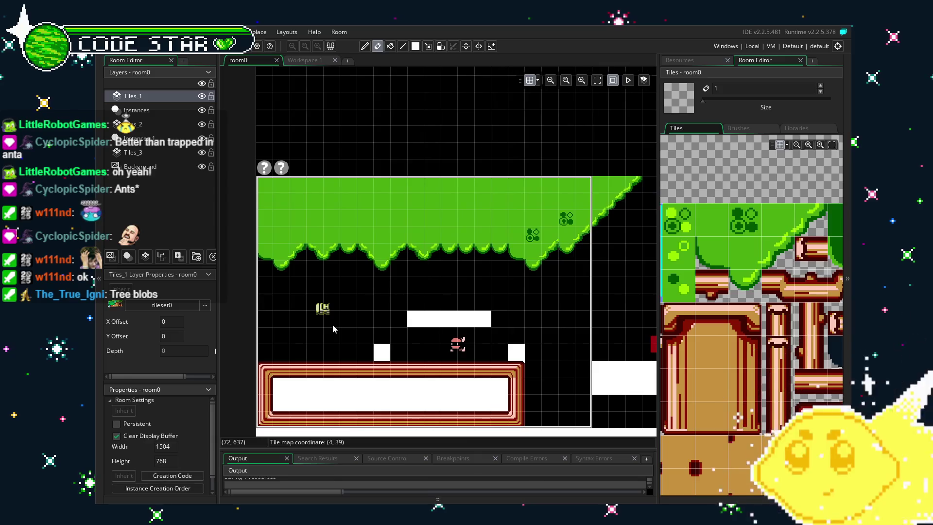
{"action": "scroll", "coordinate": [459, 280], "scroll_direction": "up", "scroll_amount": 1}
{"action": "scroll", "coordinate": [467, 278], "scroll_direction": "down", "scroll_amount": 1}
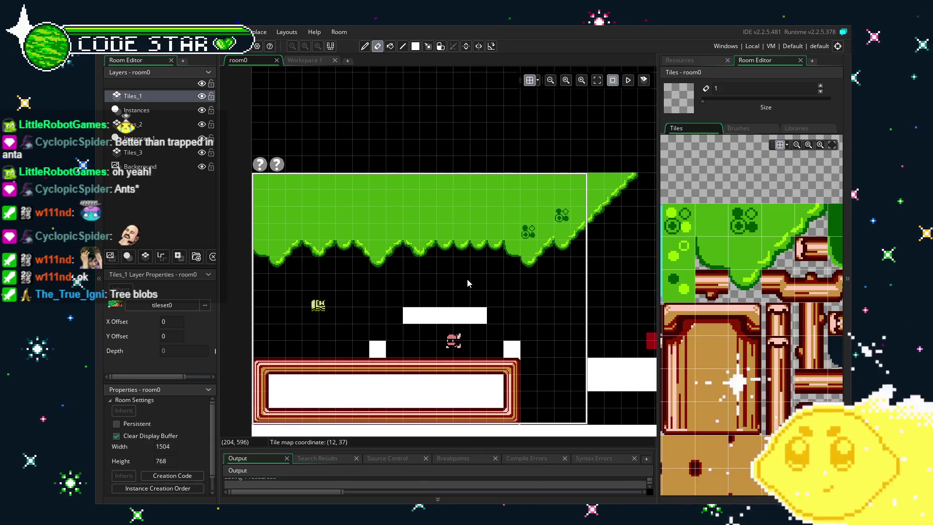
{"action": "scroll", "coordinate": [468, 279], "scroll_direction": "up", "scroll_amount": 1}
{"action": "scroll", "coordinate": [467, 280], "scroll_direction": "up", "scroll_amount": 1}
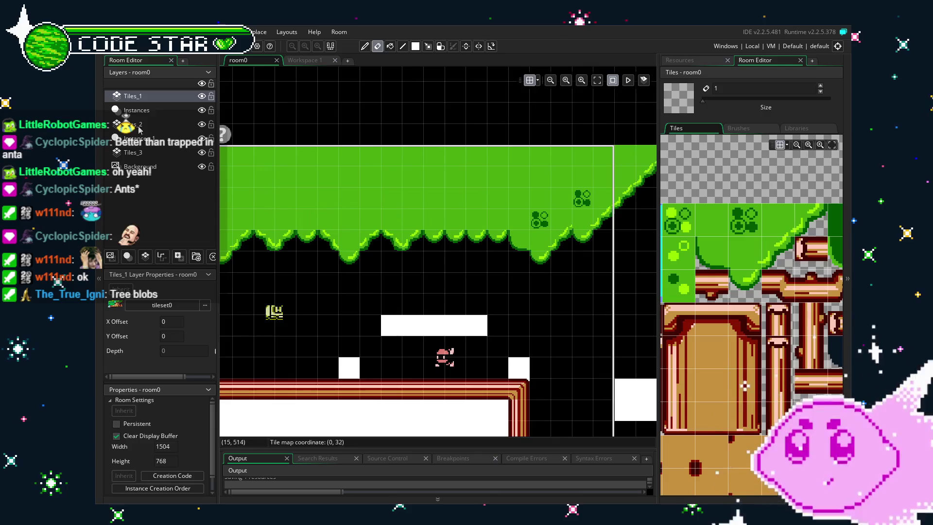
{"action": "left_click", "coordinate": [130, 127]}
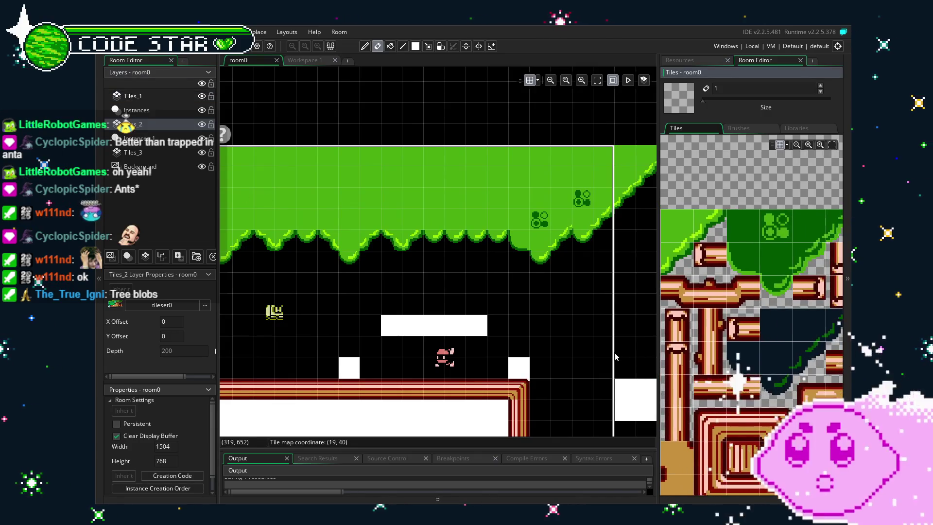
{"action": "left_click", "coordinate": [701, 262]}
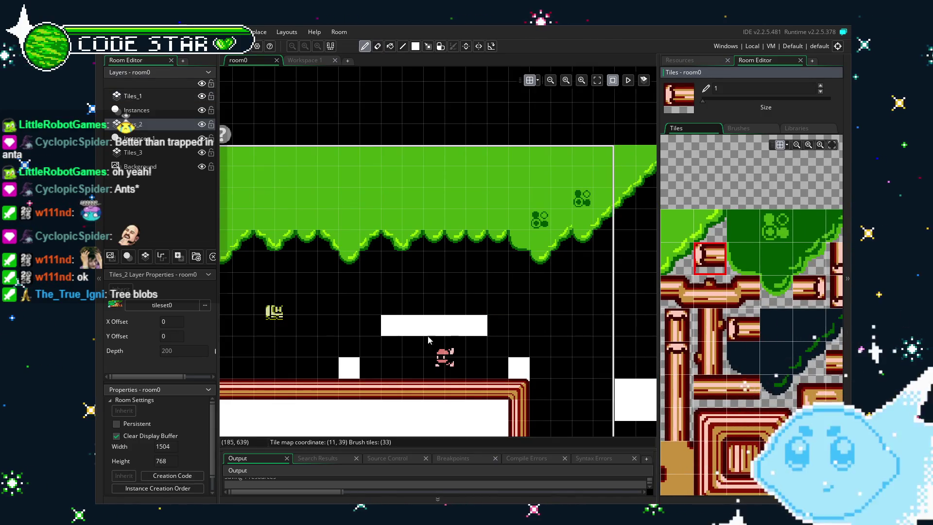
{"action": "left_click", "coordinate": [146, 94]}
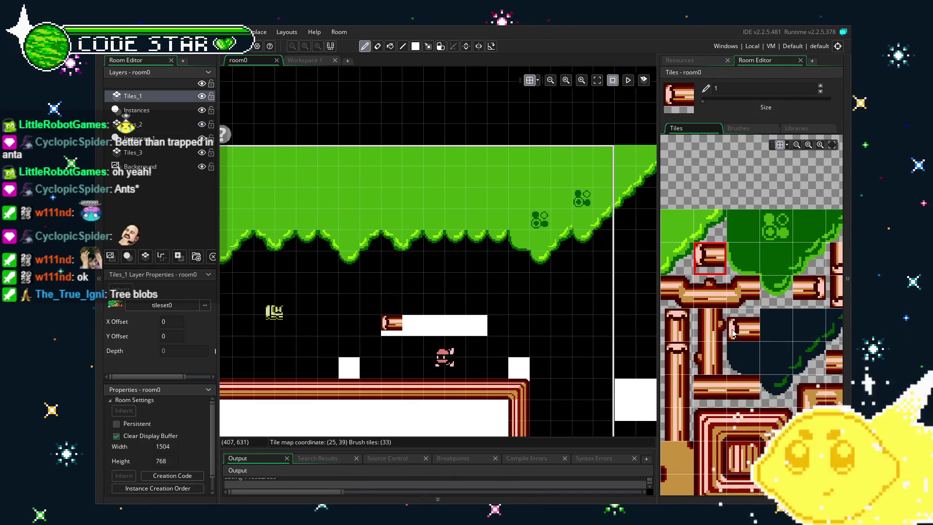
{"action": "scroll", "coordinate": [734, 333], "scroll_direction": "down", "scroll_amount": 1}
{"action": "left_click", "coordinate": [811, 258]}
{"action": "left_click", "coordinate": [582, 322]}
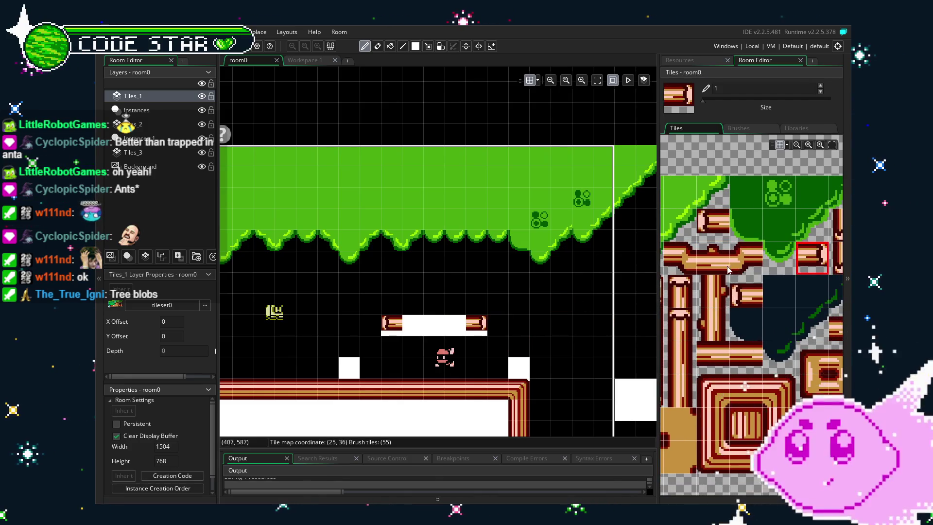
- Paint log pieces across the rest of the floating platform to close the gap
{"action": "scroll", "coordinate": [753, 354], "scroll_direction": "left", "scroll_amount": 2}
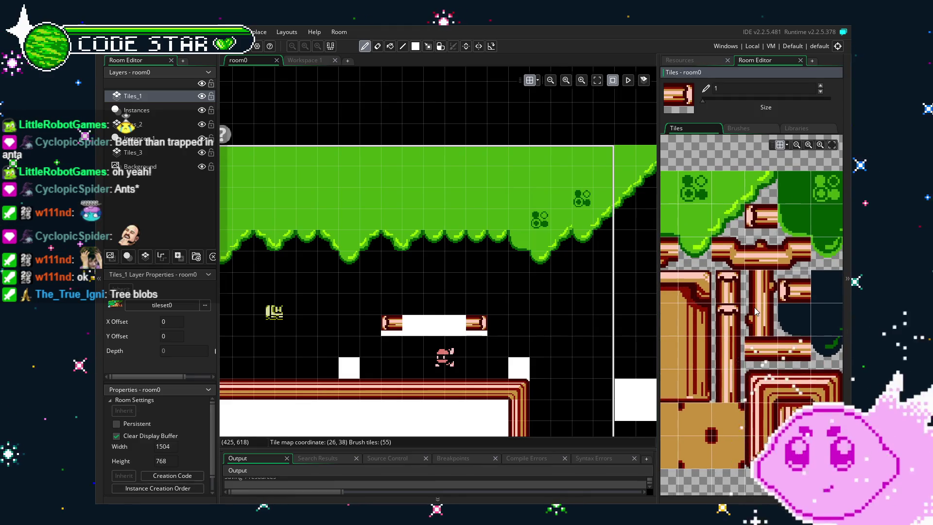
{"action": "scroll", "coordinate": [754, 311], "scroll_direction": "left", "scroll_amount": 2}
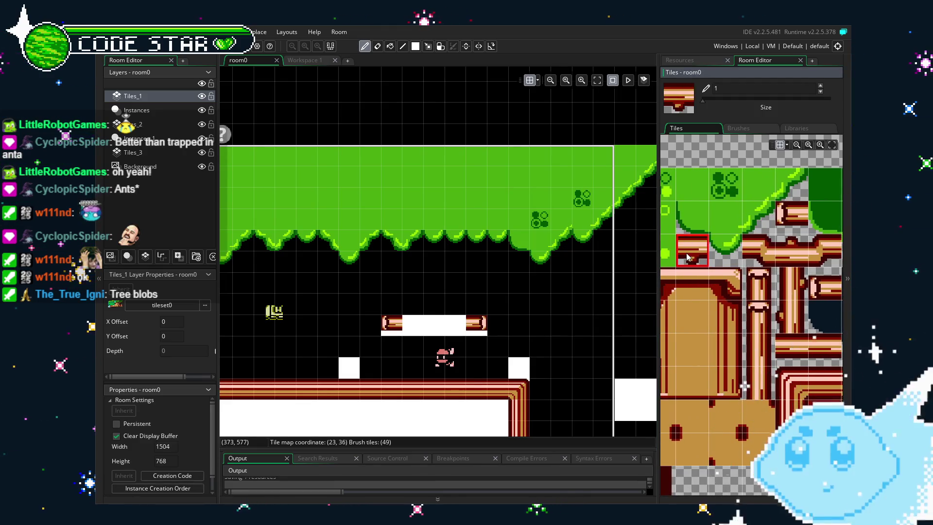
{"action": "left_click", "coordinate": [455, 325]}
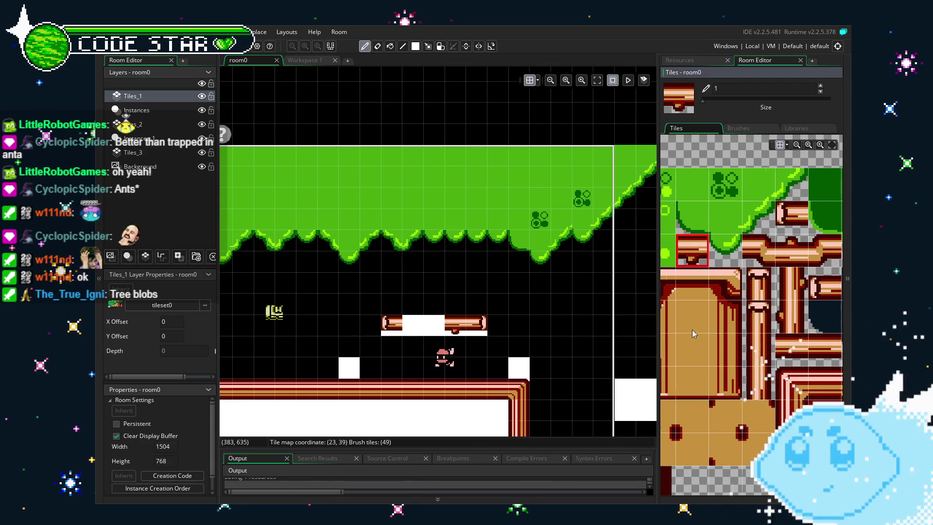
{"action": "scroll", "coordinate": [698, 329], "scroll_direction": "right", "scroll_amount": 4}
{"action": "scroll", "coordinate": [678, 288], "scroll_direction": "left", "scroll_amount": 4}
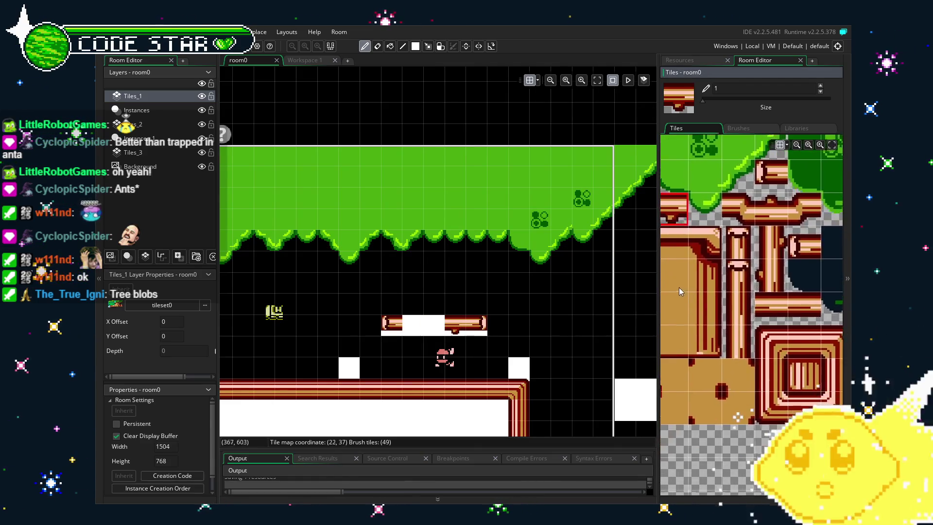
{"action": "left_click", "coordinate": [788, 307]}
{"action": "left_click", "coordinate": [440, 333]}
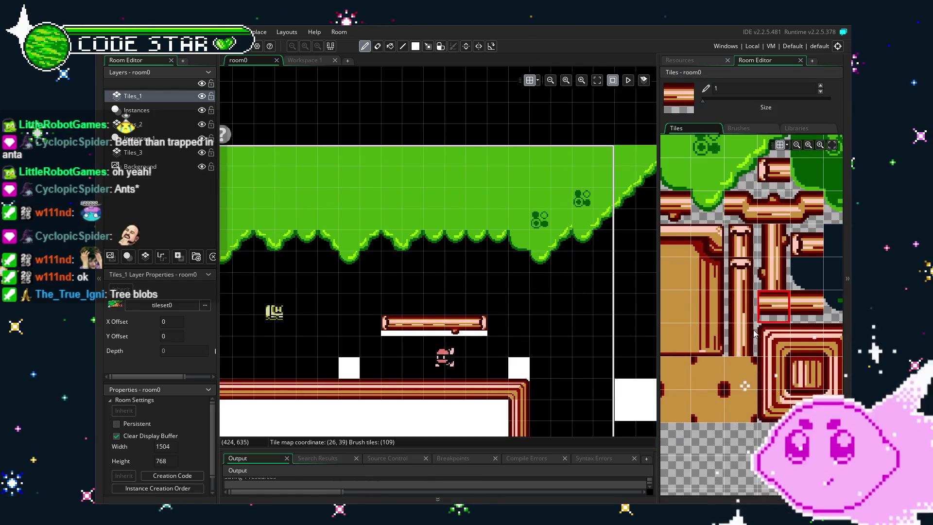
{"action": "left_click", "coordinate": [797, 311]}
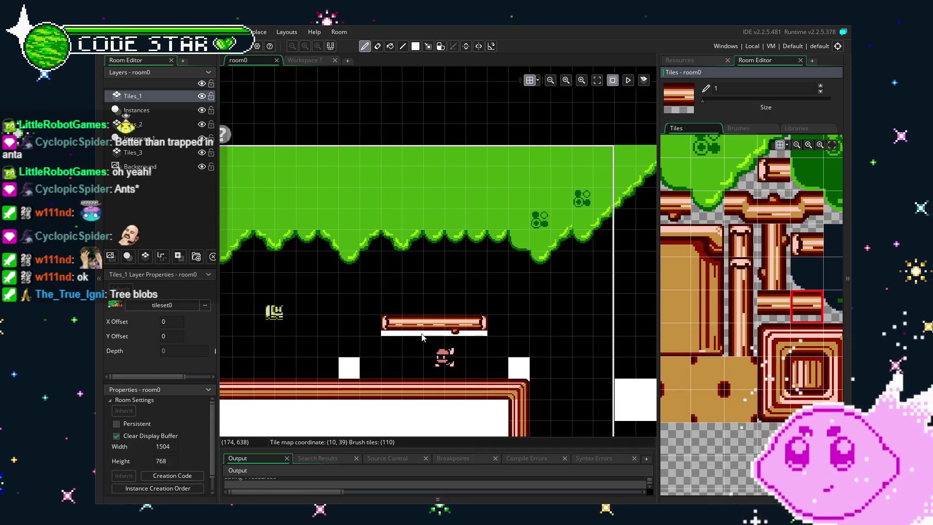
{"action": "left_click", "coordinate": [434, 304]}
{"action": "key", "text": "e"}
{"action": "scroll", "coordinate": [537, 281], "scroll_direction": "up", "scroll_amount": 3}
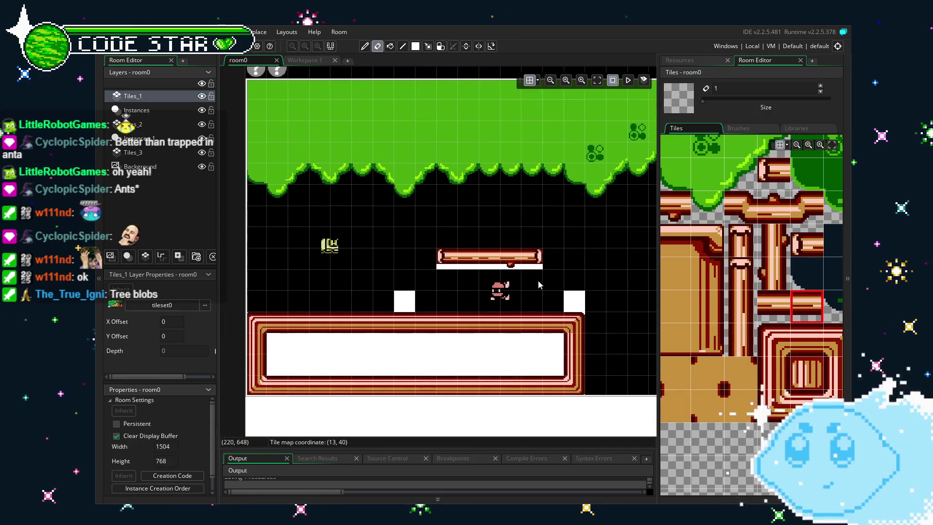
- Place upright log post tiles on the small ground block and atop the floating platform
{"action": "scroll", "coordinate": [508, 334], "scroll_direction": "down", "scroll_amount": 2}
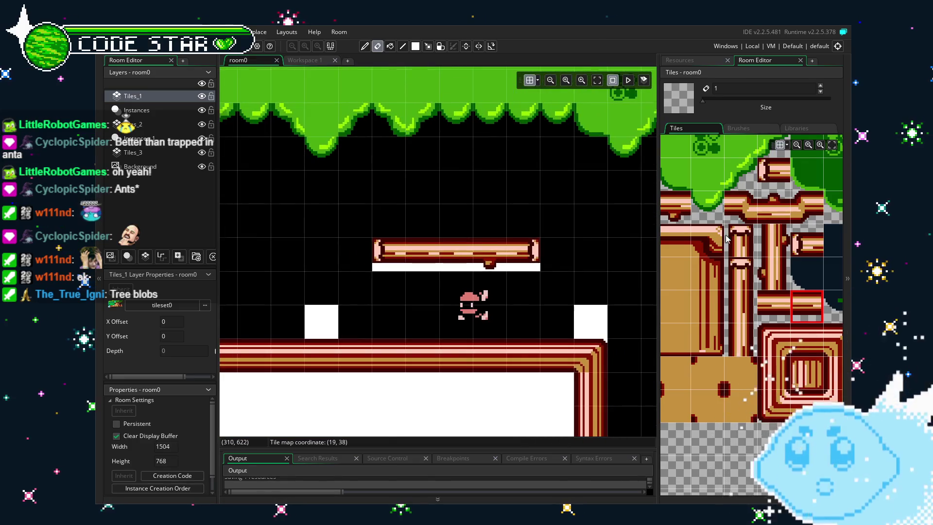
{"action": "left_click", "coordinate": [740, 240]}
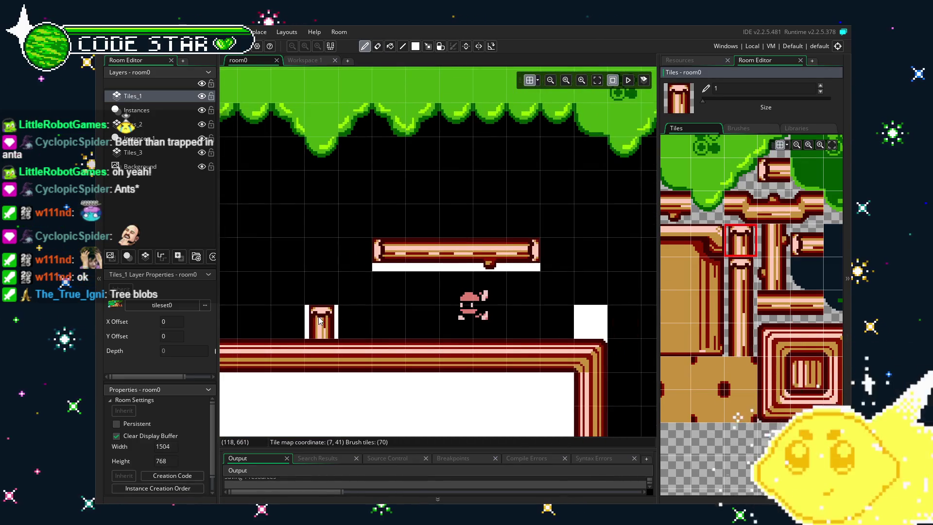
{"action": "left_click_drag", "start_coordinate": [532, 345], "coordinate": [397, 343]}
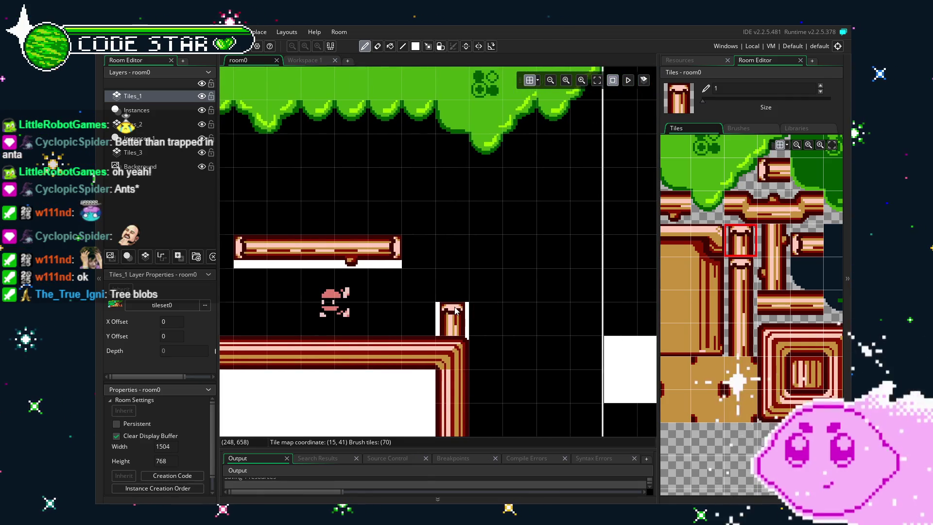
{"action": "scroll", "coordinate": [427, 345], "scroll_direction": "down", "scroll_amount": 2}
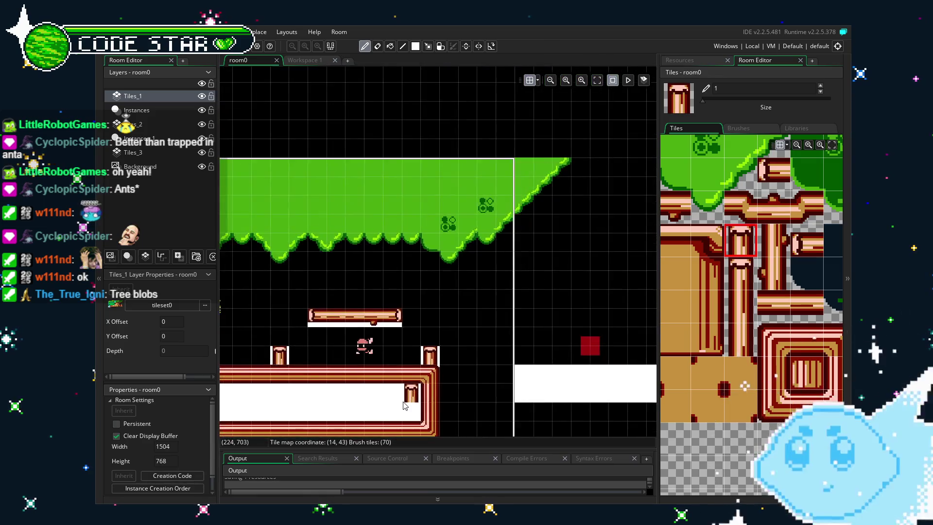
{"action": "key", "text": "e"}
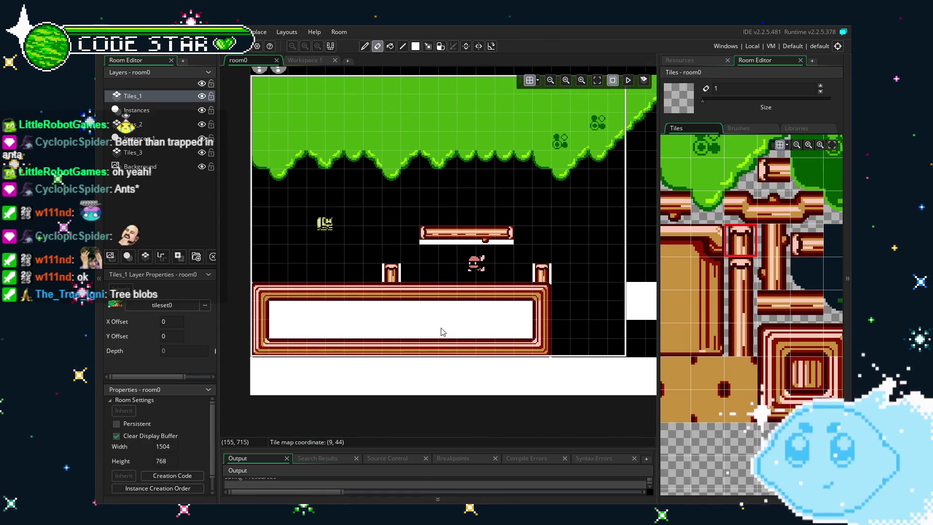
{"action": "key", "text": "d"}
{"action": "left_click", "coordinate": [481, 216]}
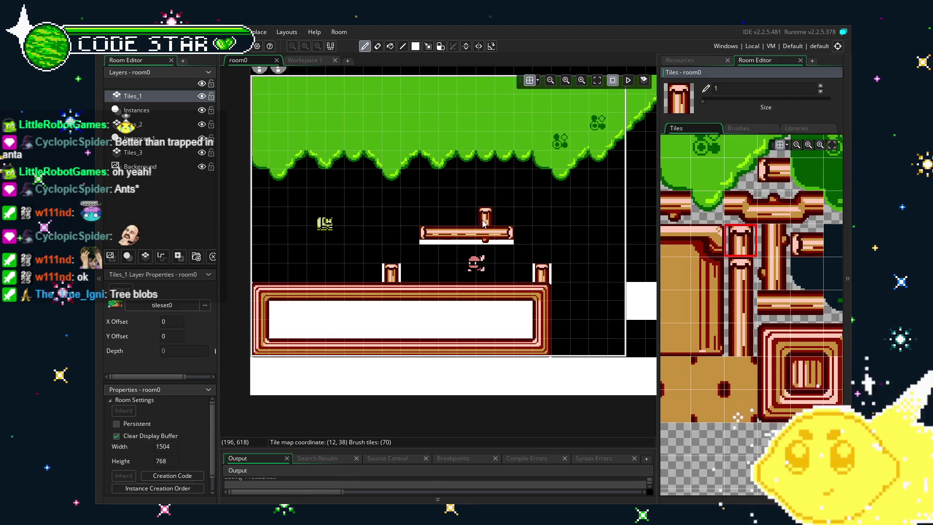
{"action": "key", "text": "e"}
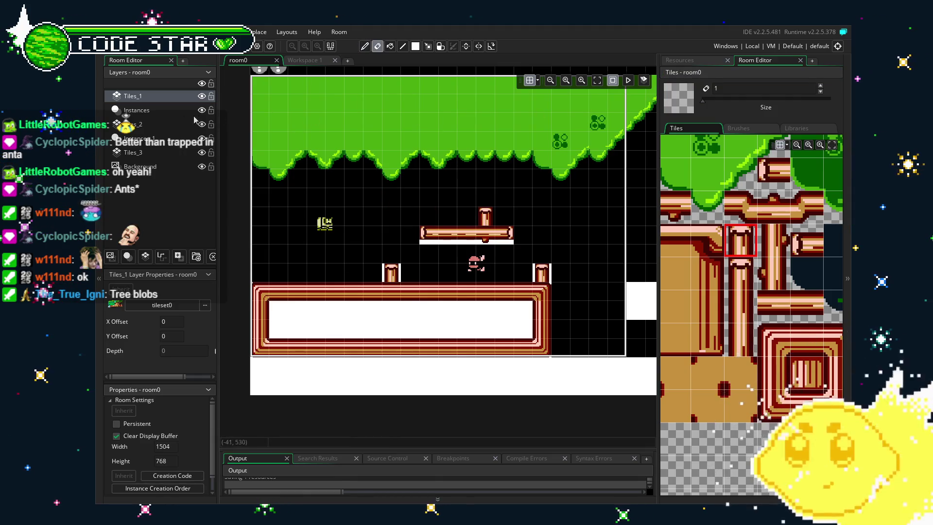
- Select the block object on the Instances layer for placement
{"action": "left_click", "coordinate": [172, 114]}
{"action": "left_click", "coordinate": [690, 59]}
{"action": "scroll", "coordinate": [709, 291], "scroll_direction": "down", "scroll_amount": 10}
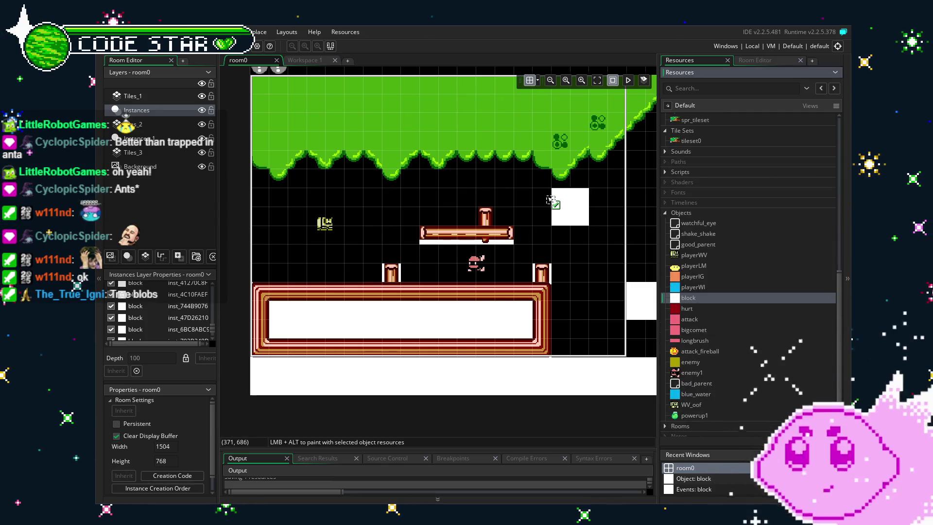
- Place a block instance above the floating platform, shrunk to fit over the post
{"action": "left_click", "coordinate": [500, 206]}
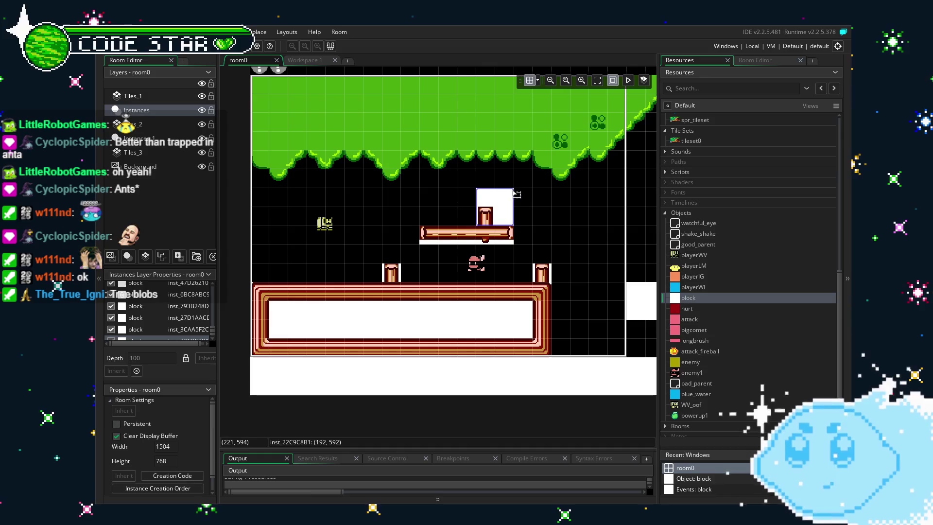
{"action": "left_click_drag", "start_coordinate": [514, 188], "coordinate": [492, 208]}
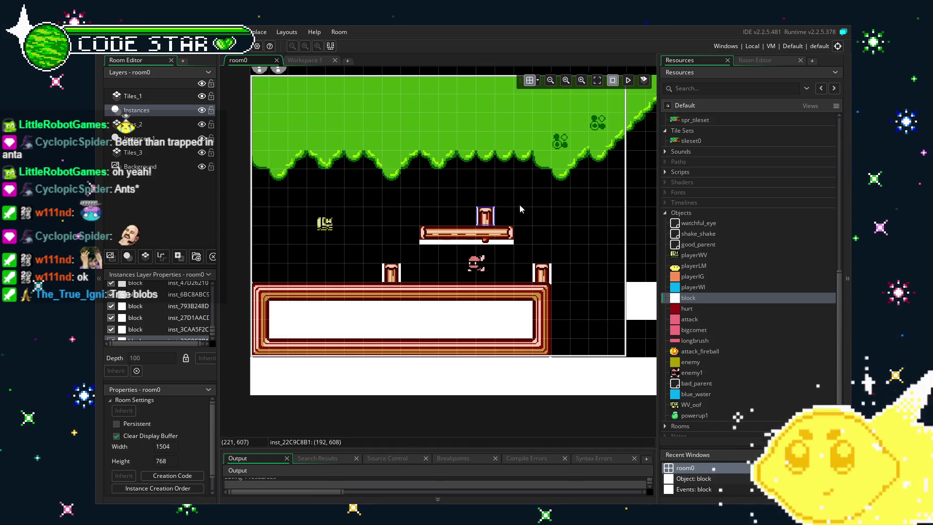
{"action": "scroll", "coordinate": [486, 258], "scroll_direction": "up", "scroll_amount": 2}
{"action": "scroll", "coordinate": [447, 311], "scroll_direction": "left", "scroll_amount": 1}
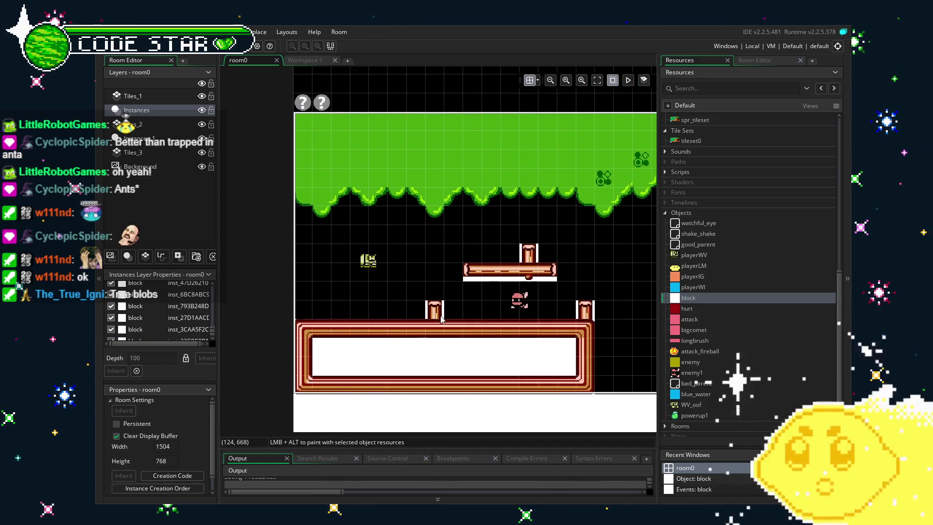
{"action": "scroll", "coordinate": [442, 320], "scroll_direction": "up", "scroll_amount": 1}
- Restore the tile palette and return to the Tiles_1 layer
{"action": "left_click", "coordinate": [754, 59]}
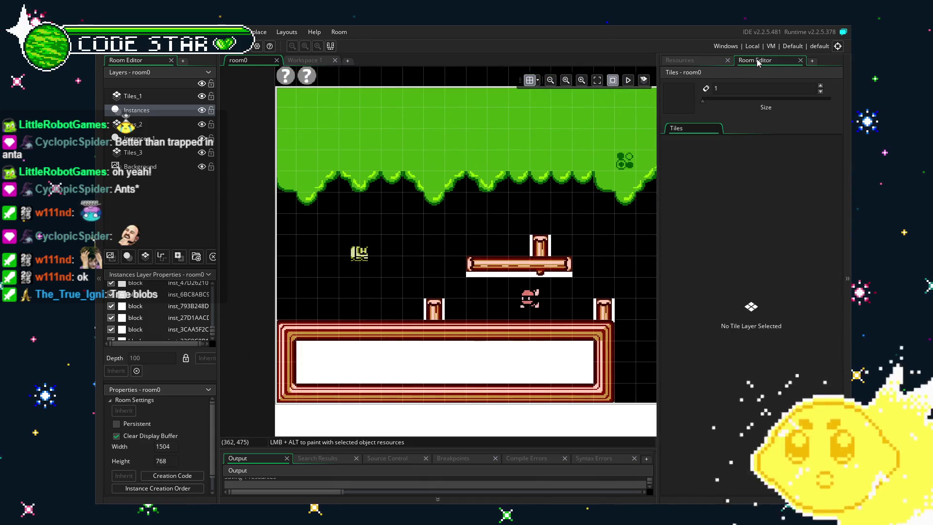
{"action": "left_click", "coordinate": [698, 62]}
{"action": "left_click", "coordinate": [756, 60]}
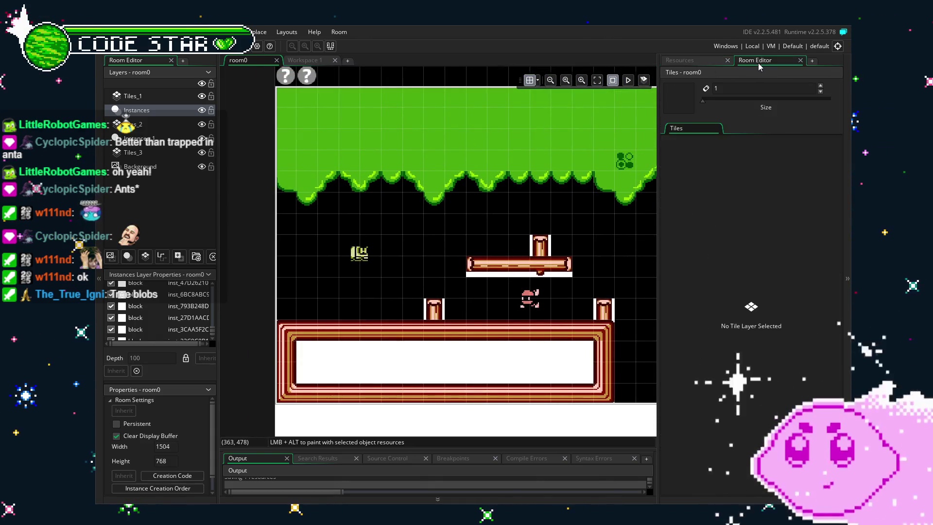
{"action": "left_click", "coordinate": [133, 96]}
{"action": "scroll", "coordinate": [705, 320], "scroll_direction": "up", "scroll_amount": 2}
- Rectangle-fill the pipe-framed ground interior with the plain brown dirt tile
{"action": "left_click", "coordinate": [711, 316]}
{"action": "key", "text": "r"}
{"action": "mouse_move", "coordinate": [297, 342]}
{"action": "left_mouse_down"}
{"action": "mouse_move", "coordinate": [310, 364]}
{"action": "mouse_move", "coordinate": [543, 379]}
{"action": "left_mouse_up"}
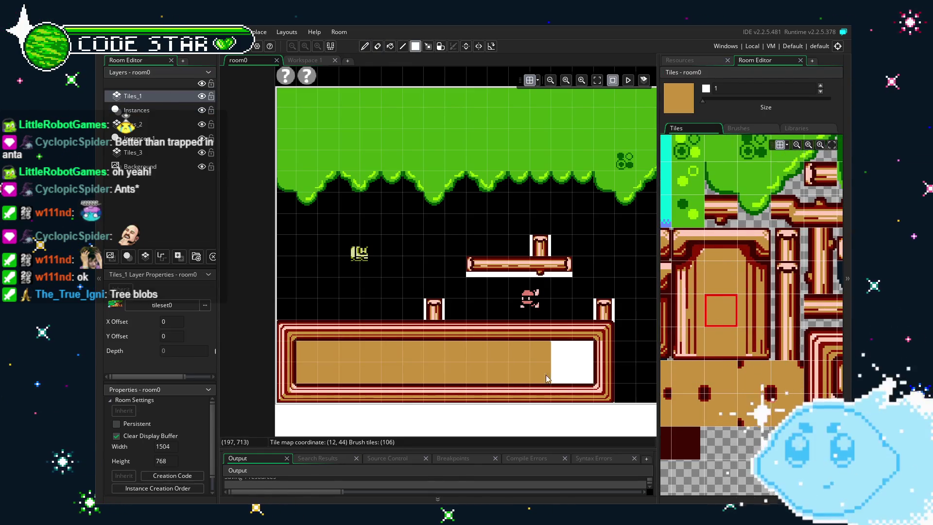
{"action": "mouse_move", "coordinate": [482, 369]}
{"action": "left_mouse_down"}
{"action": "mouse_move", "coordinate": [383, 319]}
{"action": "mouse_move", "coordinate": [379, 330]}
{"action": "mouse_move", "coordinate": [425, 351]}
{"action": "left_mouse_up"}
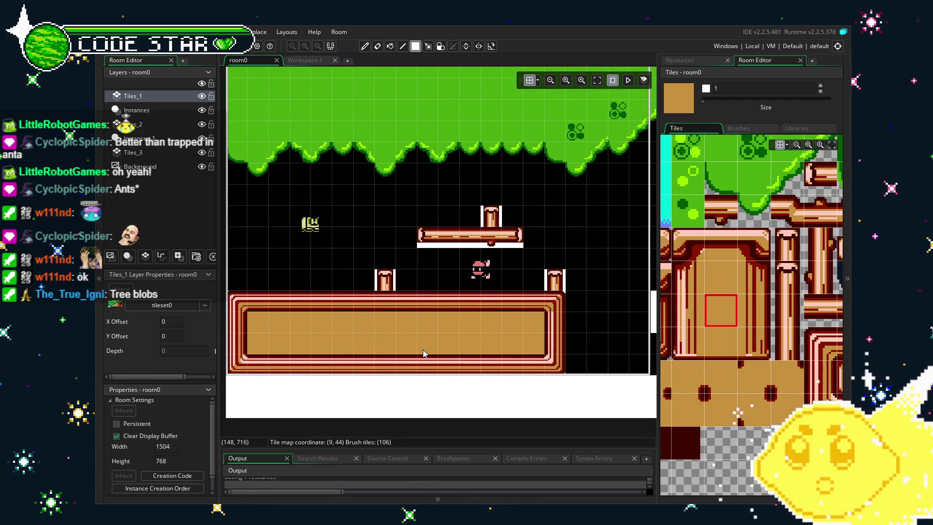
{"action": "key", "text": "e"}
{"action": "left_click_drag", "start_coordinate": [406, 378], "coordinate": [350, 374]}
{"action": "scroll", "coordinate": [397, 396], "scroll_direction": "up", "scroll_amount": 1}
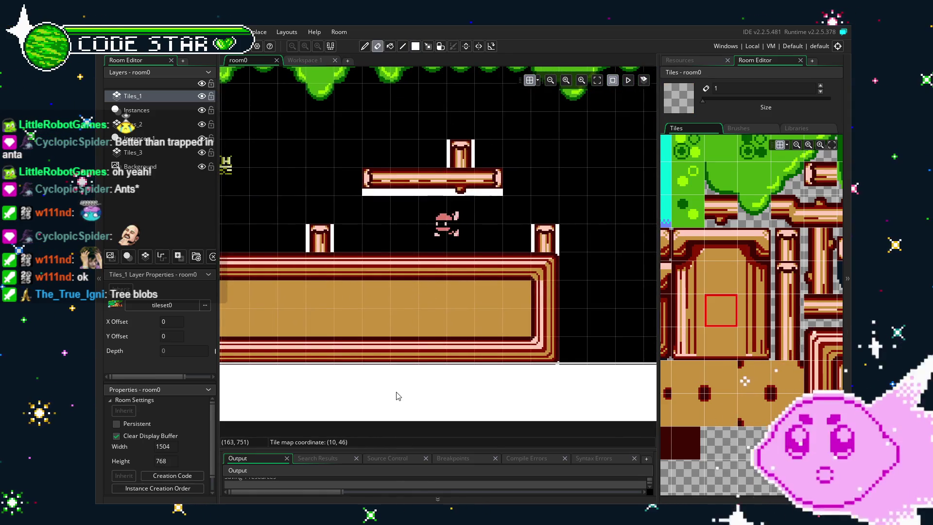
{"action": "left_click_drag", "start_coordinate": [391, 396], "coordinate": [360, 399]}
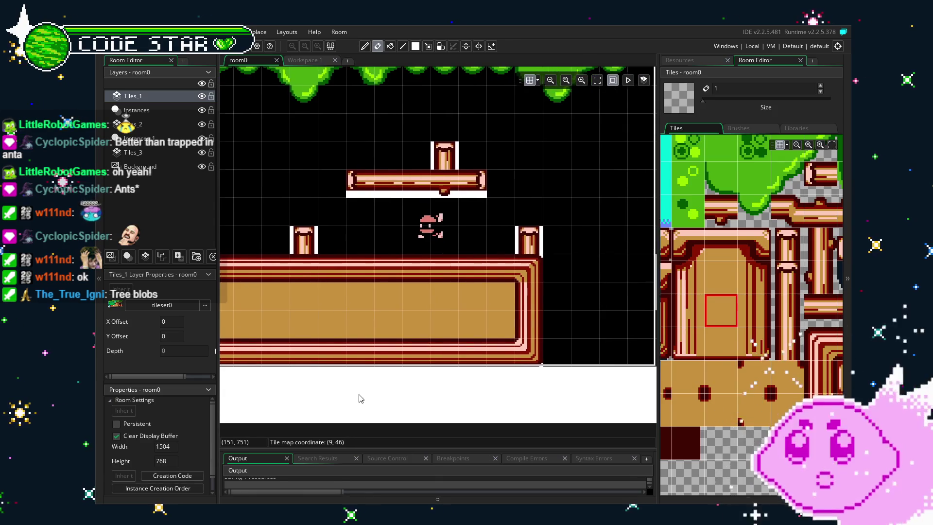
{"action": "scroll", "coordinate": [517, 335], "scroll_direction": "down", "scroll_amount": 2}
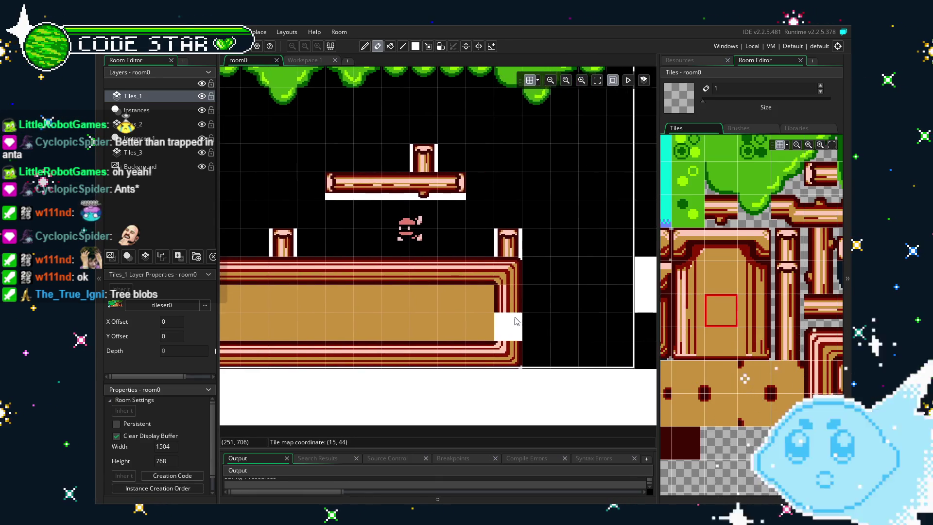
{"action": "left_click_drag", "start_coordinate": [519, 349], "coordinate": [597, 412]}
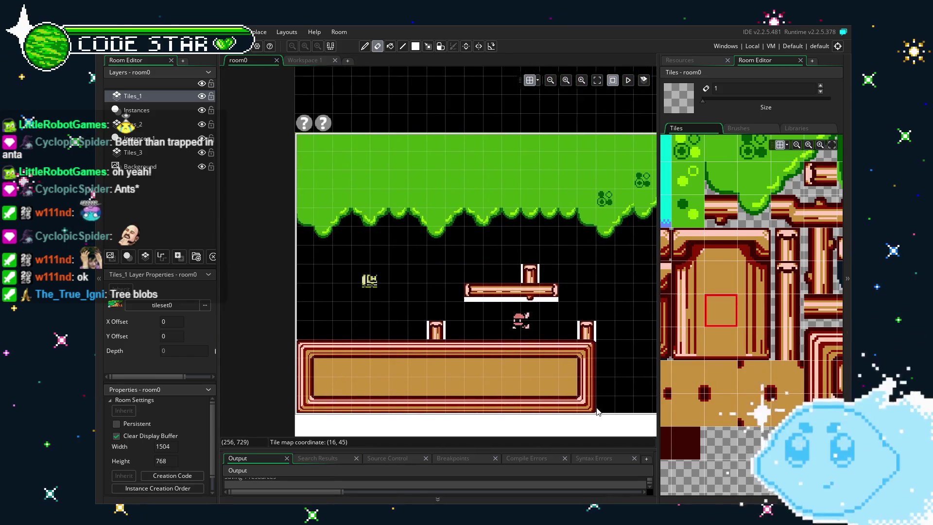
{"action": "left_click_drag", "start_coordinate": [374, 260], "coordinate": [306, 264]}
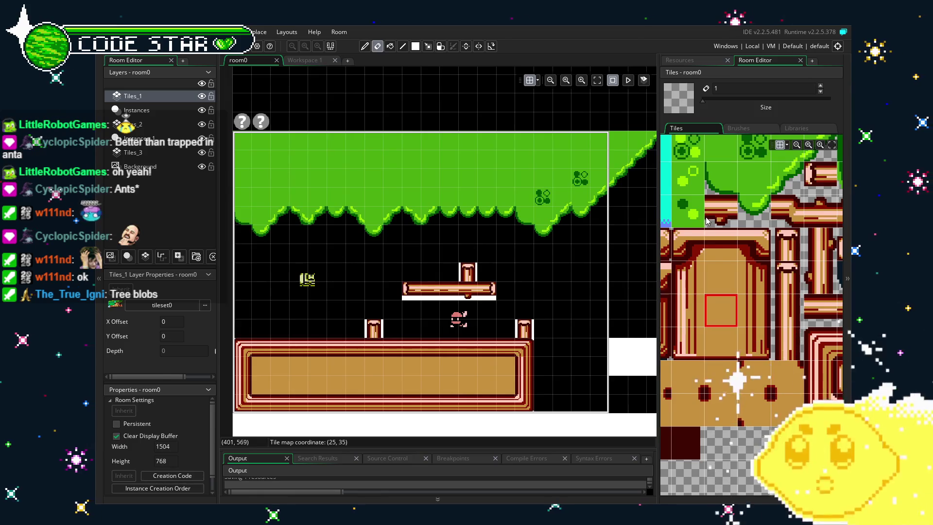
{"action": "left_click", "coordinate": [726, 192]}
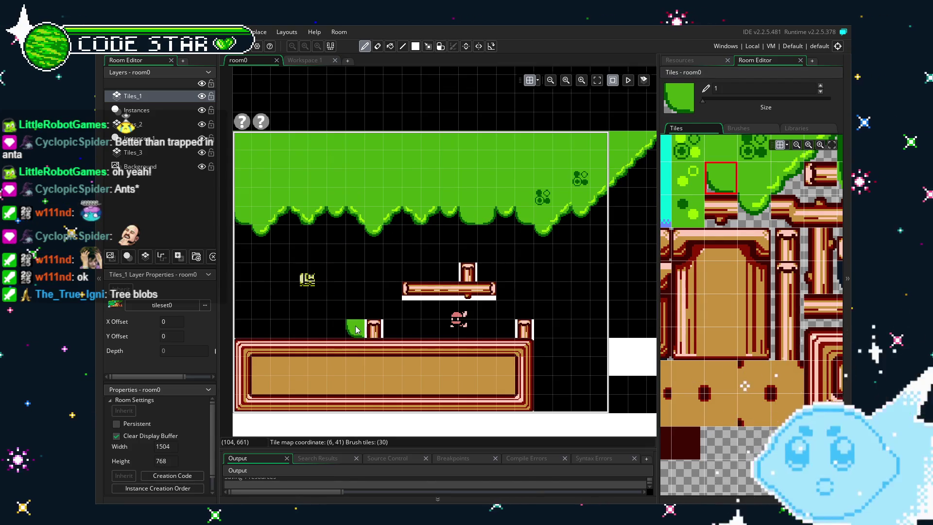
- Pick the tree-blob tile and stamp a first tree blob onto the canopy
{"action": "key", "text": "e"}
{"action": "mouse_move", "coordinate": [407, 351]}
{"action": "left_mouse_down"}
{"action": "mouse_move", "coordinate": [344, 351]}
{"action": "mouse_move", "coordinate": [478, 372]}
{"action": "mouse_move", "coordinate": [425, 360]}
{"action": "left_mouse_up"}
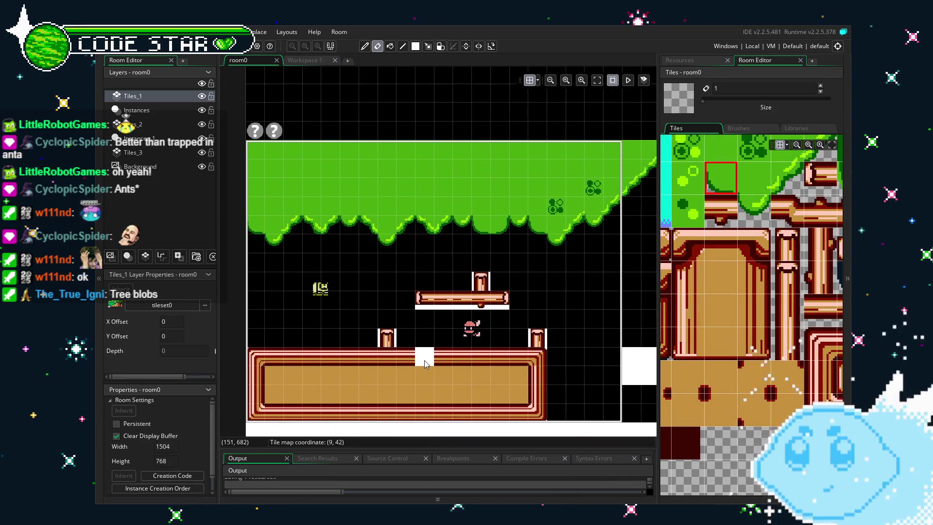
{"action": "left_click", "coordinate": [496, 214], "text": "ctrl"}
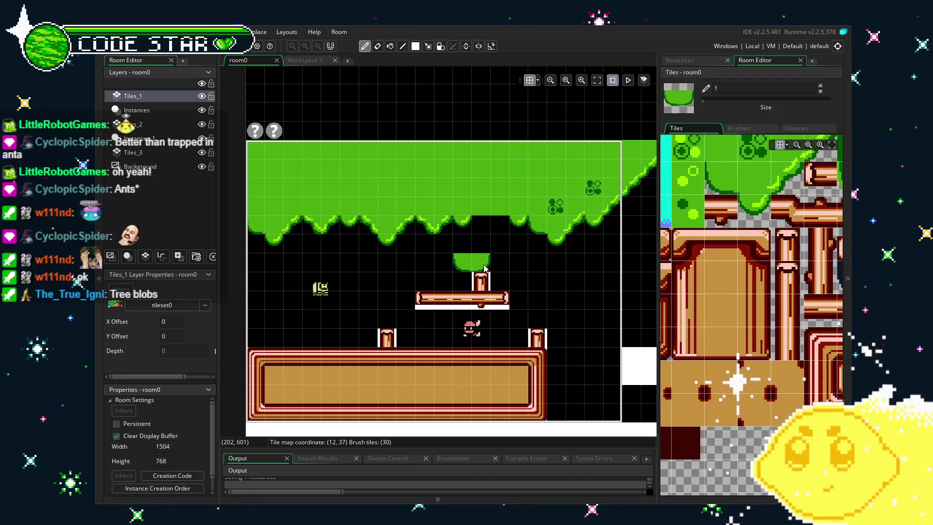
{"action": "key", "text": "e"}
{"action": "mouse_move", "coordinate": [389, 304]}
{"action": "left_mouse_down"}
{"action": "mouse_move", "coordinate": [432, 311]}
{"action": "mouse_move", "coordinate": [415, 266]}
{"action": "mouse_move", "coordinate": [432, 271]}
{"action": "left_mouse_up"}
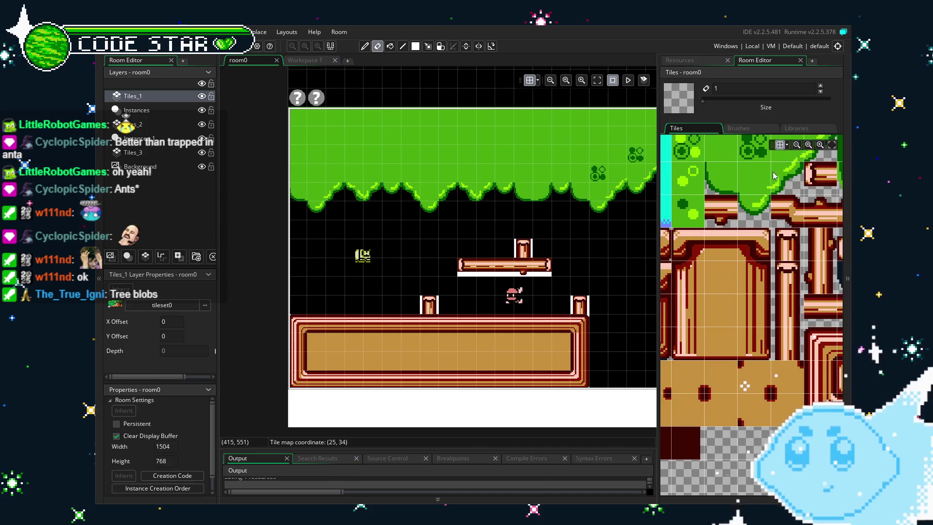
{"action": "scroll", "coordinate": [729, 233], "scroll_direction": "up", "scroll_amount": 3}
{"action": "left_click", "coordinate": [676, 207]}
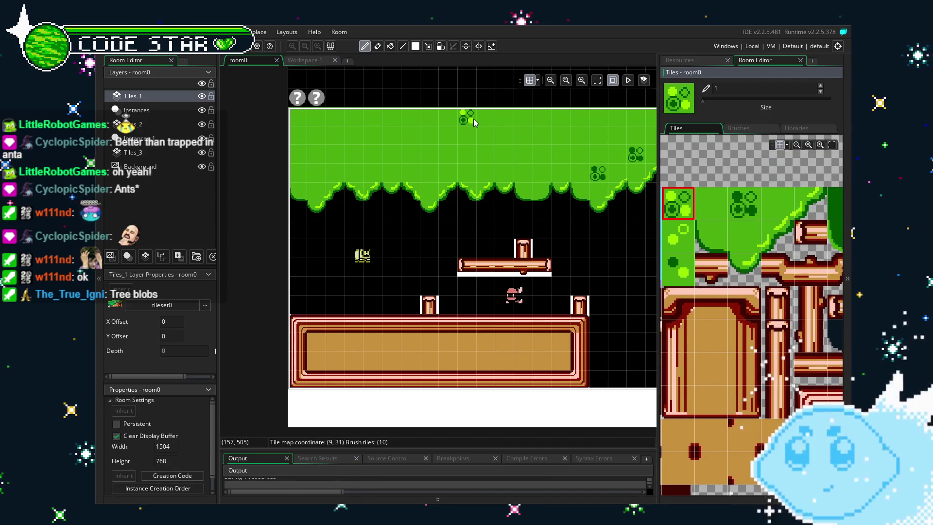
{"action": "left_click", "coordinate": [475, 123]}
- Paint two more tree blobs and a small single blob across the canopy
{"action": "left_click", "coordinate": [754, 209]}
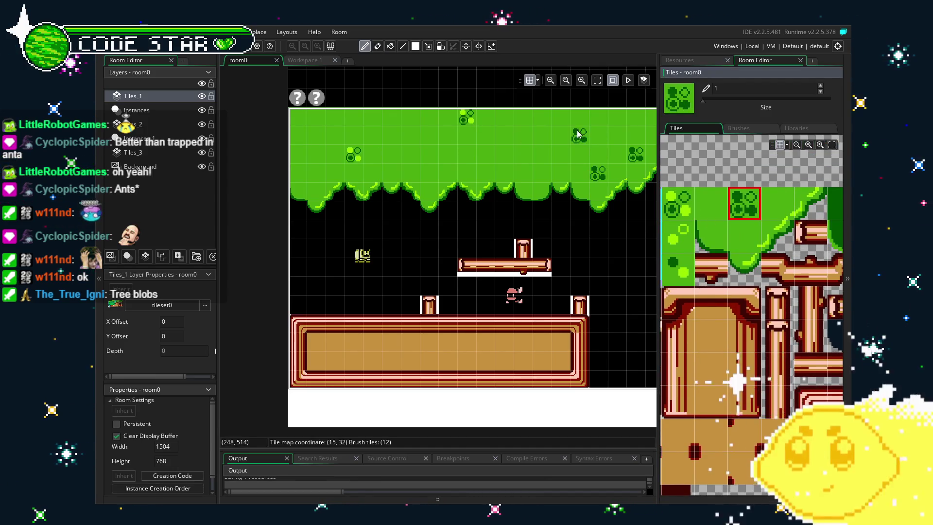
{"action": "left_click", "coordinate": [563, 145]}
{"action": "left_click", "coordinate": [300, 186]}
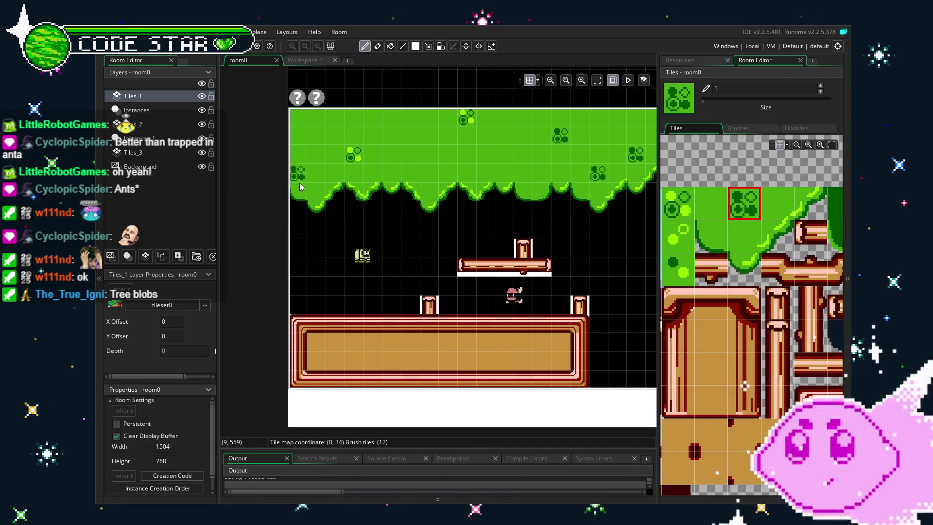
{"action": "left_click", "coordinate": [680, 239]}
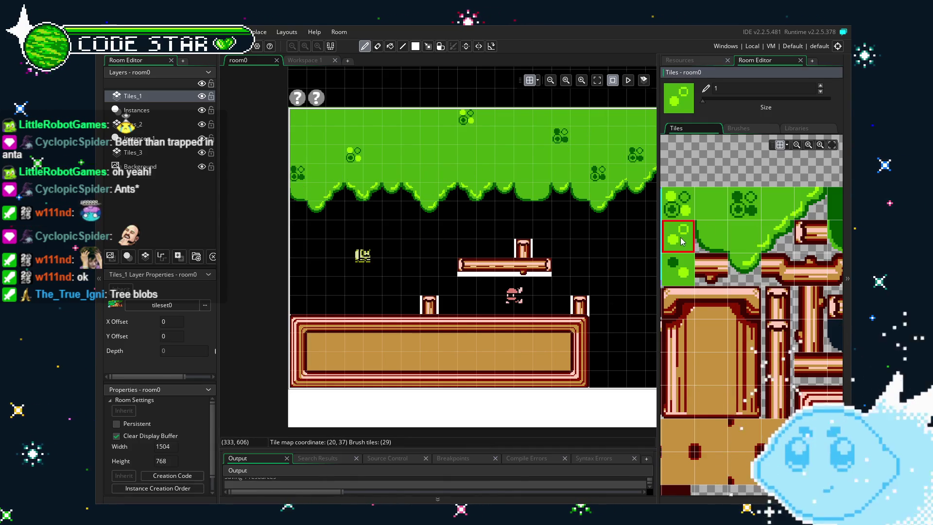
{"action": "left_click", "coordinate": [502, 158]}
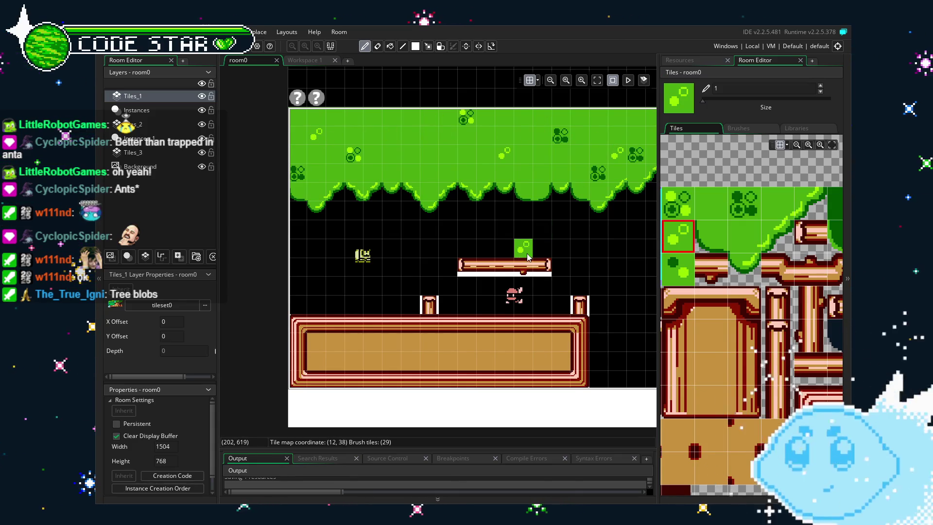
- Erase the stray green tile beside the sign
{"action": "left_click_drag", "start_coordinate": [528, 258], "coordinate": [487, 262]}
{"action": "left_click", "coordinate": [687, 272]}
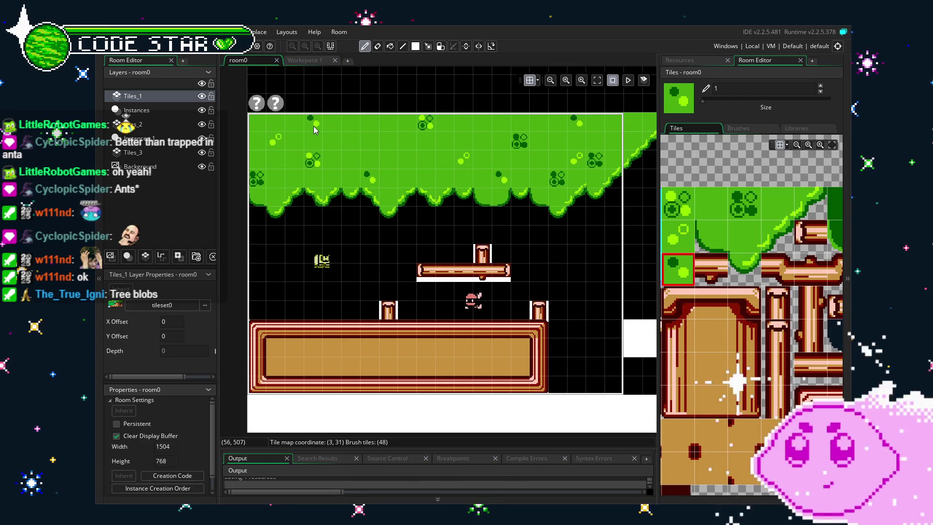
{"action": "scroll", "coordinate": [314, 129], "scroll_direction": "left", "scroll_amount": 2}
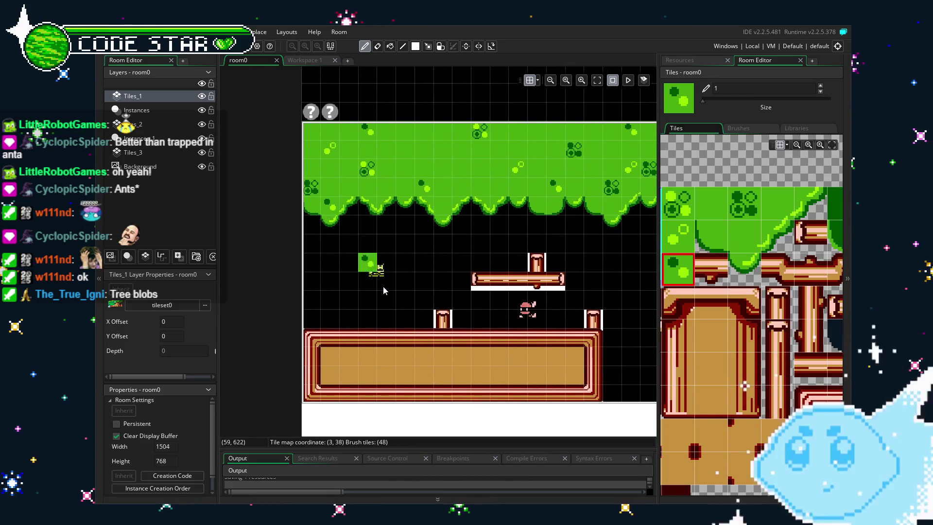
{"action": "key", "text": "e"}
{"action": "scroll", "coordinate": [587, 233], "scroll_direction": "right", "scroll_amount": 2}
{"action": "left_click", "coordinate": [503, 261]}
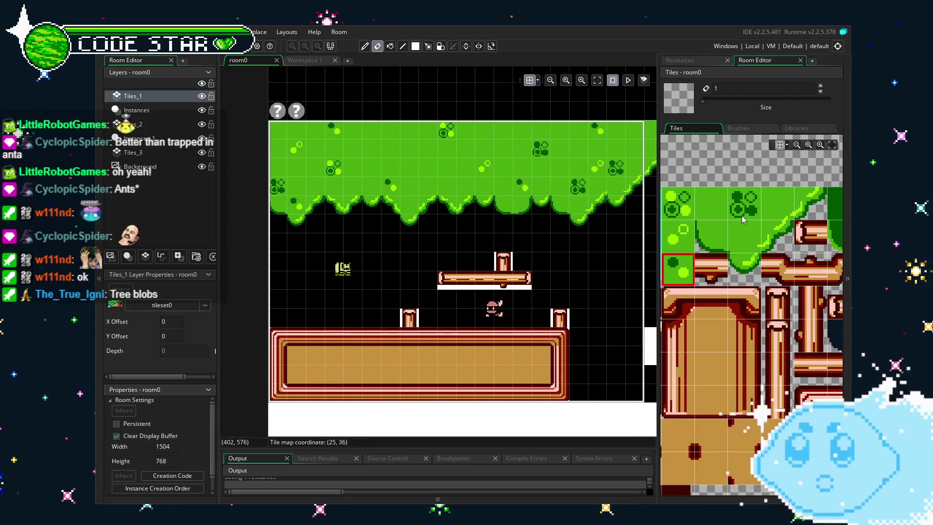
- Reselect the leaf-blob and plain canopy tiles, then review the canopy's diagonal edge and whole room
{"action": "left_click", "coordinate": [682, 214]}
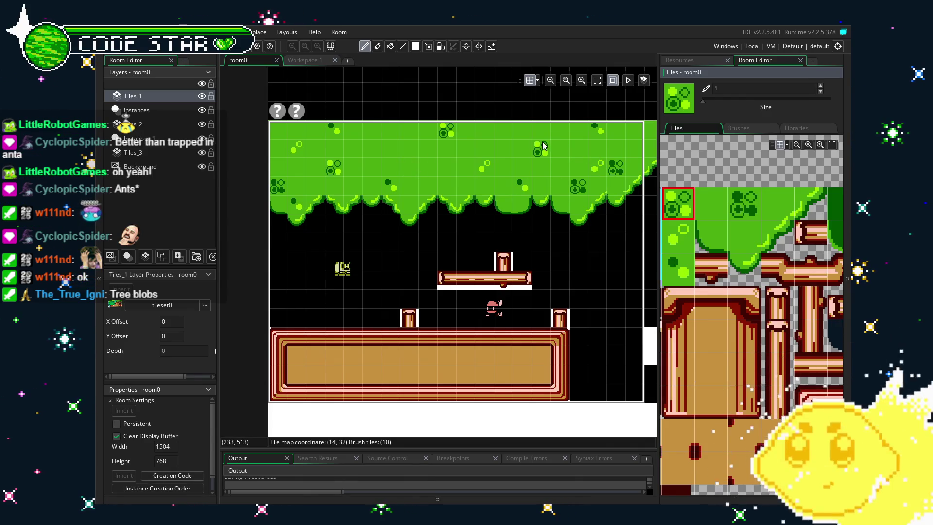
{"action": "key", "text": "e"}
{"action": "mouse_move", "coordinate": [522, 265]}
{"action": "left_mouse_down"}
{"action": "mouse_move", "coordinate": [427, 266]}
{"action": "mouse_move", "coordinate": [439, 266]}
{"action": "left_mouse_up"}
{"action": "left_click", "coordinate": [678, 269]}
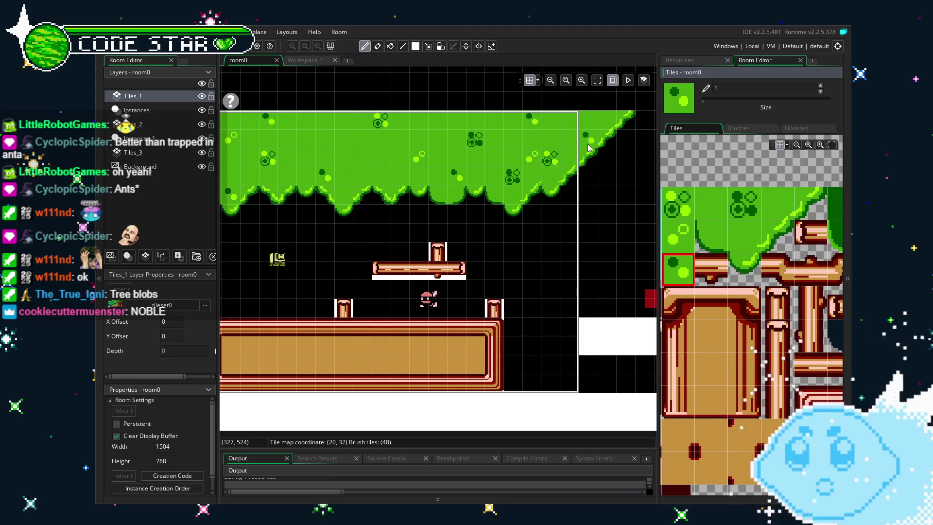
{"action": "key", "text": "e"}
{"action": "left_click_drag", "start_coordinate": [588, 256], "coordinate": [552, 254]}
{"action": "left_click_drag", "start_coordinate": [396, 290], "coordinate": [514, 289]}
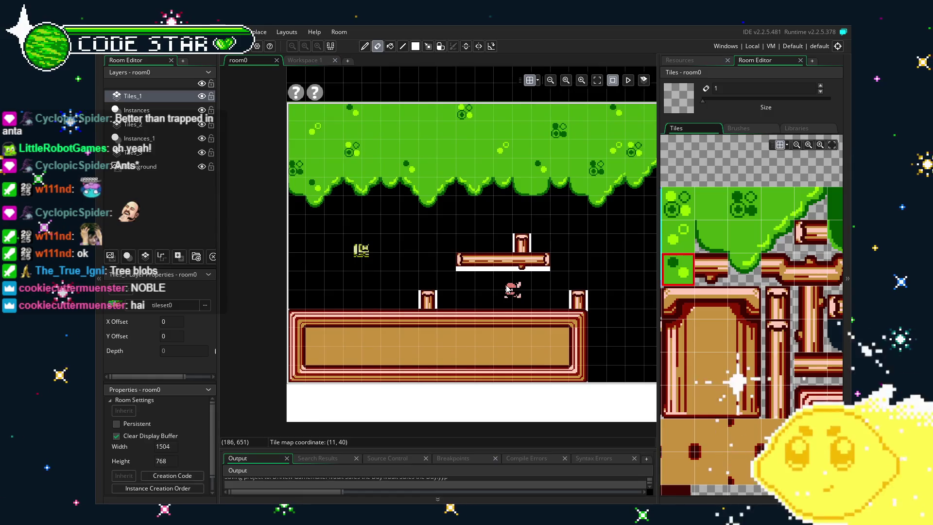
{"action": "scroll", "coordinate": [753, 316], "scroll_direction": "down", "scroll_amount": 3}
{"action": "left_click_drag", "start_coordinate": [759, 358], "coordinate": [738, 376]}
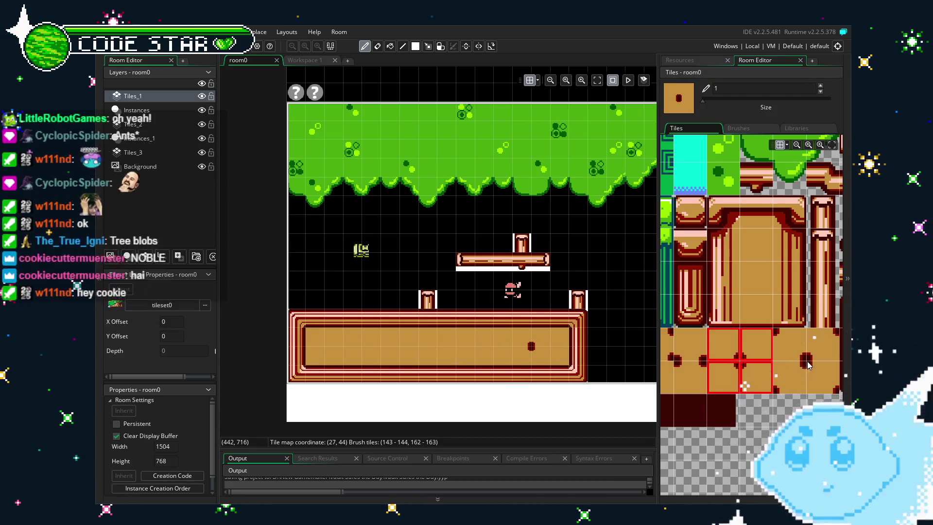
- Paint a 2x2 block of spotted tiles as a dark spot in the brown ground
{"action": "left_click", "coordinate": [790, 345]}
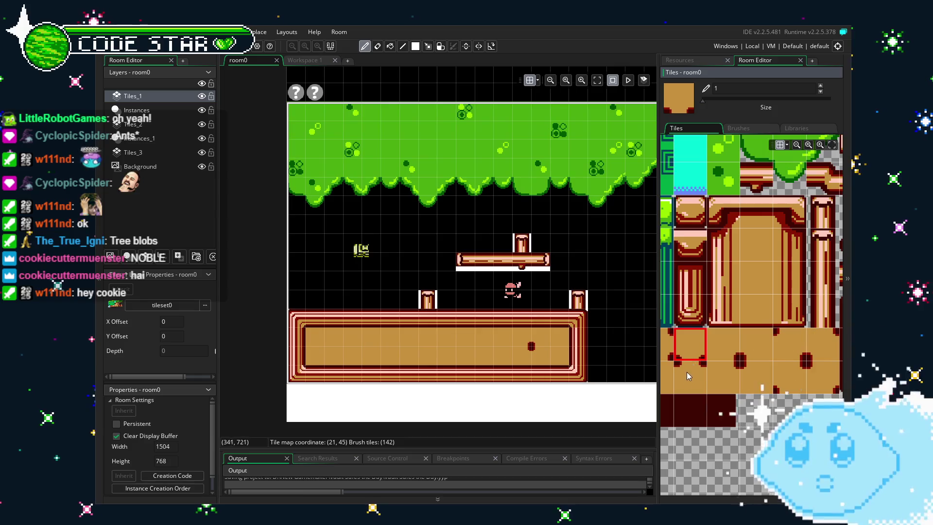
{"action": "scroll", "coordinate": [727, 349], "scroll_direction": "down", "scroll_amount": 1}
{"action": "left_click", "coordinate": [730, 314]}
{"action": "scroll", "coordinate": [704, 345], "scroll_direction": "down", "scroll_amount": 1}
{"action": "left_click_drag", "start_coordinate": [777, 320], "coordinate": [817, 340]}
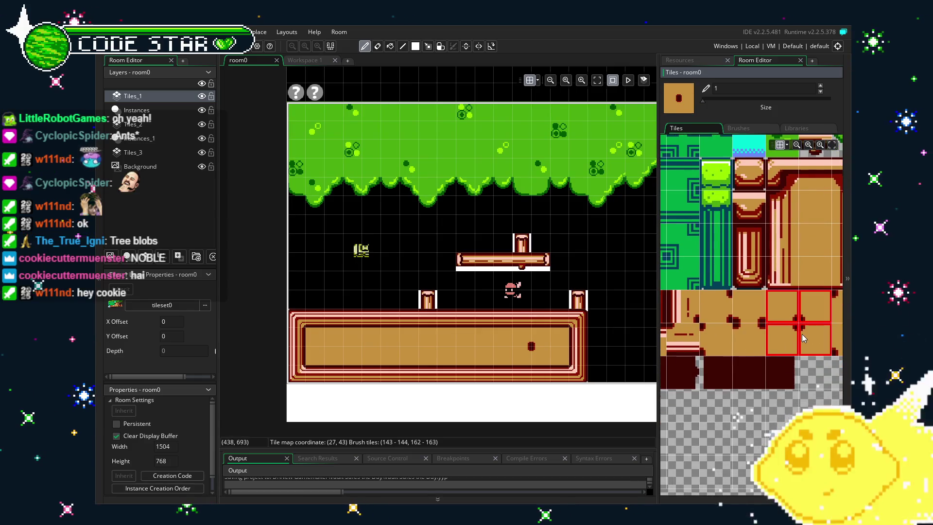
{"action": "left_click", "coordinate": [385, 354]}
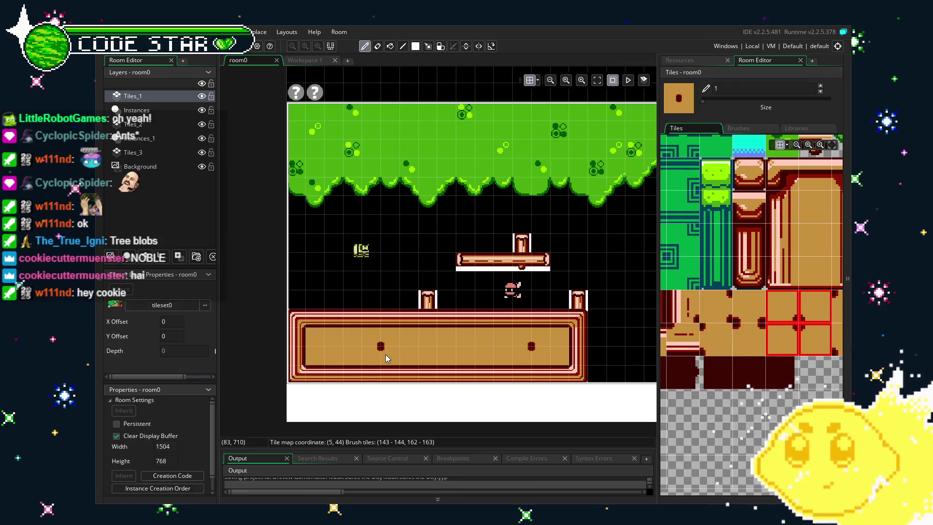
- Choose a two-tile striped ground piece as the next floor brush
{"action": "key", "text": "e"}
{"action": "scroll", "coordinate": [751, 315], "scroll_direction": "down", "scroll_amount": 1}
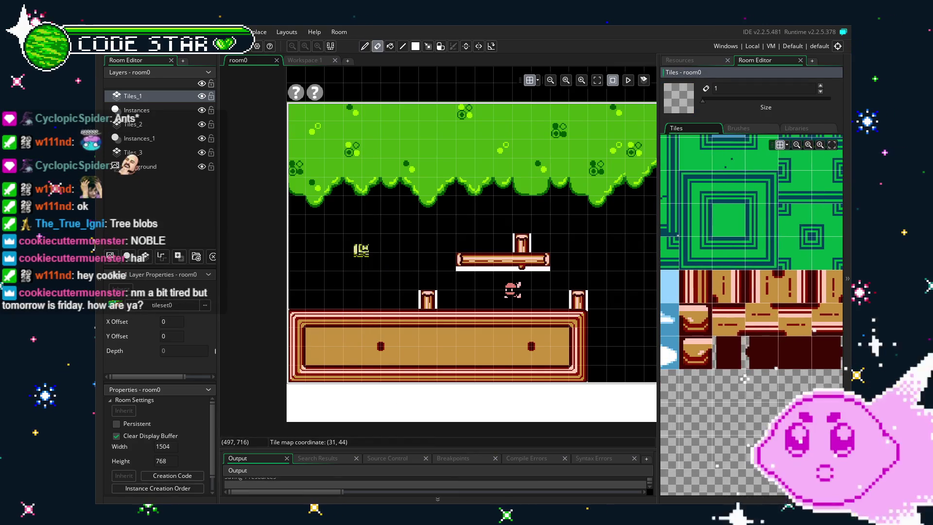
{"action": "scroll", "coordinate": [692, 299], "scroll_direction": "right", "scroll_amount": 2}
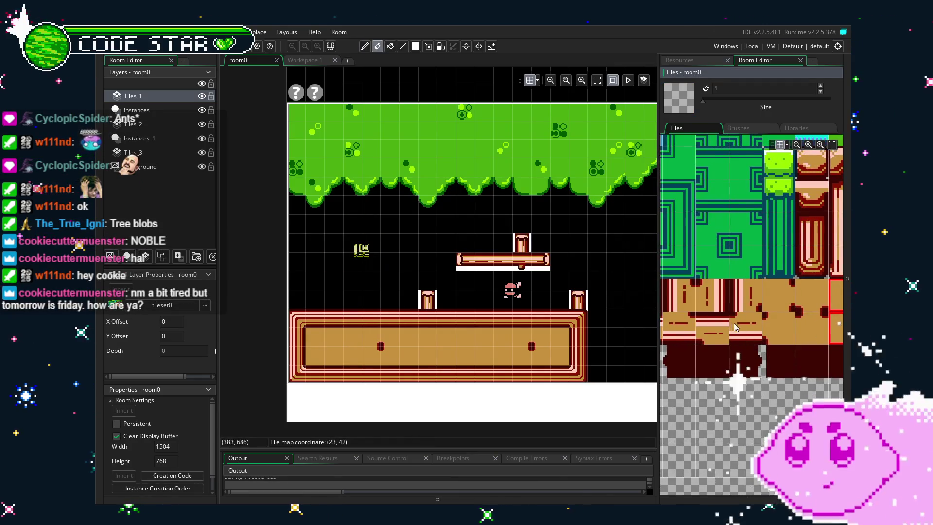
{"action": "left_click_drag", "start_coordinate": [684, 299], "coordinate": [711, 307]}
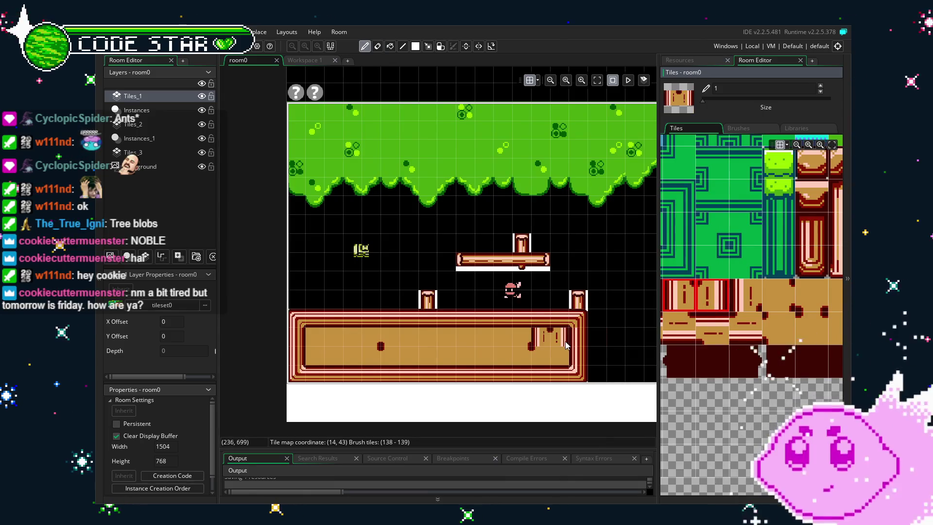
{"action": "scroll", "coordinate": [627, 373], "scroll_direction": "right", "scroll_amount": 2}
{"action": "key", "text": "e"}
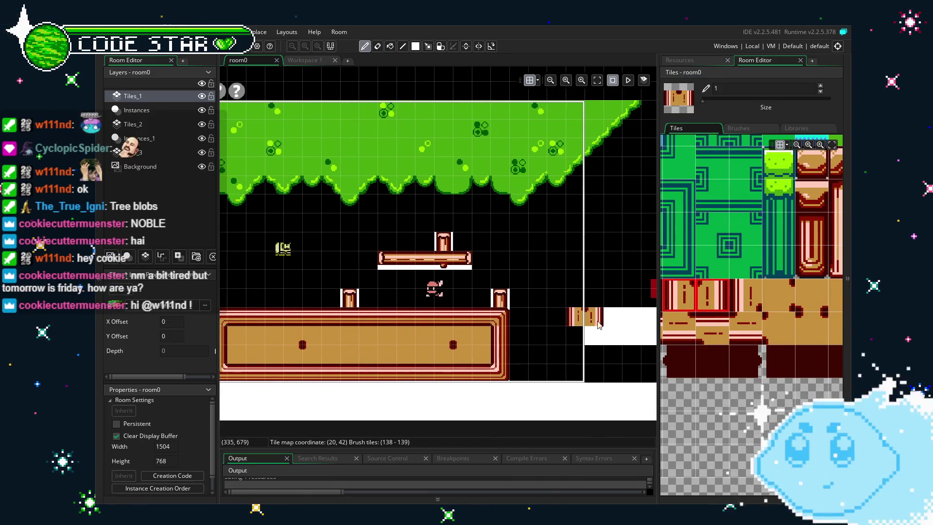
{"action": "scroll", "coordinate": [491, 350], "scroll_direction": "left", "scroll_amount": 1}
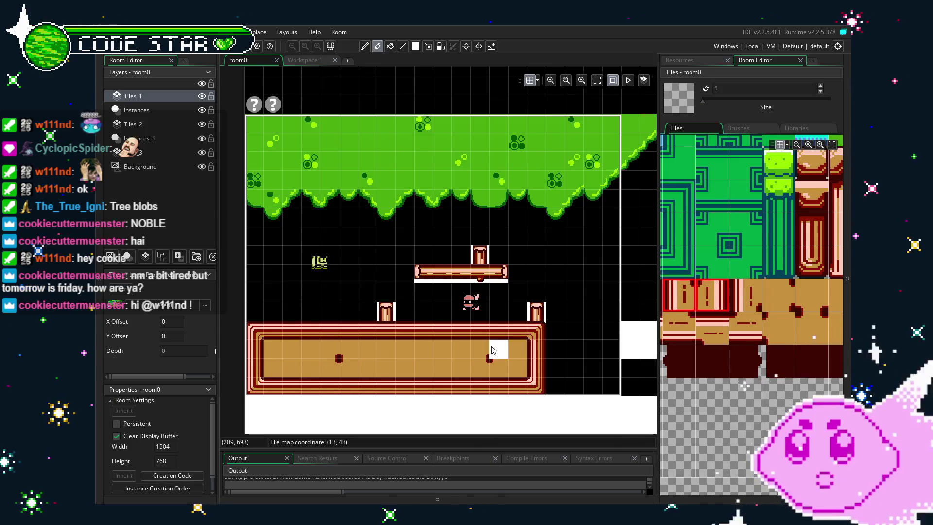
- Pan around the room and return to the room's tile palette
{"action": "left_click_drag", "start_coordinate": [502, 357], "coordinate": [521, 324]}
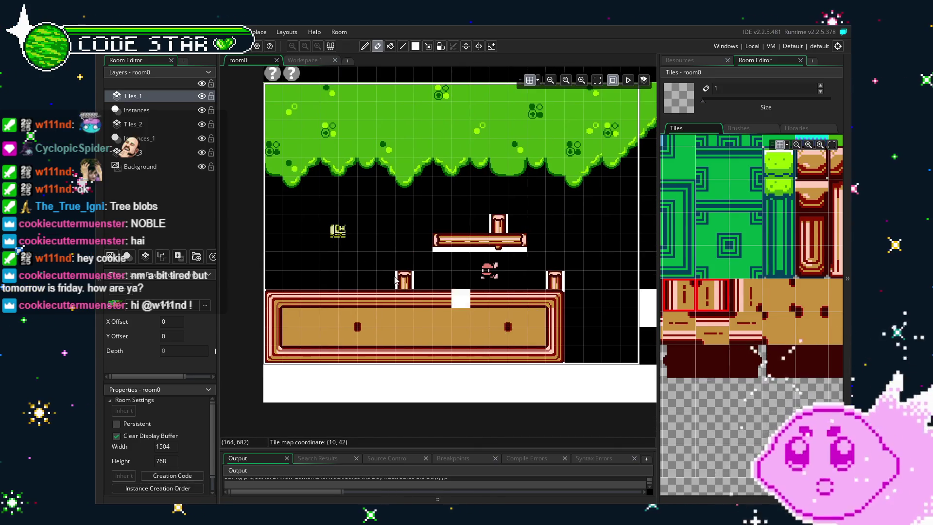
{"action": "left_click_drag", "start_coordinate": [335, 238], "coordinate": [324, 266]}
{"action": "scroll", "coordinate": [734, 289], "scroll_direction": "up", "scroll_amount": 2}
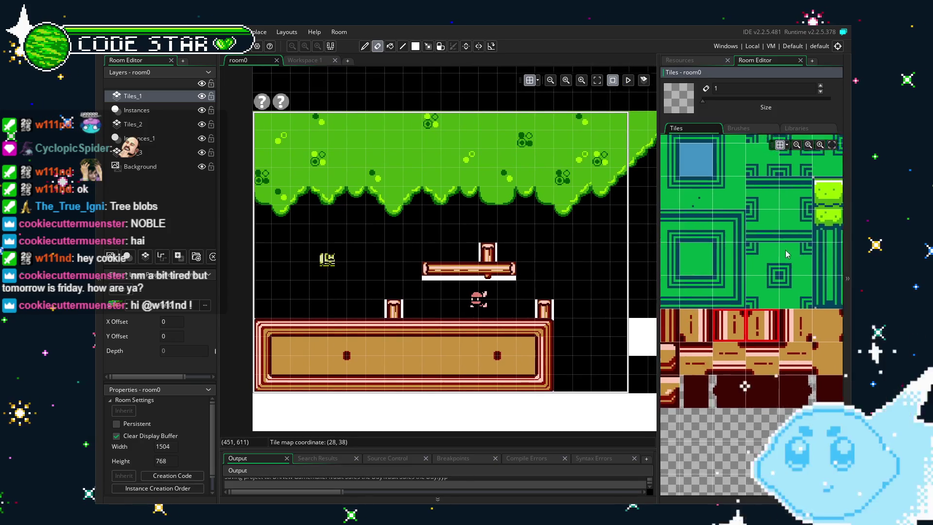
{"action": "scroll", "coordinate": [734, 290], "scroll_direction": "down", "scroll_amount": 3}
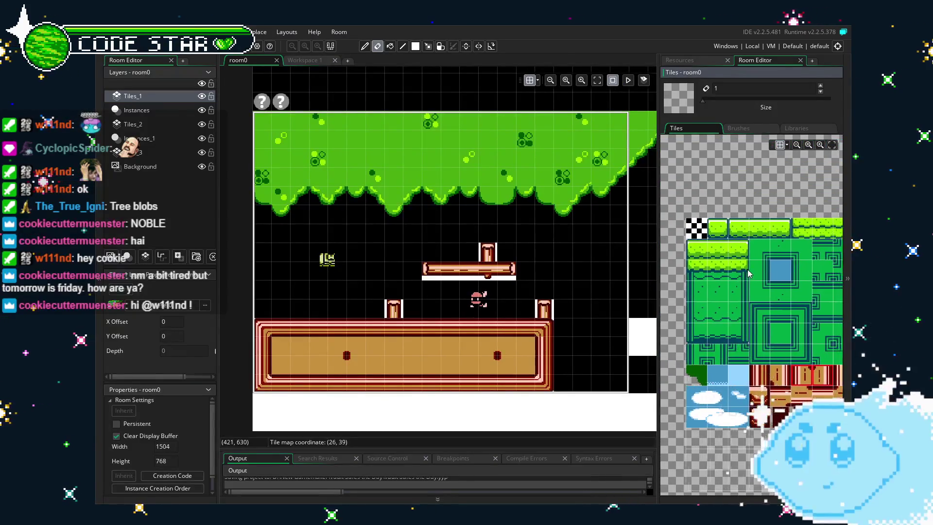
{"action": "scroll", "coordinate": [460, 326], "scroll_direction": "up", "scroll_amount": 2}
{"action": "left_click", "coordinate": [707, 60]}
{"action": "left_click", "coordinate": [754, 60]}
- On the Tiles_2 layer, pick a dark-green canopy shadow block from the tileset
{"action": "left_click_drag", "start_coordinate": [712, 349], "coordinate": [665, 346]}
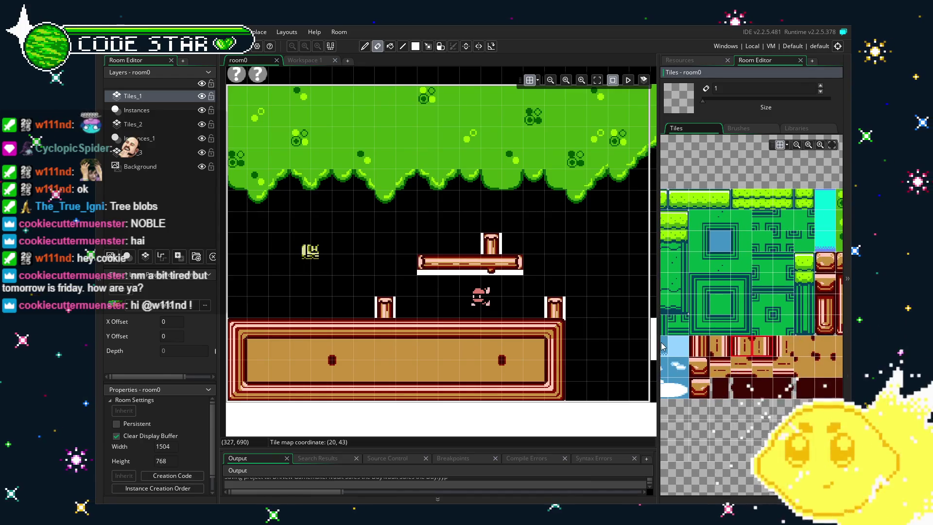
{"action": "mouse_move", "coordinate": [754, 345]}
{"action": "left_mouse_down"}
{"action": "mouse_move", "coordinate": [802, 296]}
{"action": "mouse_move", "coordinate": [671, 321]}
{"action": "left_mouse_up"}
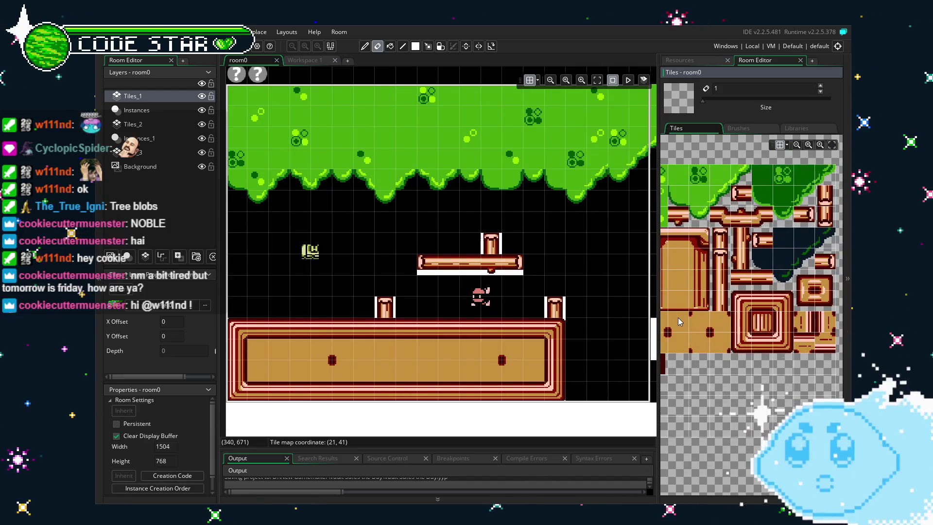
{"action": "left_click_drag", "start_coordinate": [680, 278], "coordinate": [734, 283]}
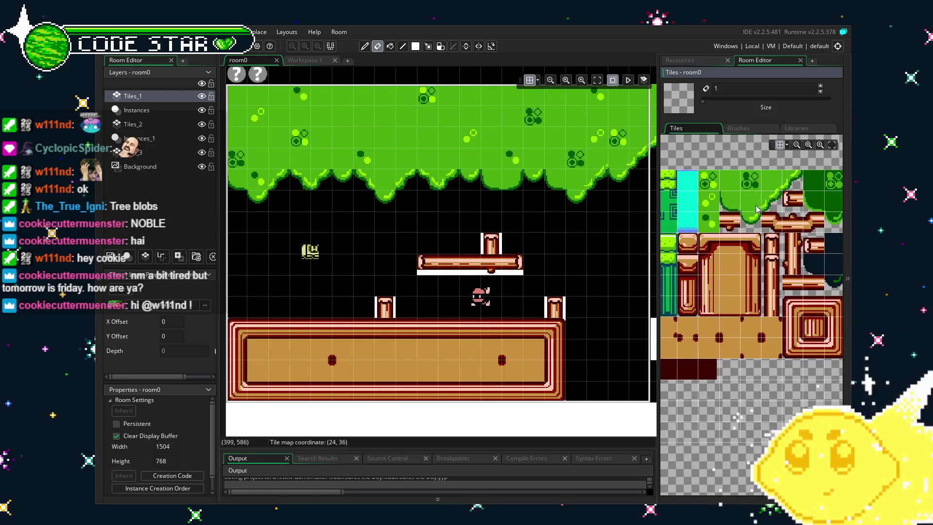
{"action": "left_click_drag", "start_coordinate": [816, 218], "coordinate": [725, 230]}
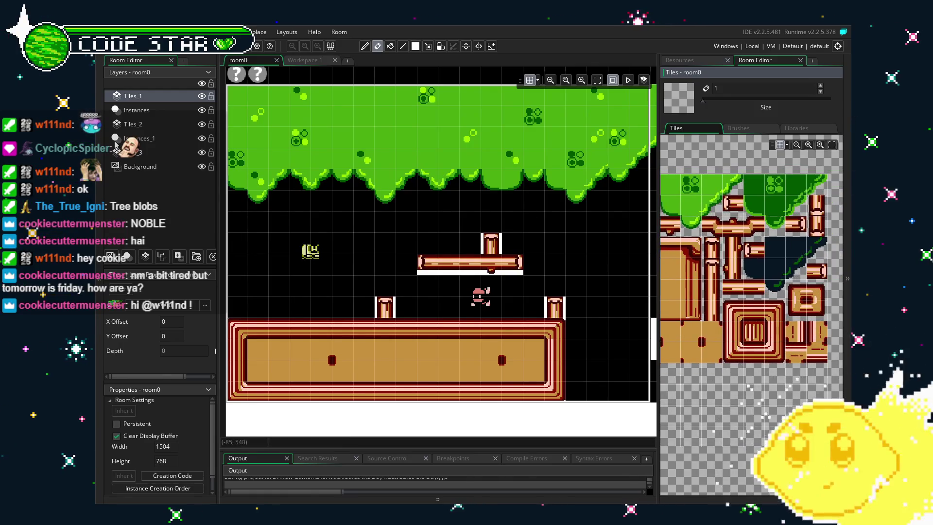
{"action": "left_click", "coordinate": [131, 125]}
{"action": "mouse_move", "coordinate": [756, 200]}
{"action": "left_mouse_down"}
{"action": "mouse_move", "coordinate": [776, 226]}
{"action": "mouse_move", "coordinate": [822, 187]}
{"action": "left_mouse_up"}
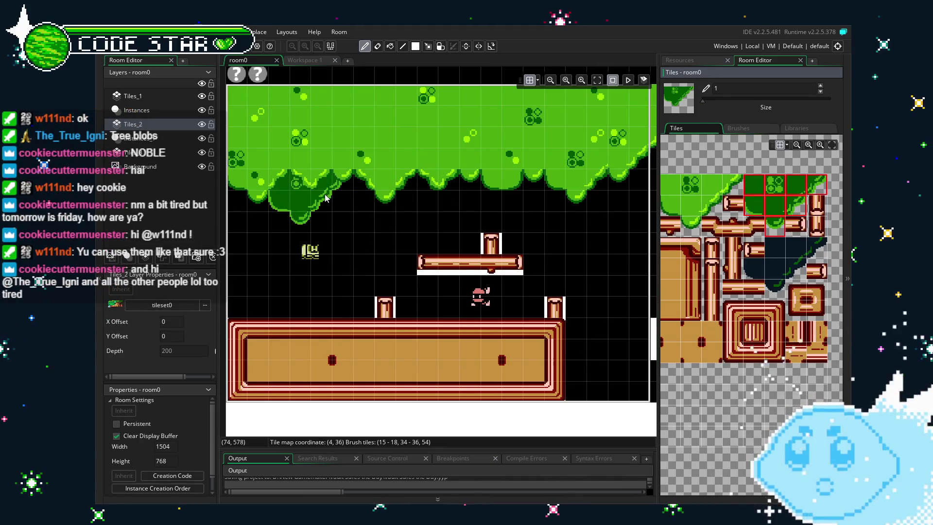
- Paint three dark-green shadow blobs along the underside of the canopy
{"action": "left_click", "coordinate": [289, 197]}
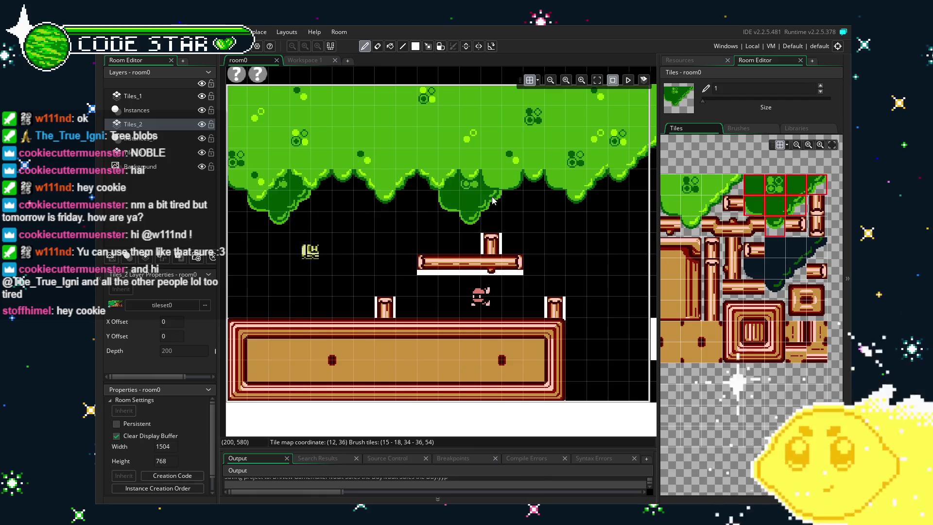
{"action": "left_click", "coordinate": [496, 171]}
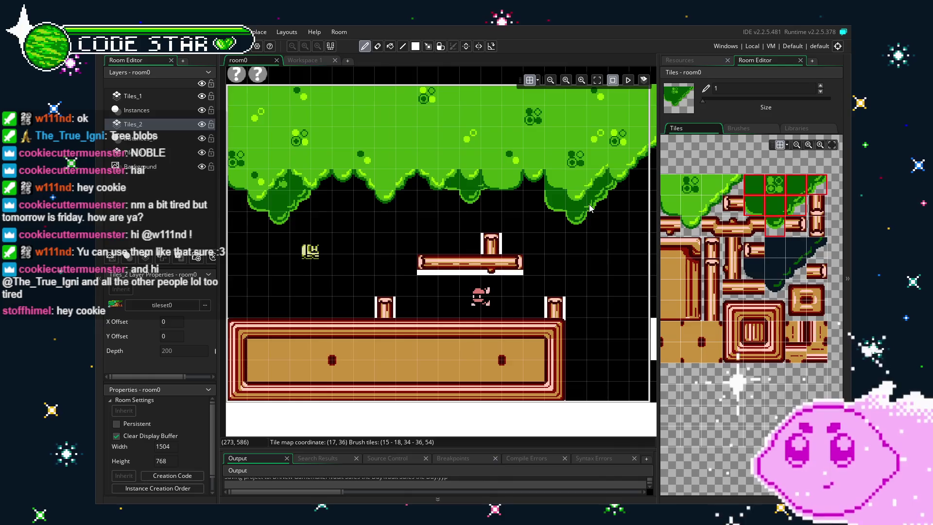
{"action": "left_click", "coordinate": [589, 208]}
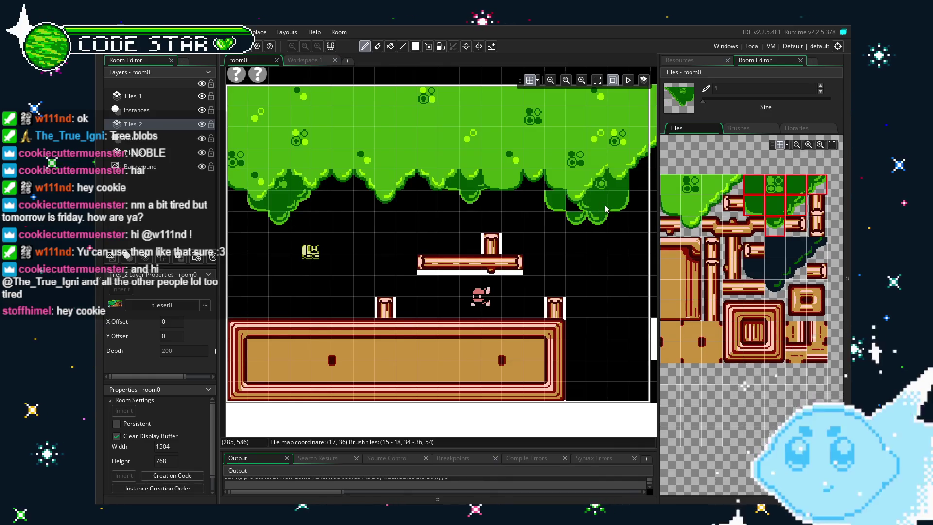
{"action": "left_click", "coordinate": [603, 213], "text": "alt"}
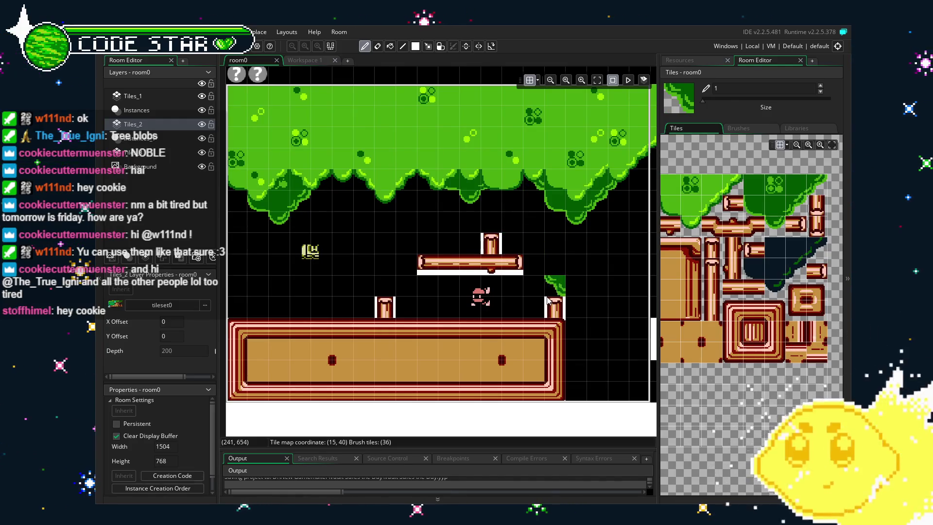
{"action": "key", "text": "e"}
- Paint a block of green tree-edge tiles to the right of the canopy
{"action": "left_click_drag", "start_coordinate": [554, 288], "coordinate": [461, 279]}
{"action": "scroll", "coordinate": [459, 275], "scroll_direction": "up", "scroll_amount": 2}
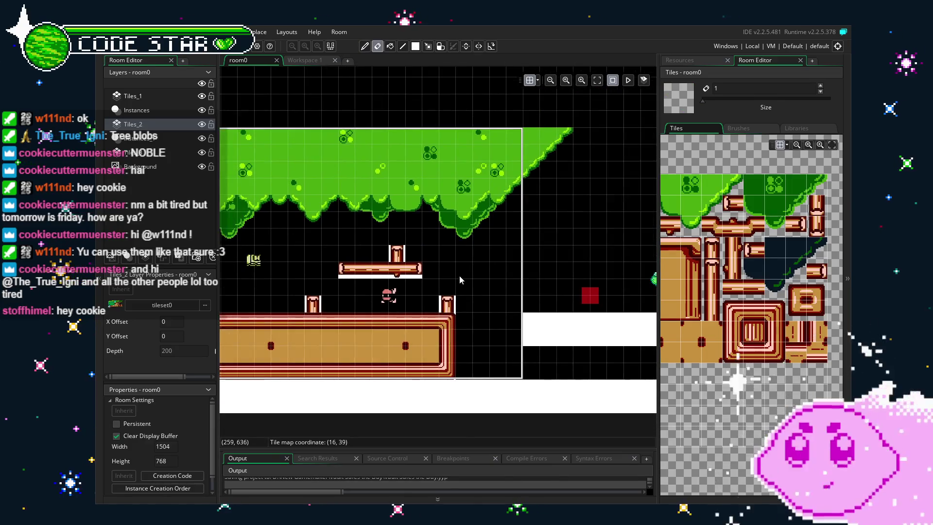
{"action": "scroll", "coordinate": [501, 287], "scroll_direction": "down", "scroll_amount": 2}
{"action": "scroll", "coordinate": [465, 255], "scroll_direction": "up", "scroll_amount": 1}
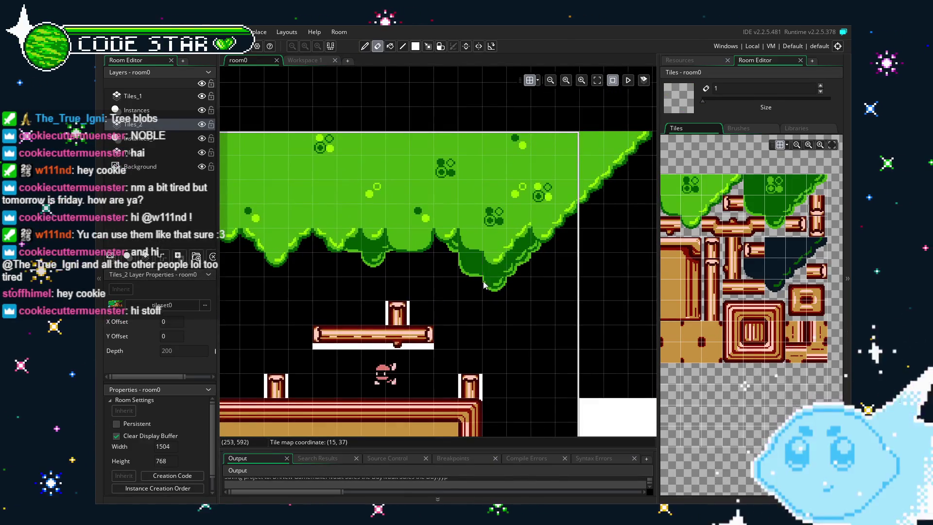
{"action": "left_click_drag", "start_coordinate": [755, 205], "coordinate": [825, 186]}
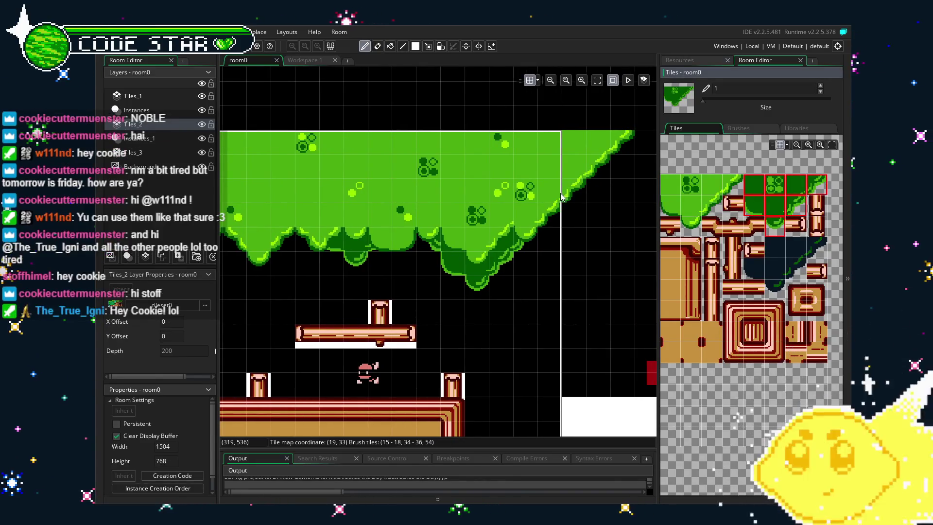
{"action": "left_click", "coordinate": [582, 227]}
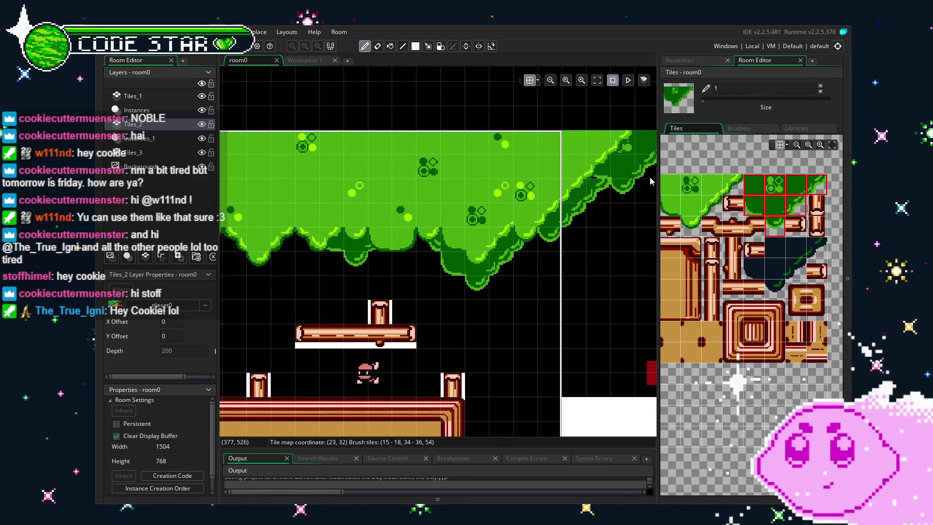
- Select the diagonal canopy slope tile, view the whole canopy, and pick a dark shadow strip
{"action": "key", "text": "Escape"}
{"action": "left_click", "coordinate": [795, 205]}
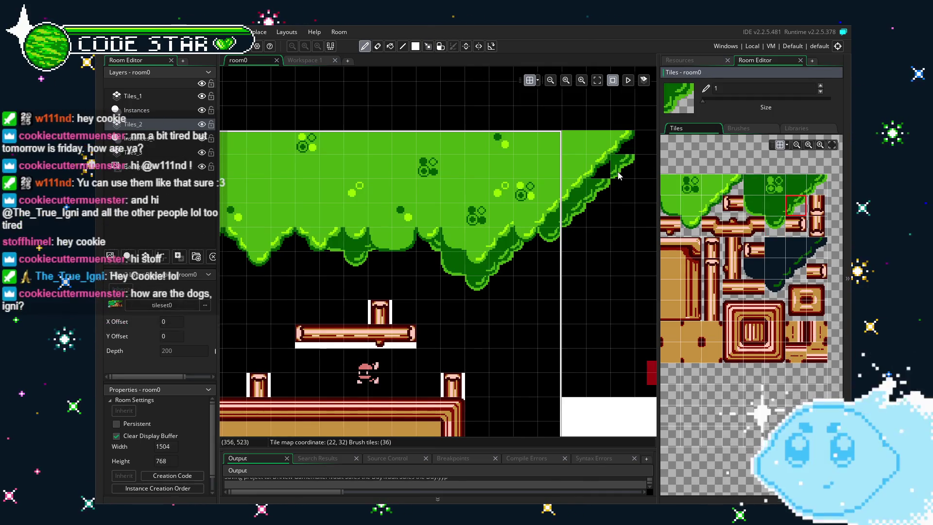
{"action": "left_click", "coordinate": [808, 188]}
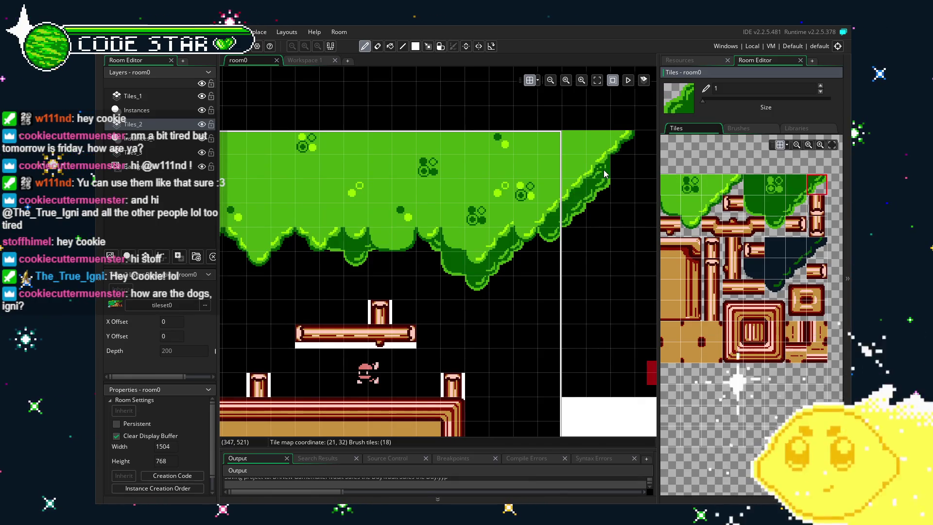
{"action": "key", "text": "e"}
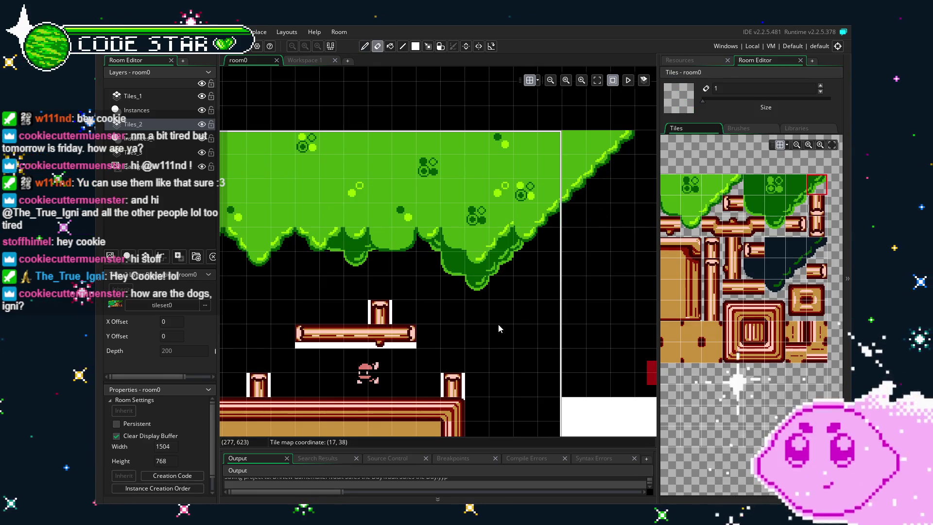
{"action": "scroll", "coordinate": [491, 333], "scroll_direction": "down", "scroll_amount": 1}
{"action": "mouse_move", "coordinate": [396, 348]}
{"action": "left_mouse_down"}
{"action": "mouse_move", "coordinate": [474, 323]}
{"action": "mouse_move", "coordinate": [457, 330]}
{"action": "mouse_move", "coordinate": [465, 324]}
{"action": "left_mouse_up"}
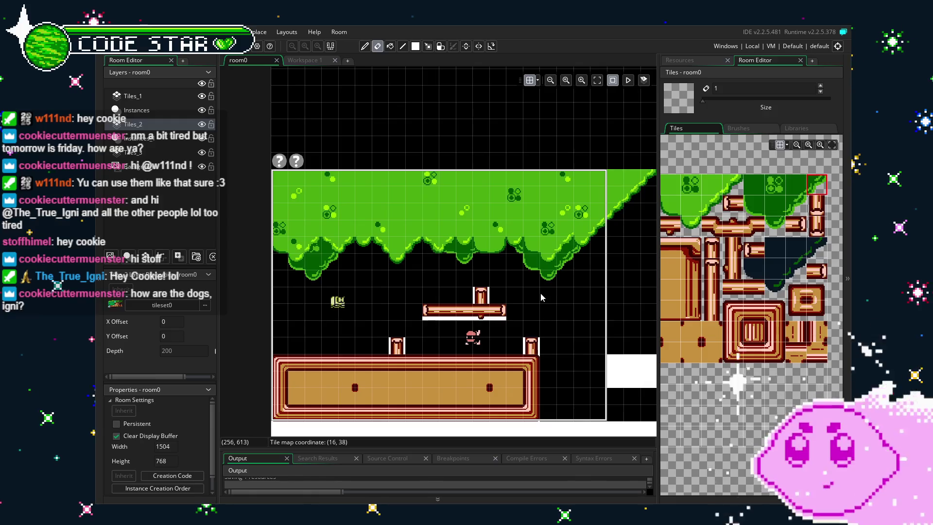
{"action": "left_click_drag", "start_coordinate": [577, 296], "coordinate": [597, 287]}
{"action": "left_click_drag", "start_coordinate": [776, 247], "coordinate": [776, 289]}
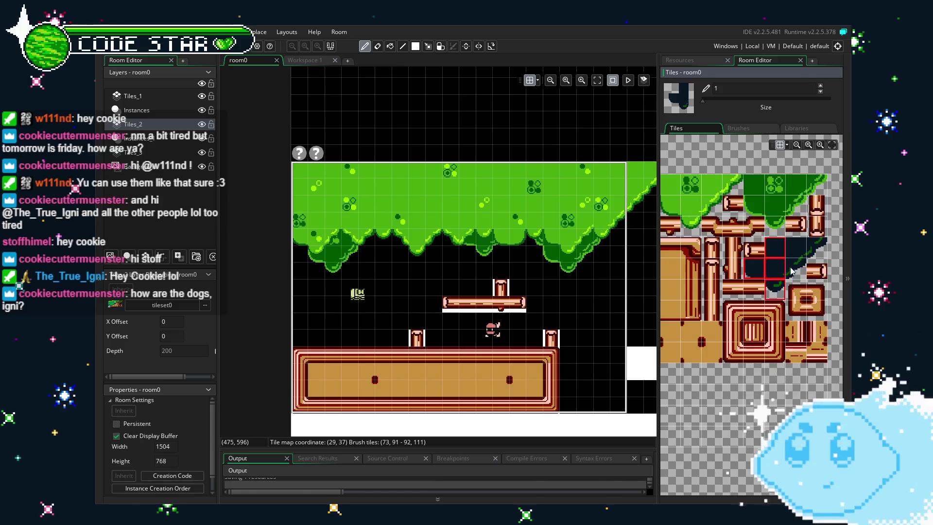
- On Tiles_3, paint a block of dark shadow along the canopy's underside
{"action": "left_click_drag", "start_coordinate": [756, 275], "coordinate": [816, 248]}
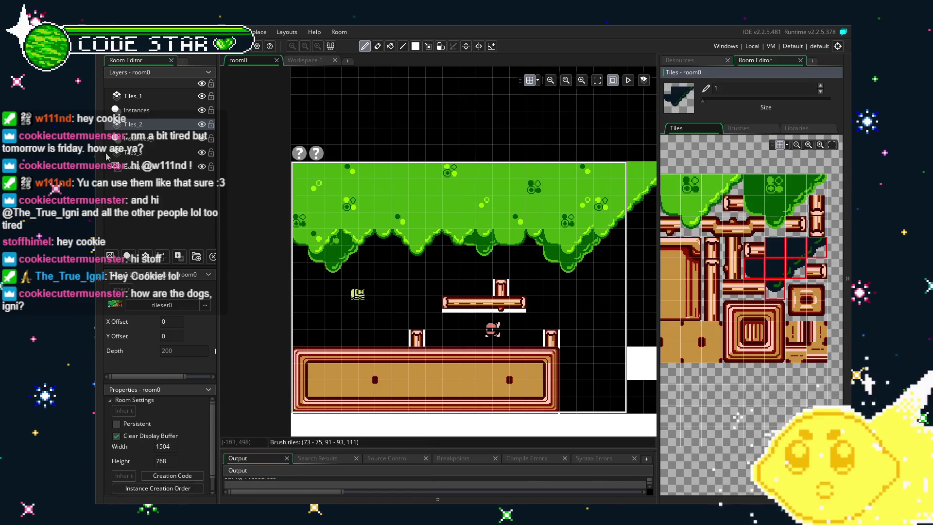
{"action": "key", "text": "Down"}
{"action": "key", "text": "Down"}
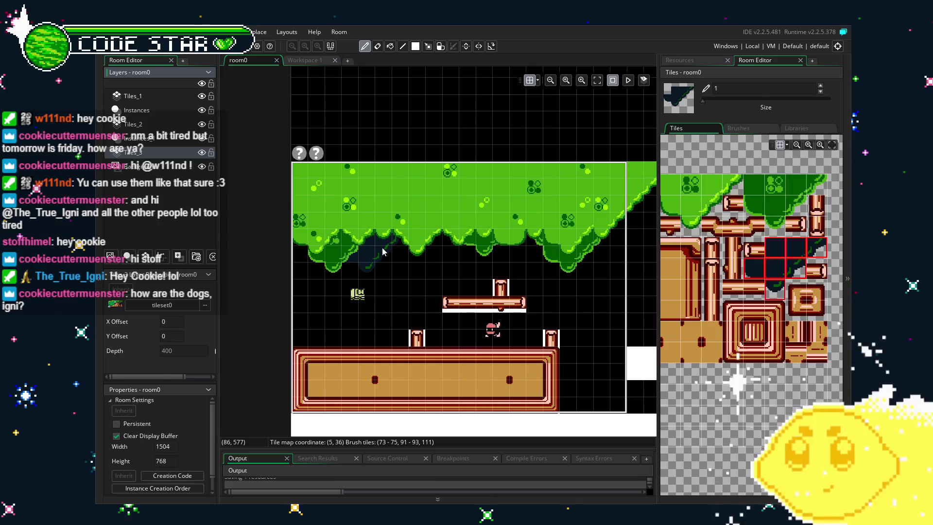
{"action": "left_click", "coordinate": [389, 238]}
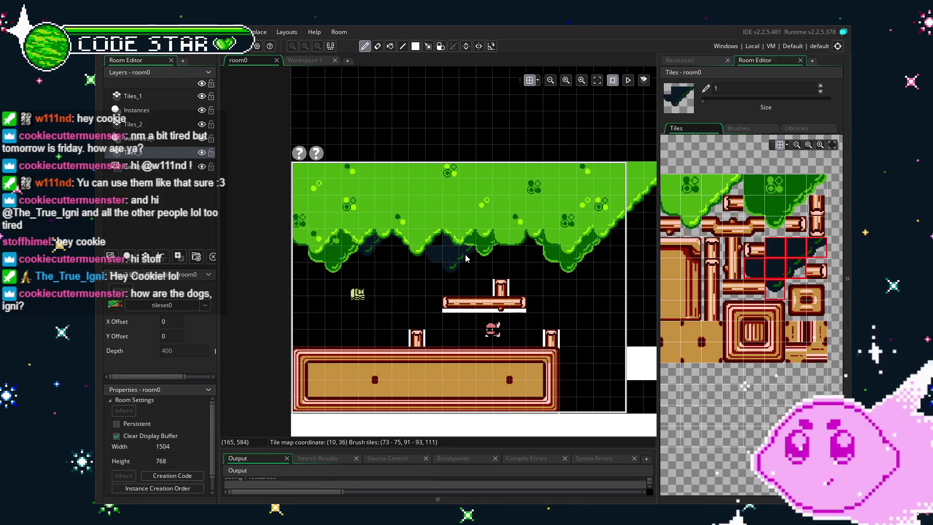
{"action": "left_click_drag", "start_coordinate": [466, 258], "coordinate": [556, 263]}
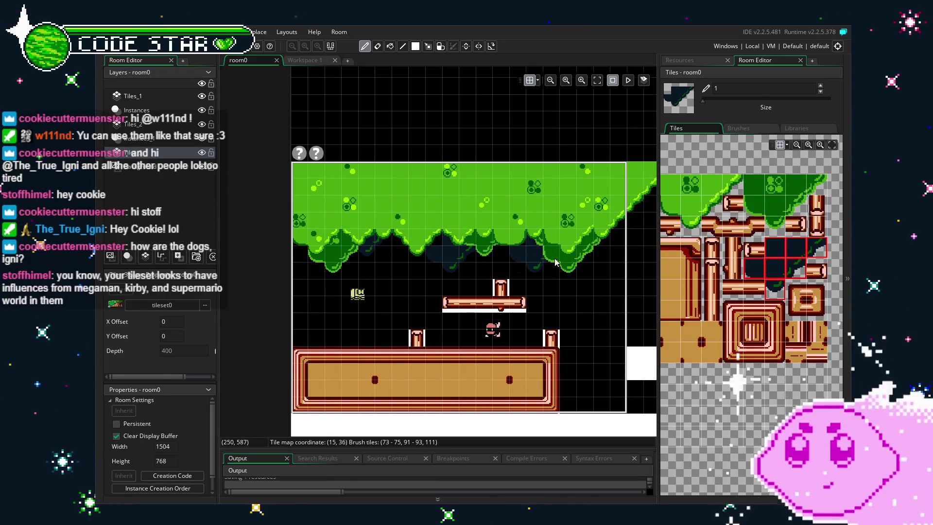
- Pick the diagonal shadow slope tiles and mirror the brush horizontally
{"action": "scroll", "coordinate": [560, 249], "scroll_direction": "right", "scroll_amount": 2}
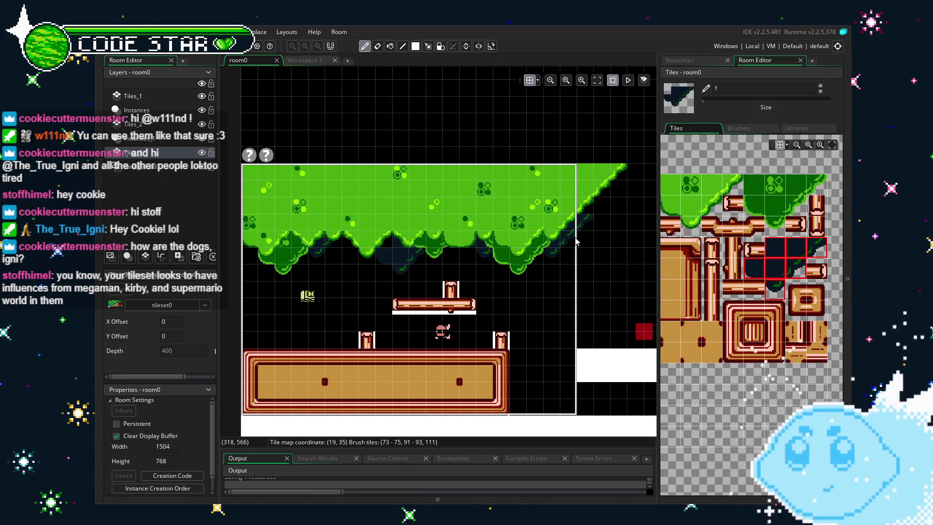
{"action": "scroll", "coordinate": [590, 240], "scroll_direction": "right", "scroll_amount": 3}
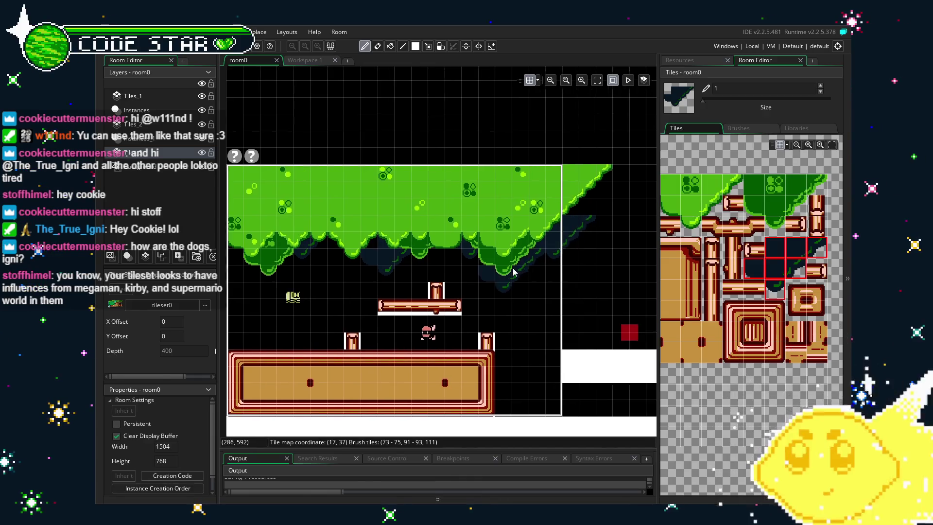
{"action": "scroll", "coordinate": [539, 238], "scroll_direction": "up", "scroll_amount": 2}
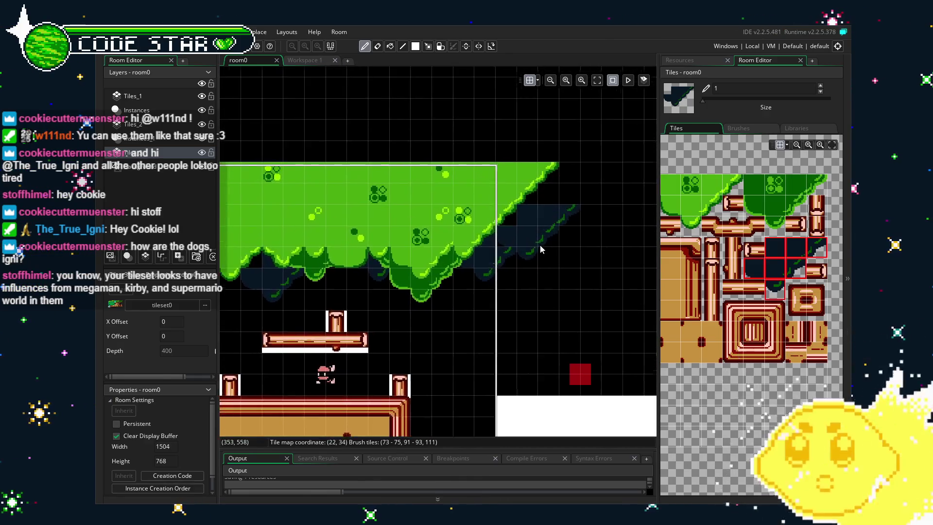
{"action": "left_click", "coordinate": [779, 254]}
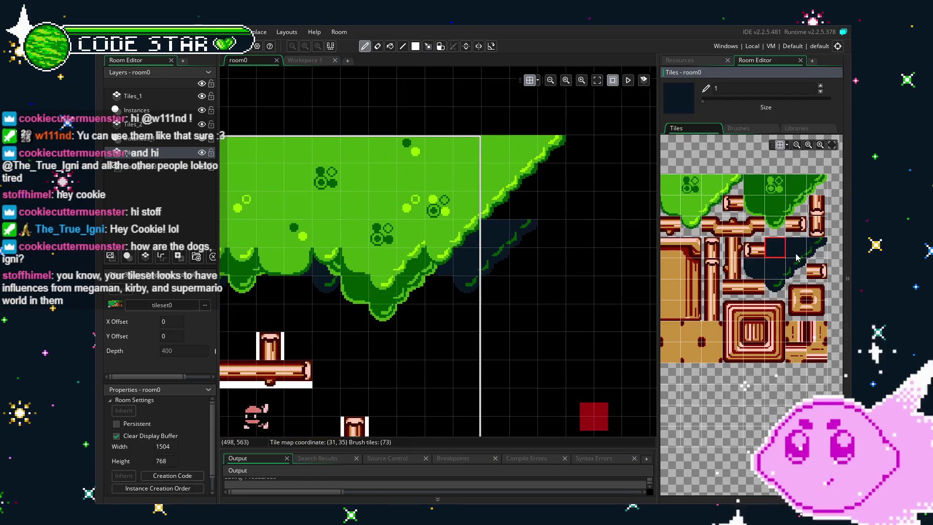
{"action": "left_click_drag", "start_coordinate": [774, 270], "coordinate": [797, 250]}
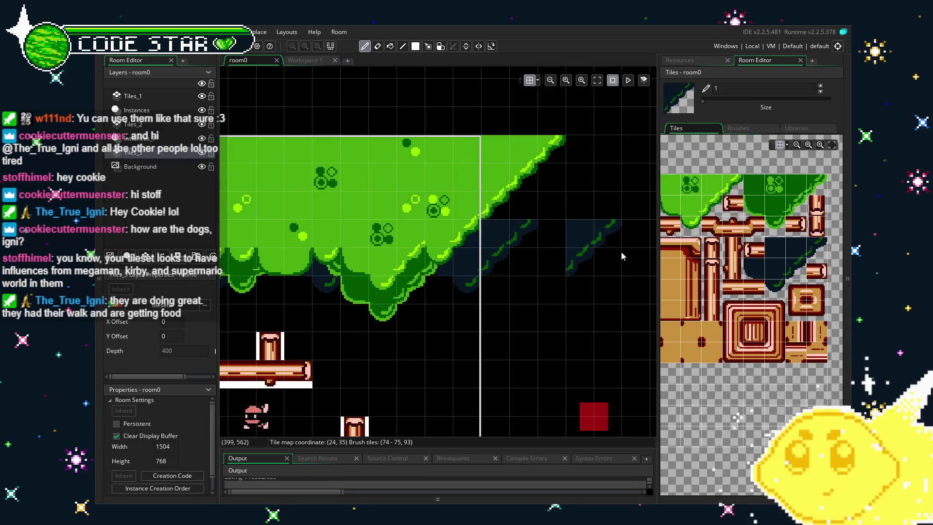
{"action": "key", "text": "x"}
{"action": "key", "text": "x"}
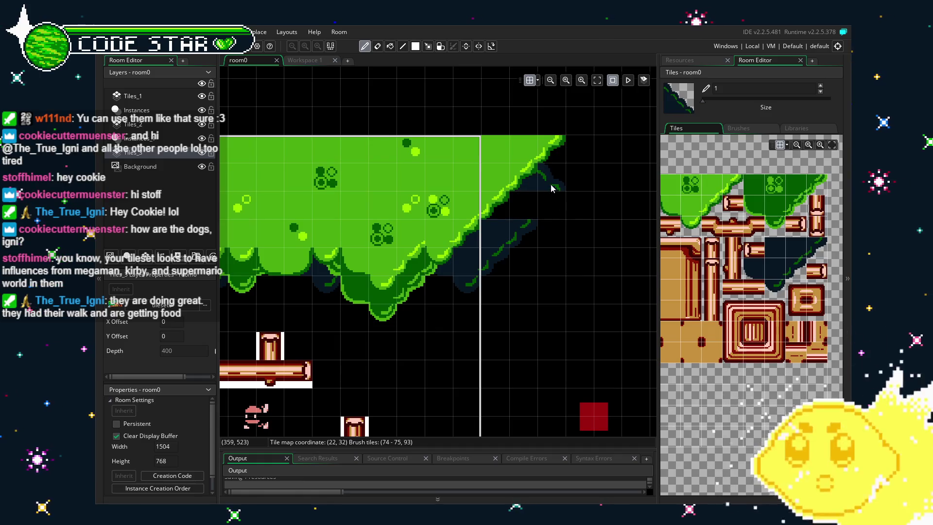
- Sample the solid dark shadow tile from the room and fill a gap in the shadow
{"action": "left_click", "coordinate": [529, 233], "text": "ctrl"}
{"action": "key", "text": "ctrl"}
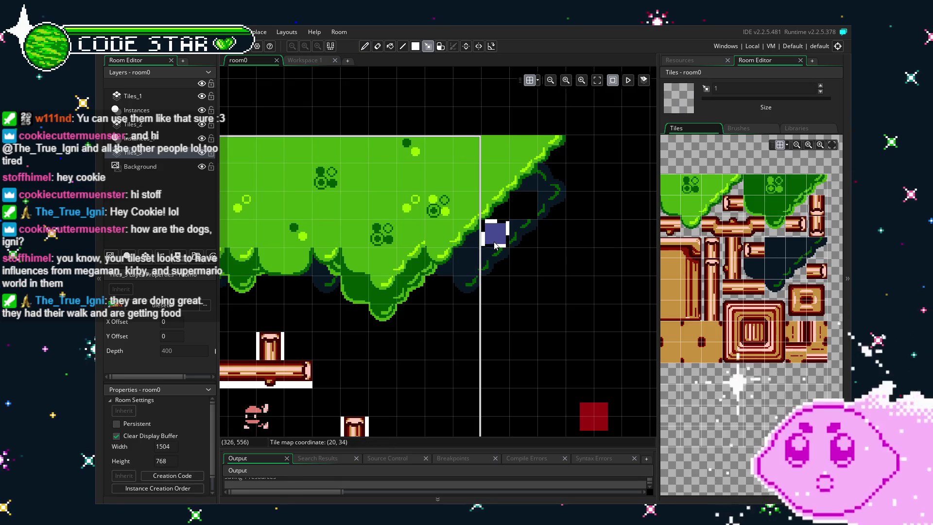
{"action": "left_click", "coordinate": [495, 236], "text": "ctrl"}
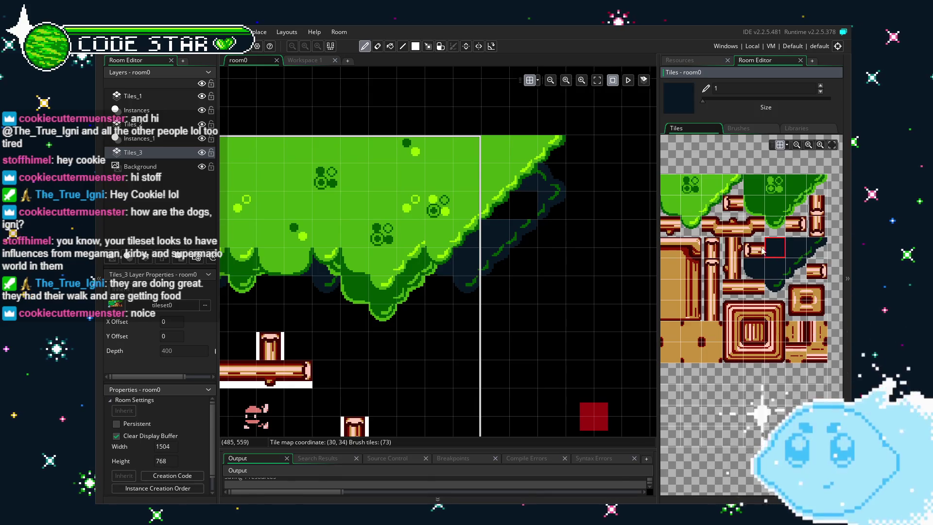
{"action": "left_click", "coordinate": [515, 213]}
- Sample the shadow slope tile, flip its orientation, then reselect the solid shadow tile
{"action": "scroll", "coordinate": [444, 340], "scroll_direction": "down", "scroll_amount": 2}
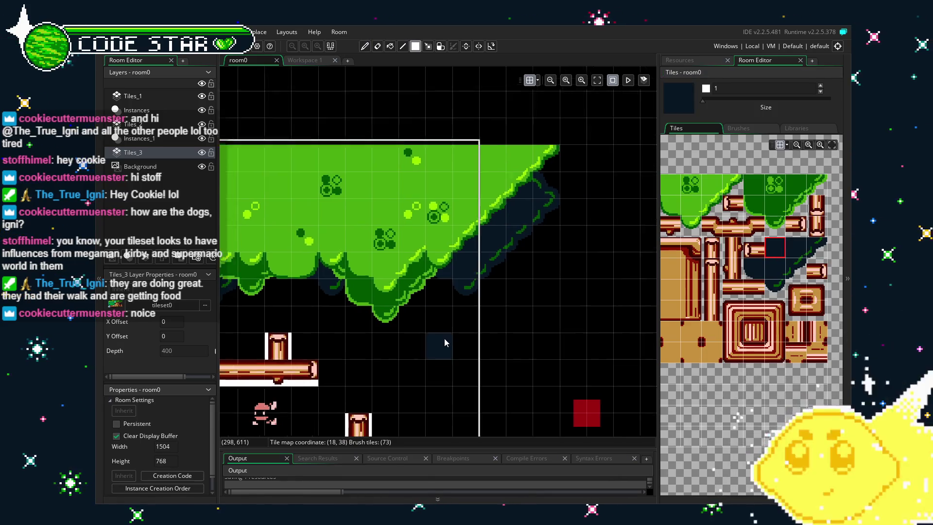
{"action": "scroll", "coordinate": [491, 250], "scroll_direction": "up", "scroll_amount": 1}
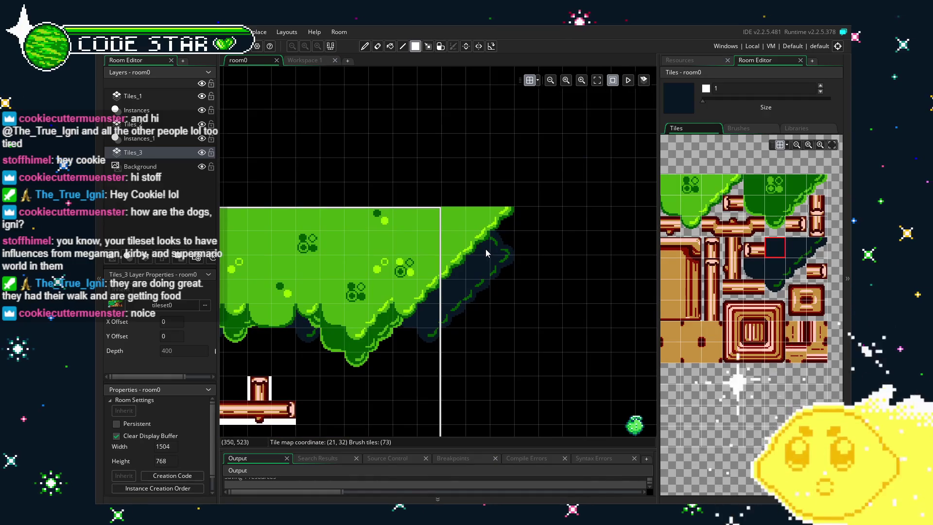
{"action": "scroll", "coordinate": [482, 252], "scroll_direction": "up", "scroll_amount": 2}
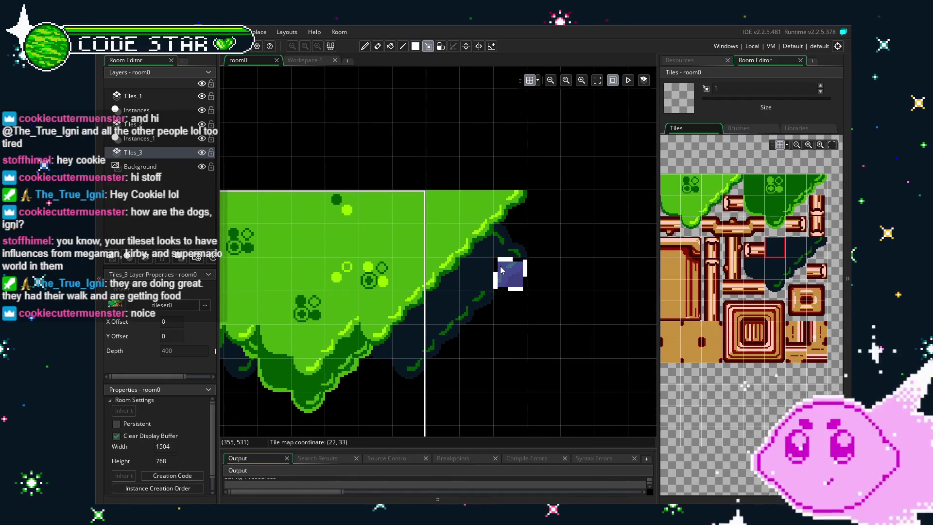
{"action": "left_click", "coordinate": [513, 252]}
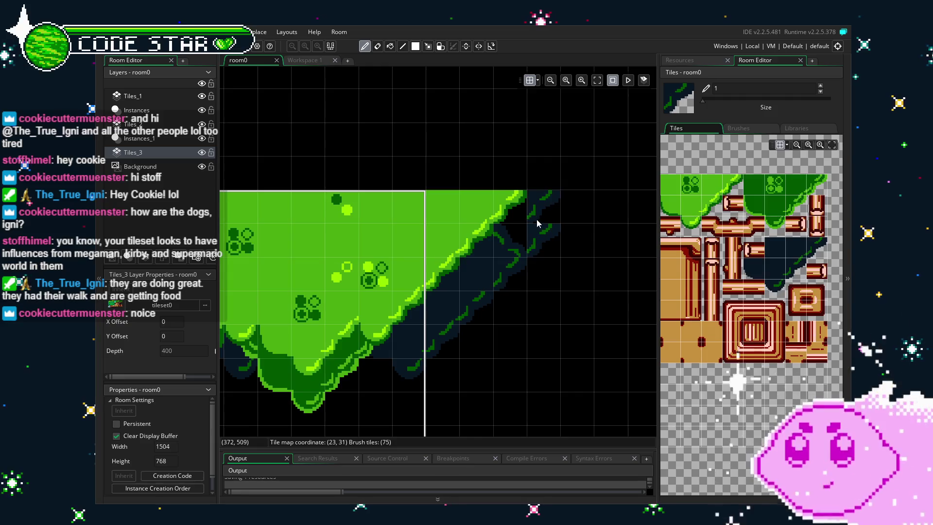
{"action": "key", "text": "x"}
{"action": "key", "text": "z"}
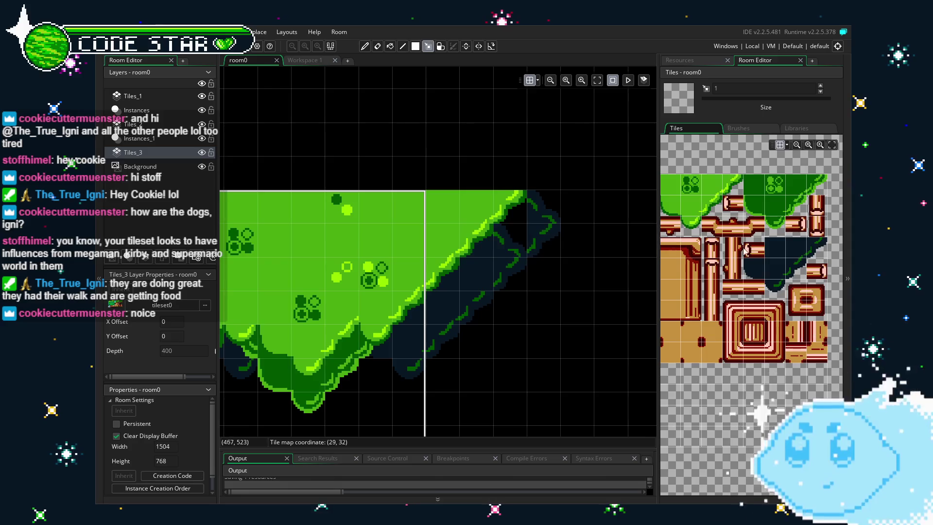
{"action": "left_click", "coordinate": [775, 248]}
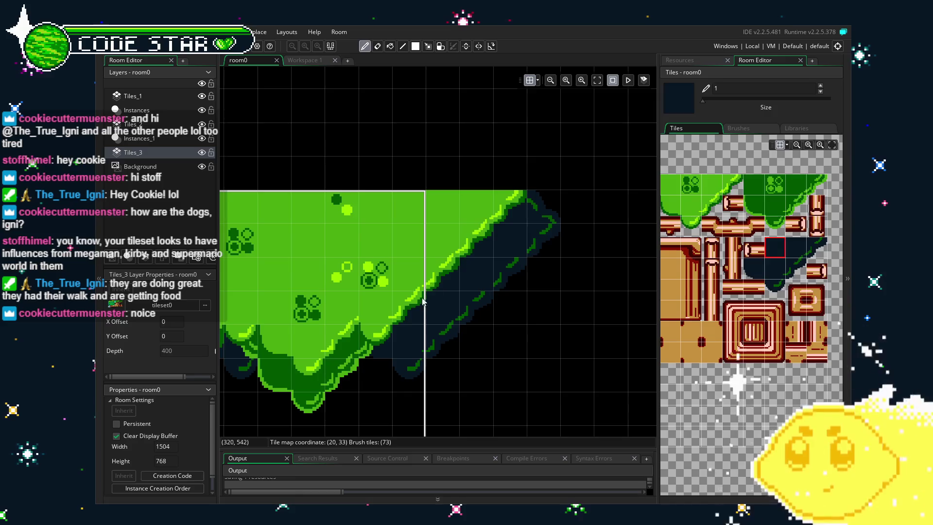
{"action": "key", "text": "e"}
{"action": "scroll", "coordinate": [357, 404], "scroll_direction": "down", "scroll_amount": 3}
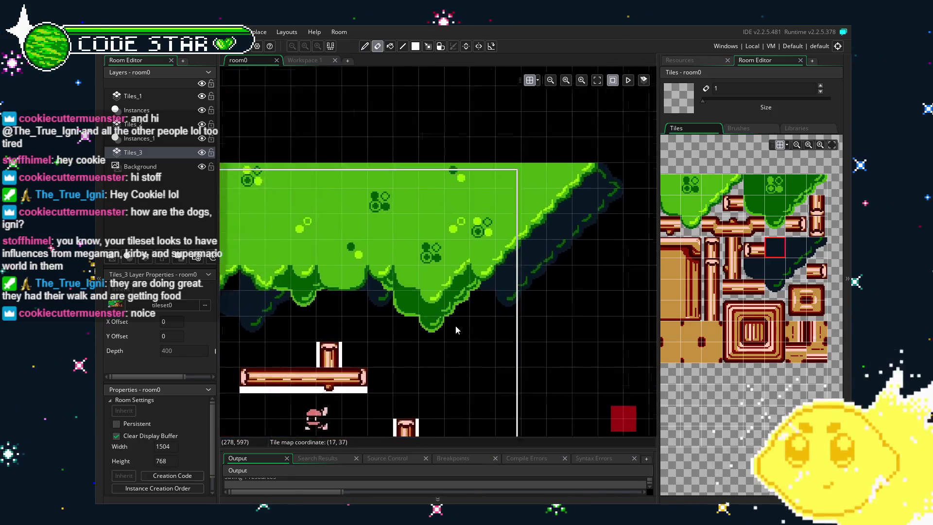
- Remove a dark shadow tile below the canopy
{"action": "scroll", "coordinate": [457, 326], "scroll_direction": "up", "scroll_amount": 5}
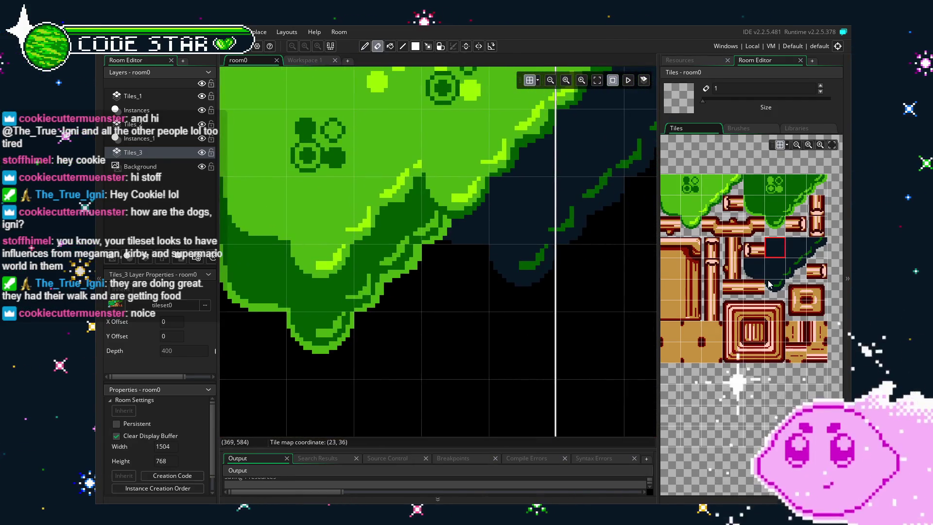
{"action": "left_click", "coordinate": [772, 285]}
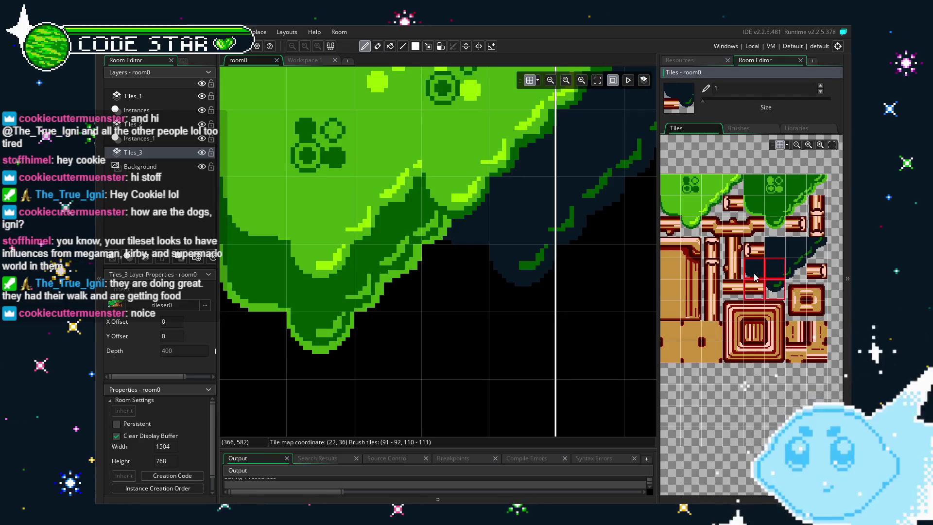
{"action": "left_click_drag", "start_coordinate": [754, 268], "coordinate": [775, 268]}
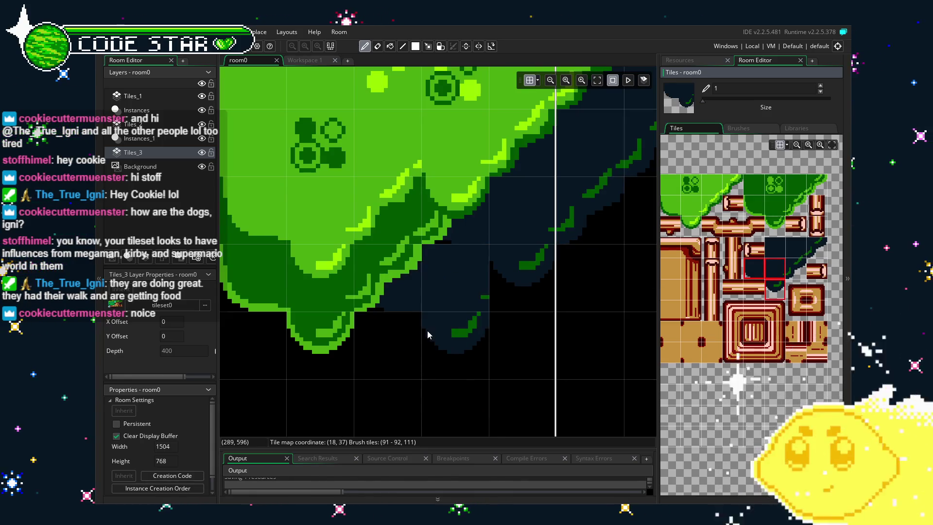
{"action": "left_click", "coordinate": [775, 247]}
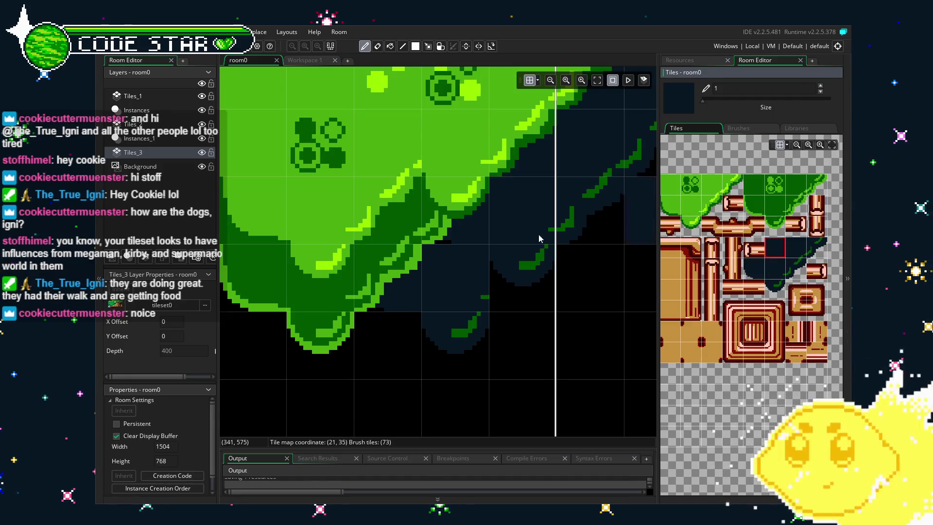
{"action": "key", "text": "e"}
{"action": "scroll", "coordinate": [422, 384], "scroll_direction": "down", "scroll_amount": 4}
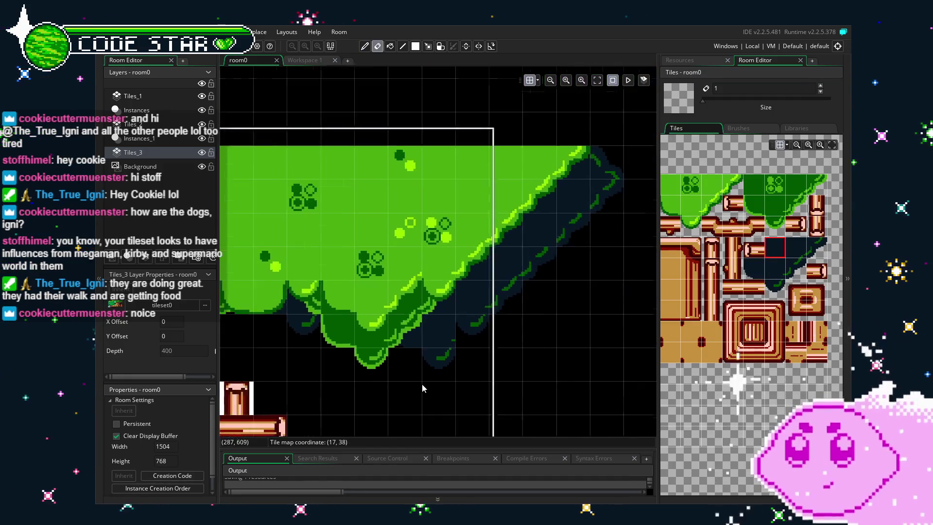
{"action": "scroll", "coordinate": [425, 378], "scroll_direction": "up", "scroll_amount": 2}
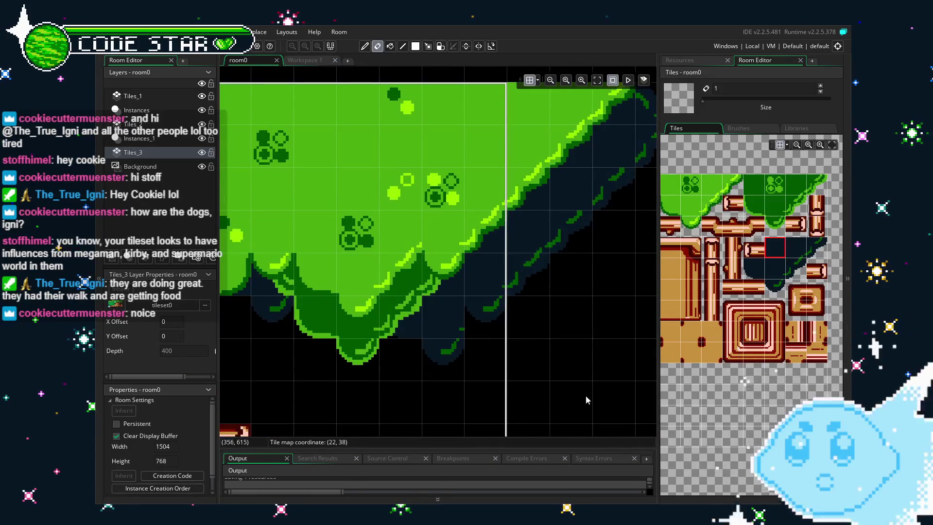
{"action": "left_click", "coordinate": [449, 331]}
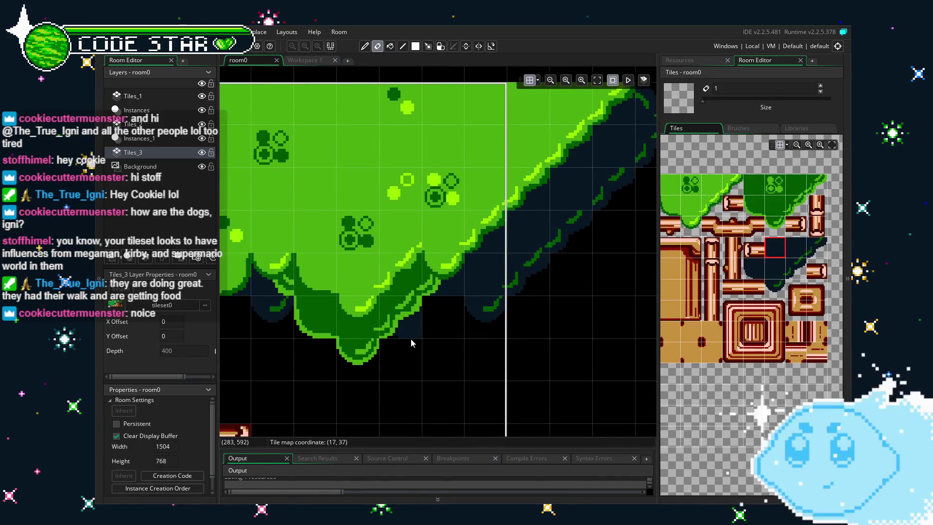
- Paint a two-tile dark leaf brush beneath the green canopy
{"action": "left_click", "coordinate": [769, 289]}
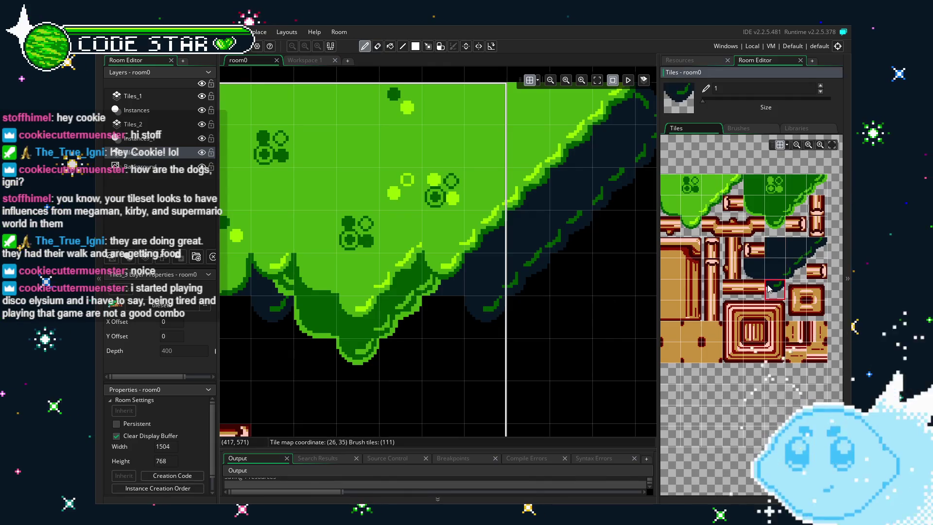
{"action": "left_click", "coordinate": [796, 268], "text": "ctrl"}
{"action": "mouse_move", "coordinate": [439, 332]}
{"action": "left_mouse_down"}
{"action": "mouse_move", "coordinate": [465, 335]}
{"action": "mouse_move", "coordinate": [451, 356]}
{"action": "left_mouse_up"}
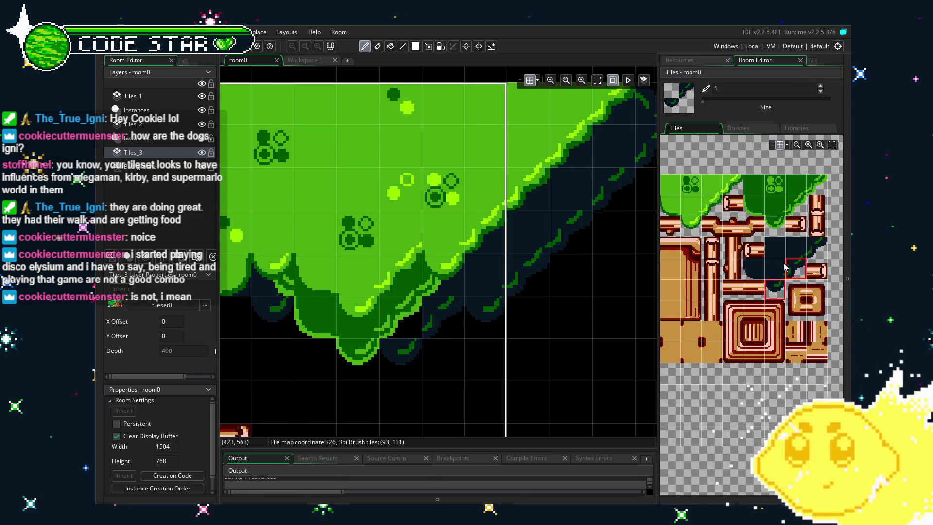
- Erase a dark tile along the canopy's diagonal edge
{"action": "left_click", "coordinate": [774, 247]}
{"action": "key", "text": "e"}
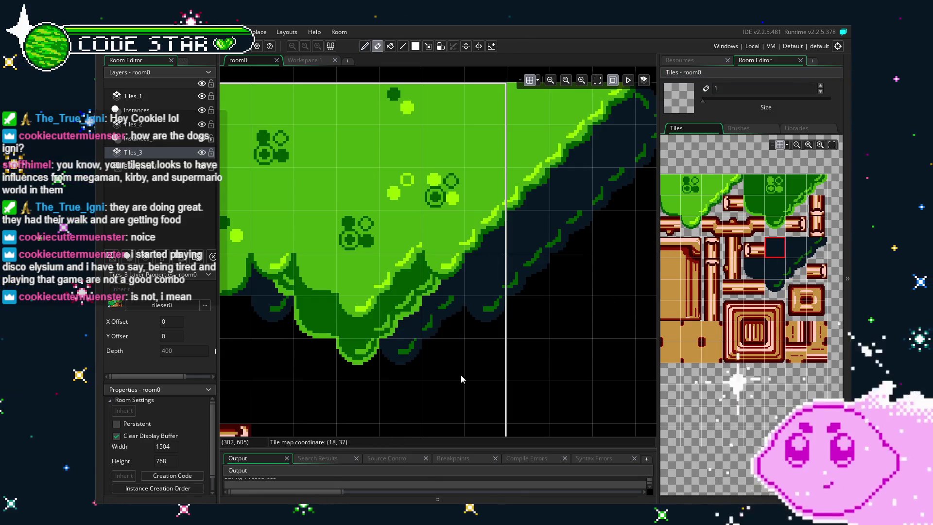
{"action": "scroll", "coordinate": [486, 359], "scroll_direction": "down", "scroll_amount": 2}
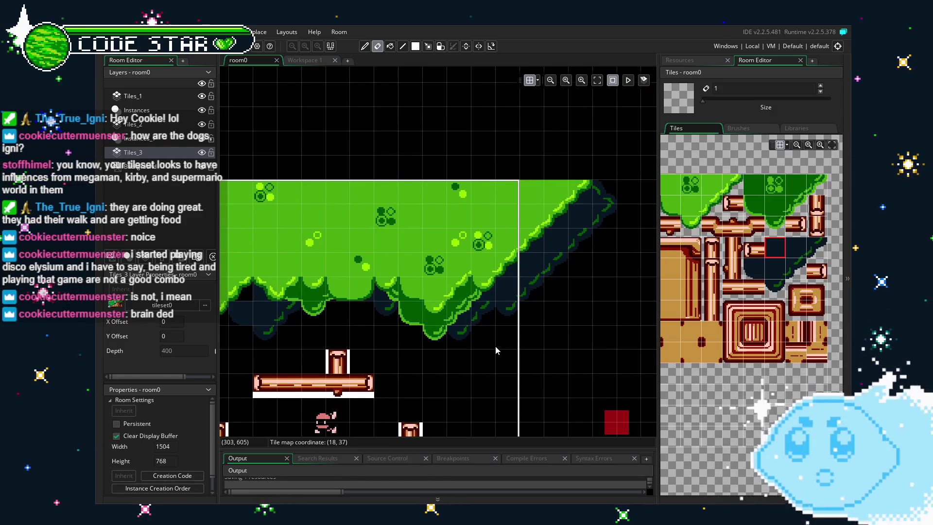
{"action": "scroll", "coordinate": [495, 346], "scroll_direction": "down", "scroll_amount": 1}
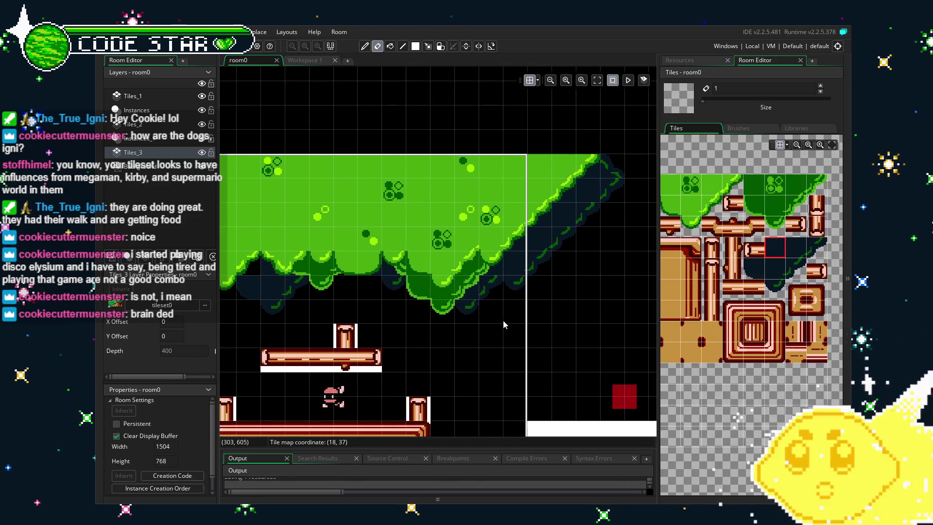
{"action": "scroll", "coordinate": [502, 311], "scroll_direction": "right", "scroll_amount": 3}
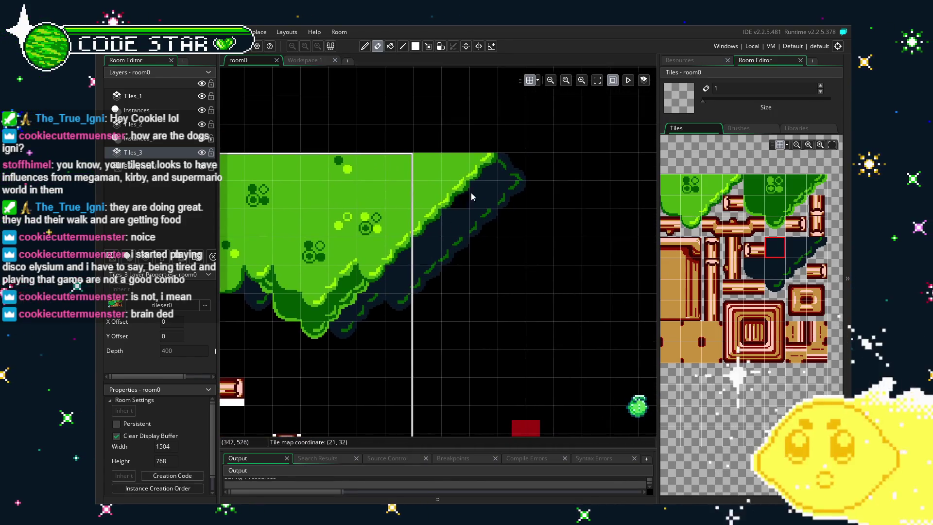
{"action": "left_click", "coordinate": [512, 171]}
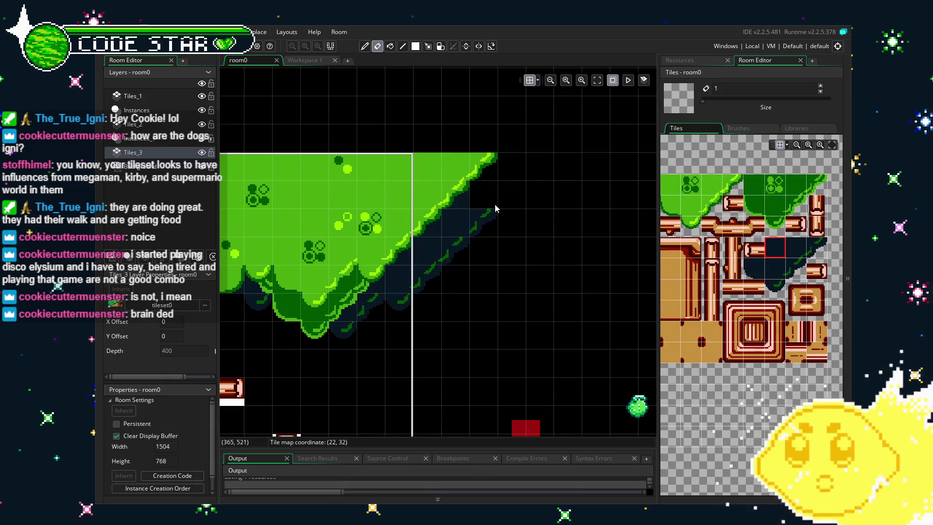
- Paint dark leafy edge tiles along the diagonal, rotating the brush to fit the slope
{"action": "left_click", "coordinate": [777, 270]}
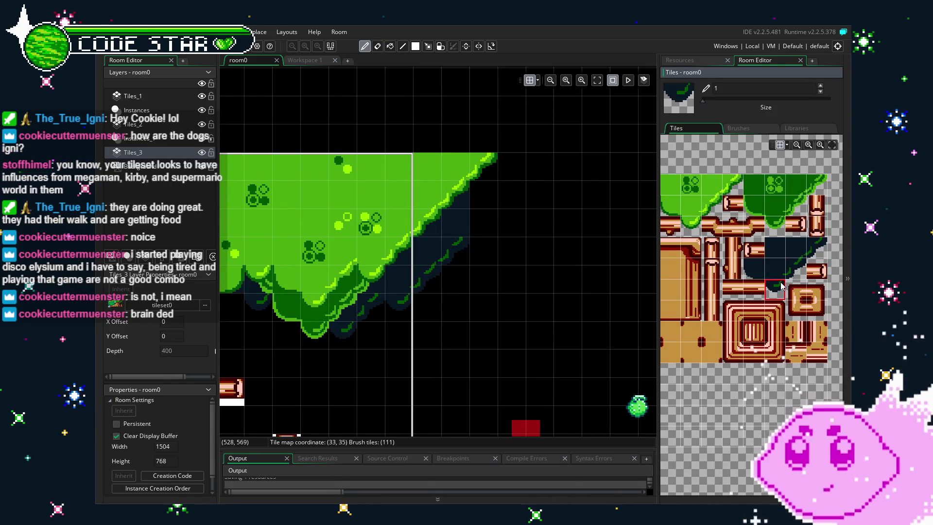
{"action": "left_click", "coordinate": [754, 267]}
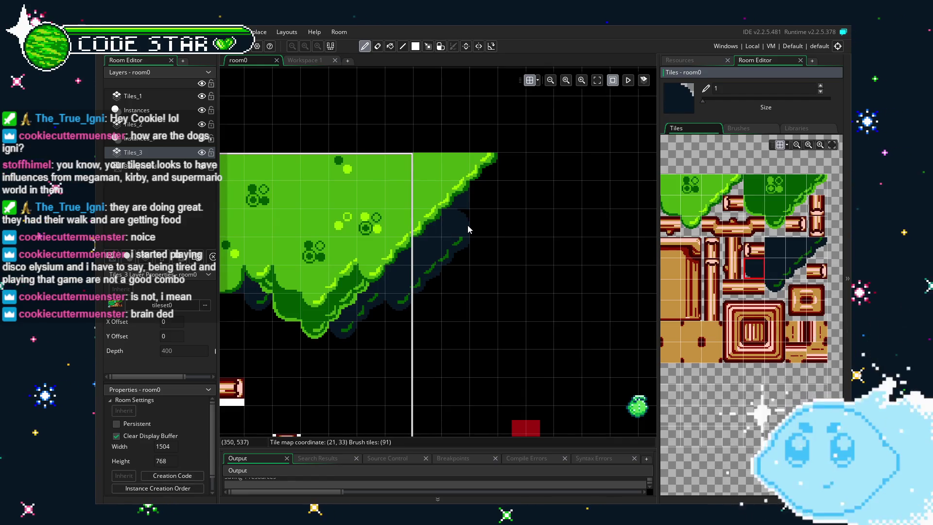
{"action": "key", "text": "e"}
{"action": "scroll", "coordinate": [490, 286], "scroll_direction": "down", "scroll_amount": 2}
{"action": "scroll", "coordinate": [483, 261], "scroll_direction": "up", "scroll_amount": 2}
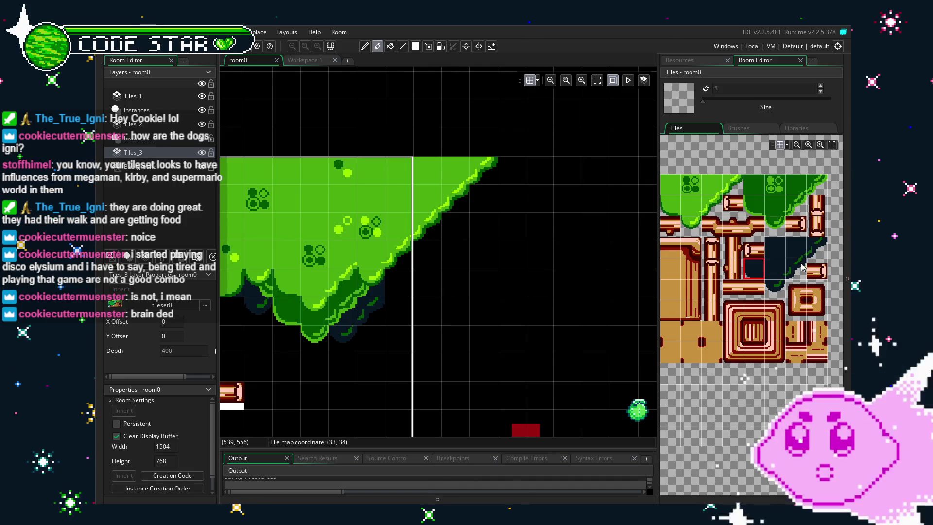
{"action": "left_click", "coordinate": [817, 248]}
{"action": "left_click", "coordinate": [401, 287]}
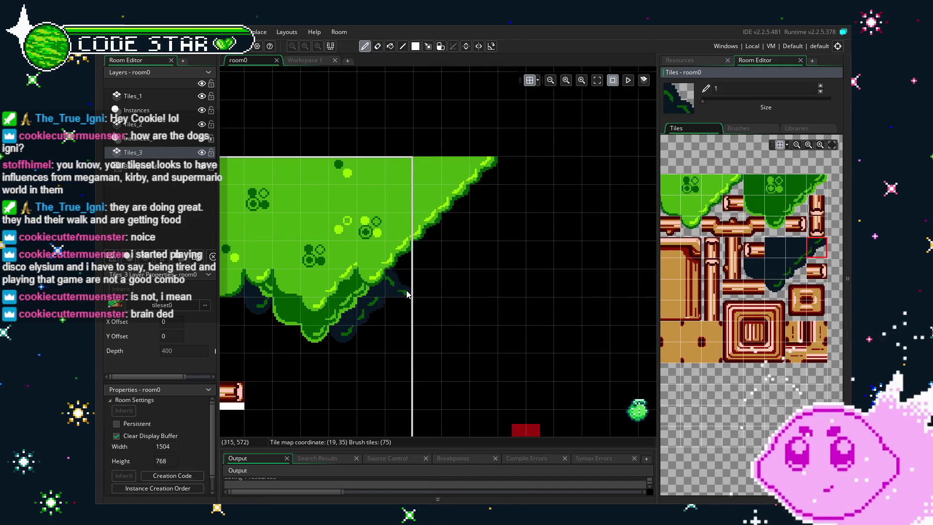
{"action": "key", "text": "z"}
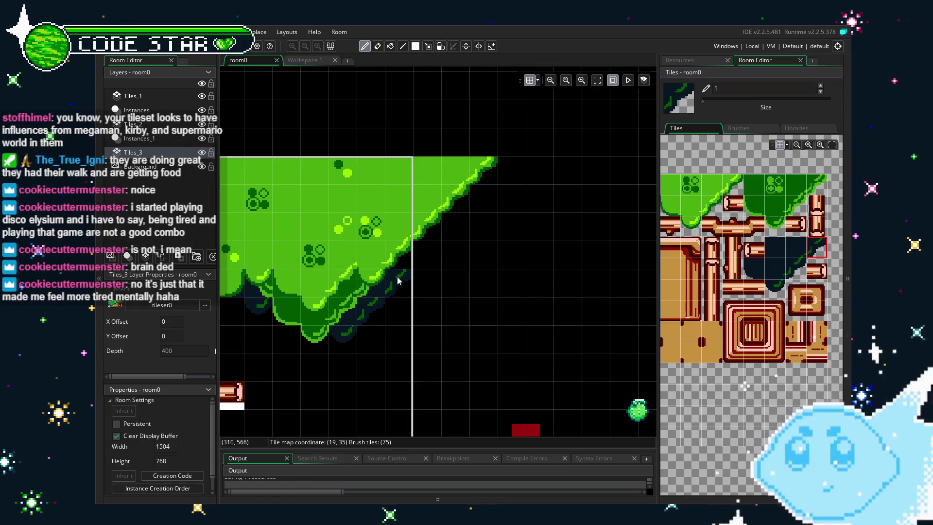
{"action": "key", "text": "z"}
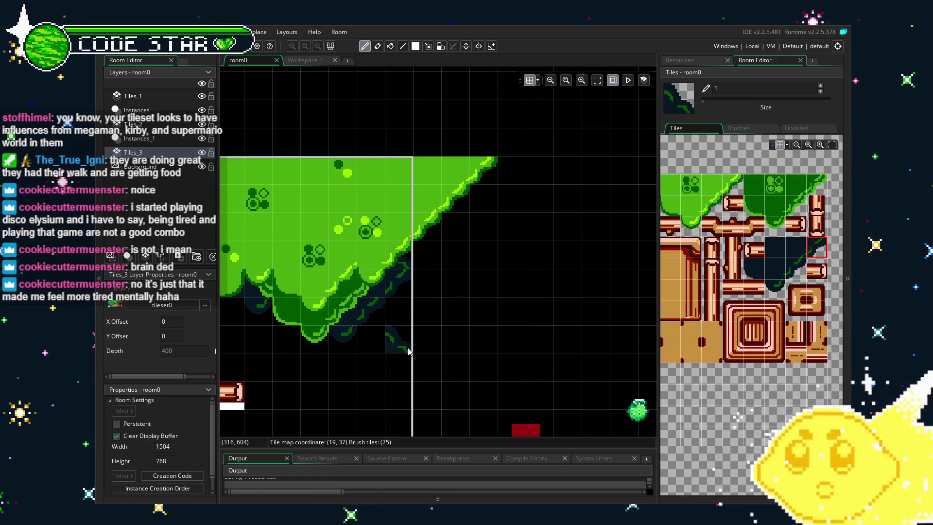
{"action": "key", "text": "e"}
{"action": "scroll", "coordinate": [401, 355], "scroll_direction": "up", "scroll_amount": 3}
{"action": "left_click_drag", "start_coordinate": [415, 365], "coordinate": [441, 358]}
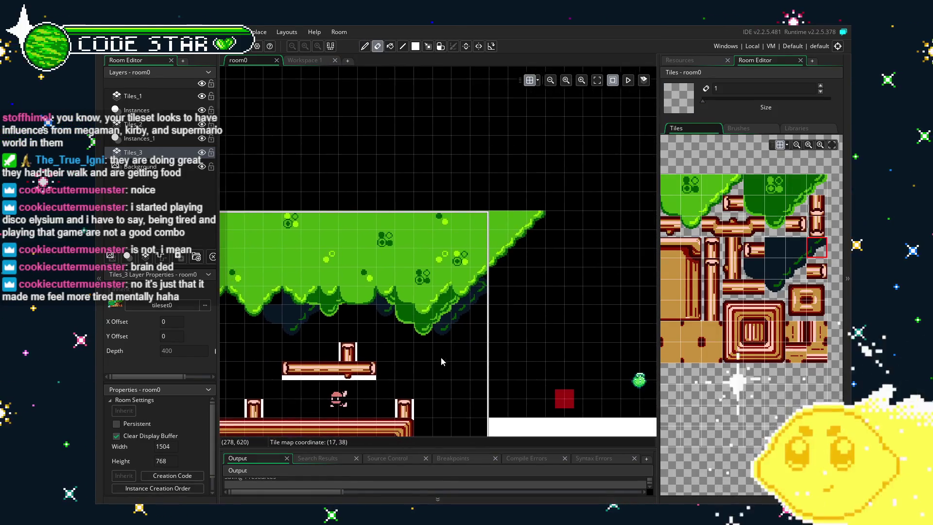
- Fill the gaps between the canopy's lower lobes with two-tile and single dark shadow tiles
{"action": "scroll", "coordinate": [392, 373], "scroll_direction": "up", "scroll_amount": 4}
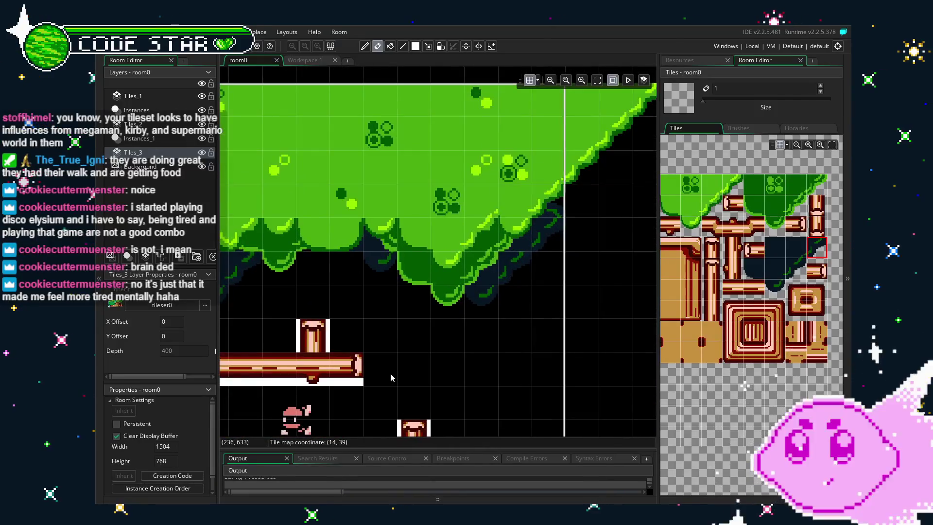
{"action": "left_click_drag", "start_coordinate": [373, 373], "coordinate": [408, 367]}
{"action": "mouse_move", "coordinate": [783, 251]}
{"action": "left_mouse_down"}
{"action": "mouse_move", "coordinate": [783, 286]}
{"action": "mouse_move", "coordinate": [797, 257]}
{"action": "mouse_move", "coordinate": [818, 248]}
{"action": "left_mouse_up"}
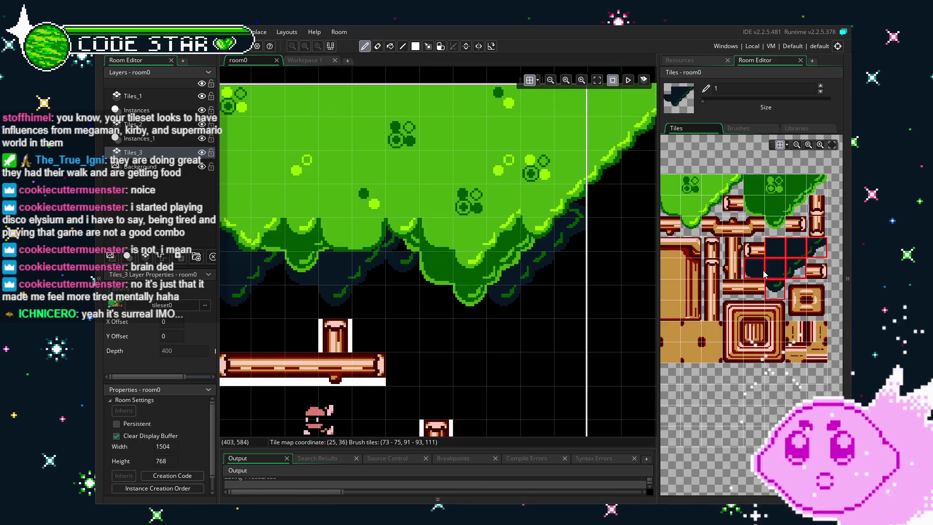
{"action": "left_click_drag", "start_coordinate": [765, 274], "coordinate": [784, 275]}
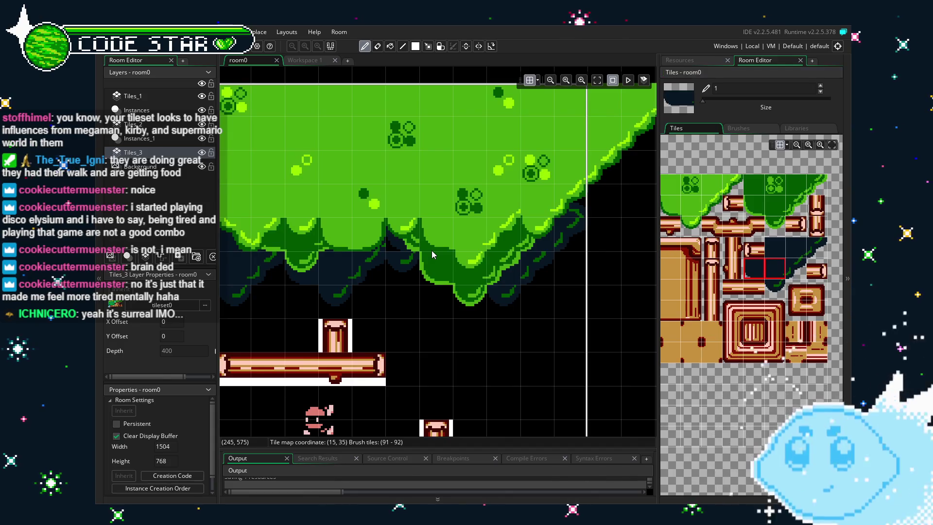
{"action": "left_click", "coordinate": [773, 251]}
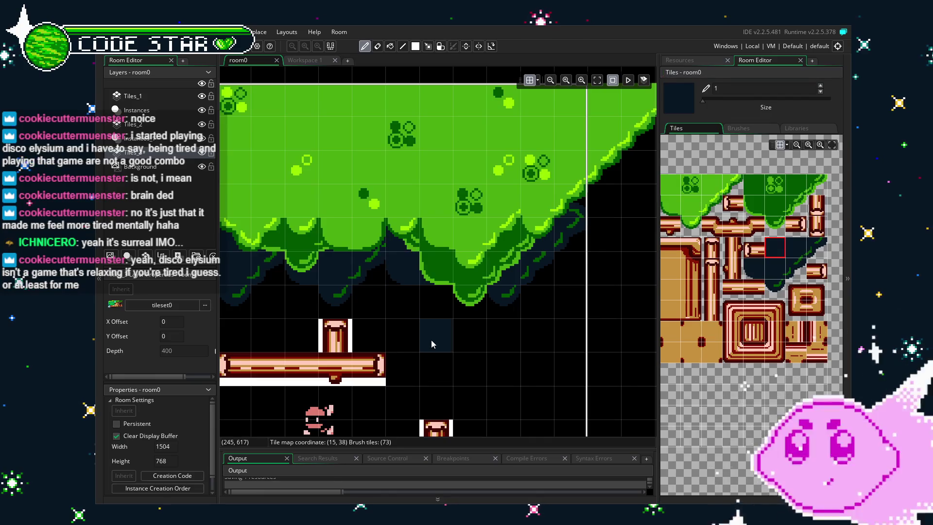
{"action": "key", "text": "e"}
{"action": "scroll", "coordinate": [431, 340], "scroll_direction": "down", "scroll_amount": 2}
{"action": "mouse_move", "coordinate": [430, 340]}
{"action": "left_mouse_down"}
{"action": "mouse_move", "coordinate": [491, 329]}
{"action": "mouse_move", "coordinate": [588, 279]}
{"action": "mouse_move", "coordinate": [474, 305]}
{"action": "left_mouse_up"}
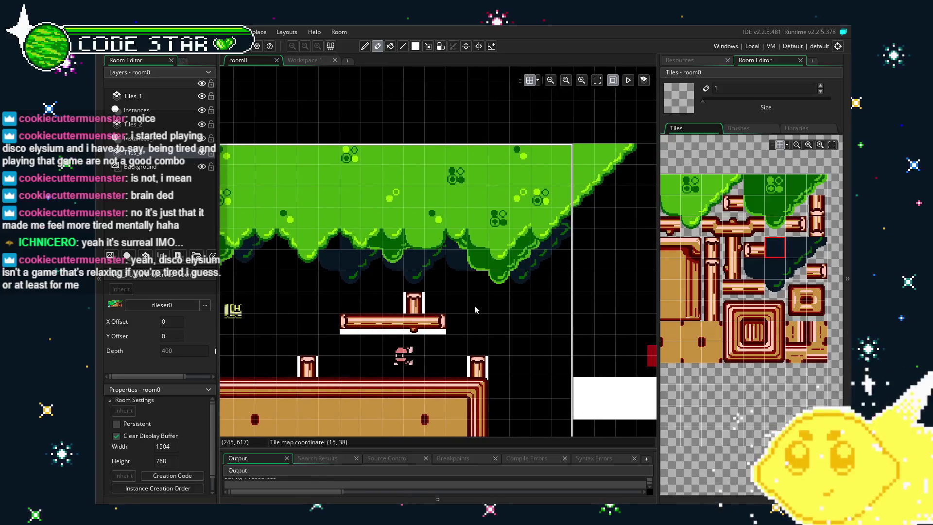
- Stamp a two-tile green canopy brush along the diagonal edge on the Tiles_2 layer
{"action": "left_click", "coordinate": [760, 189]}
{"action": "left_click", "coordinate": [777, 227], "text": "ctrl"}
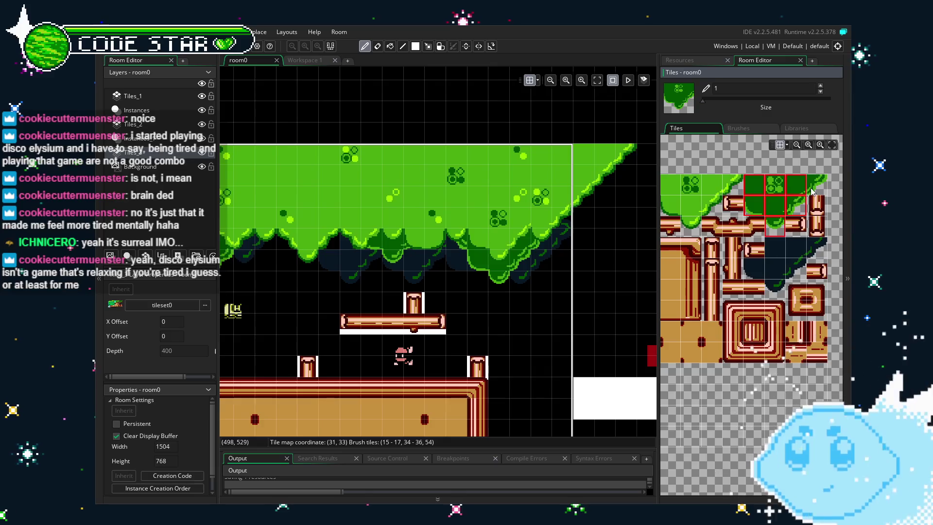
{"action": "left_click", "coordinate": [133, 124]}
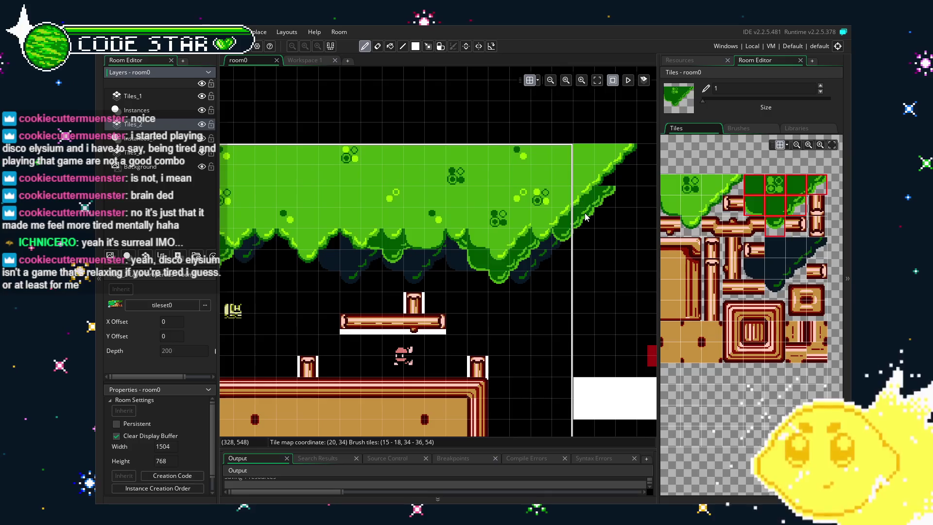
{"action": "left_click_drag", "start_coordinate": [586, 217], "coordinate": [593, 236]}
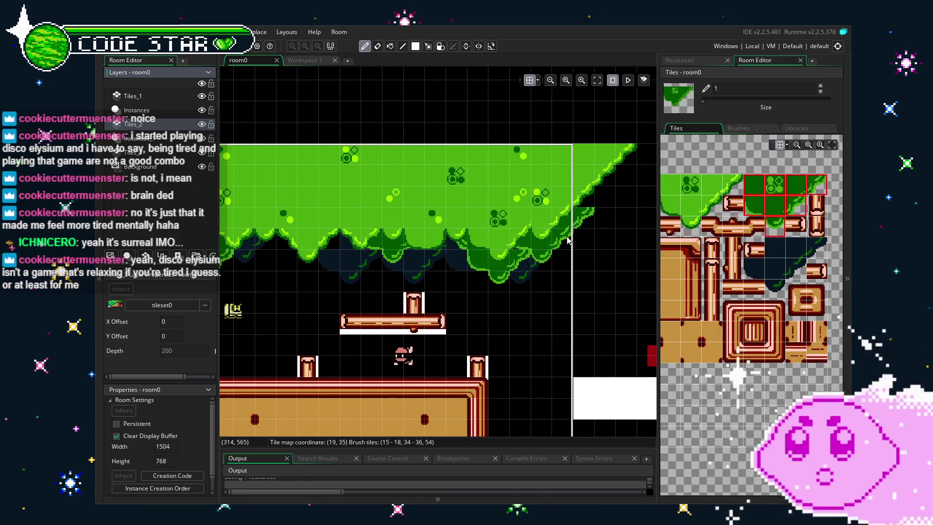
- Pick the dark-green canopy and grassy slope tiles for the diagonal, then switch to the eraser
{"action": "key", "text": "m"}
{"action": "scroll", "coordinate": [537, 263], "scroll_direction": "up", "scroll_amount": 5}
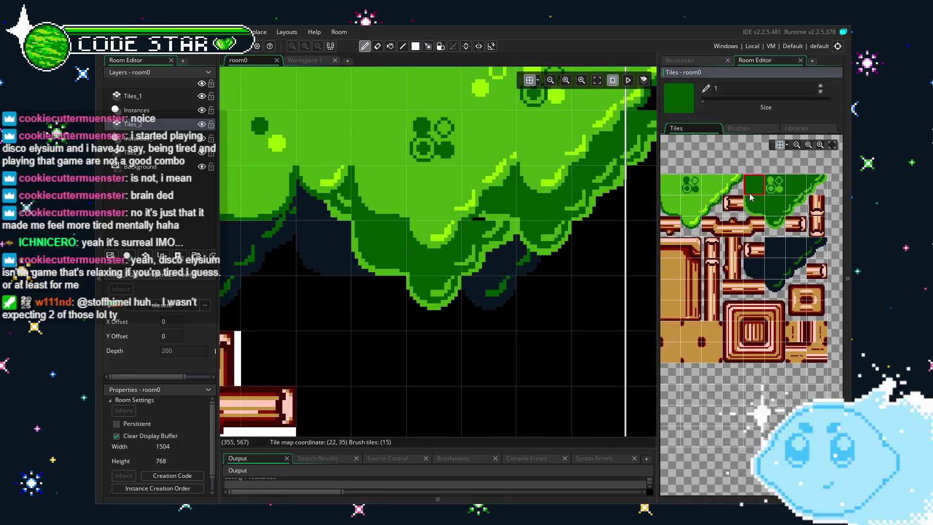
{"action": "left_click", "coordinate": [754, 184]}
{"action": "left_click_drag", "start_coordinate": [556, 324], "coordinate": [416, 398]}
{"action": "left_click", "coordinate": [817, 185]}
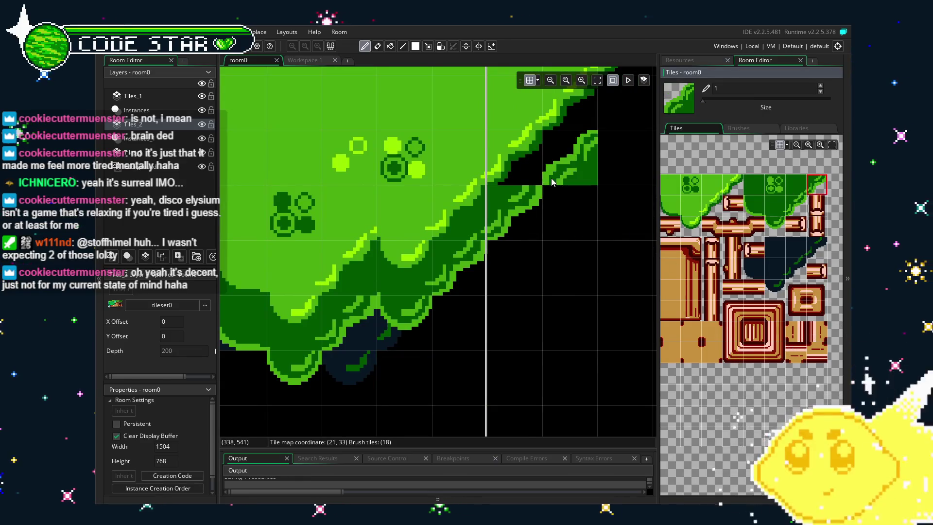
{"action": "key", "text": "e"}
{"action": "scroll", "coordinate": [512, 323], "scroll_direction": "down", "scroll_amount": 4}
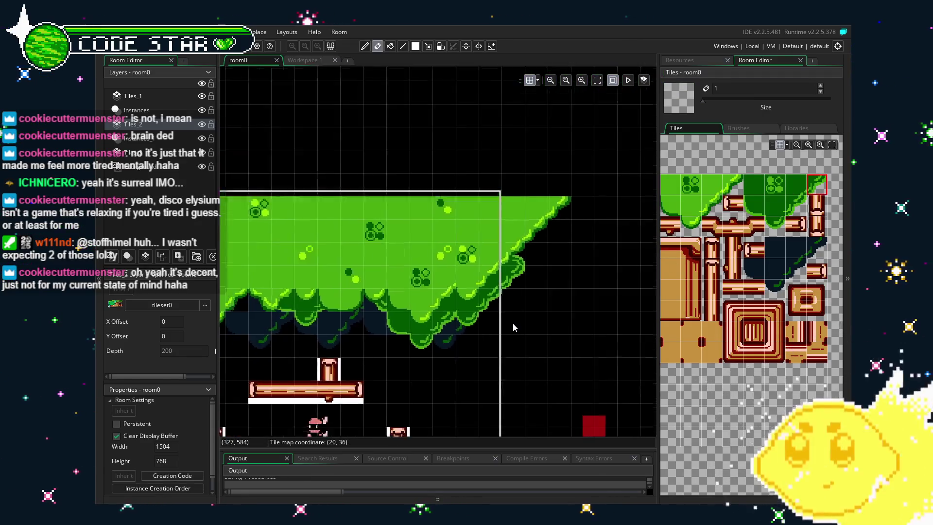
{"action": "scroll", "coordinate": [510, 359], "scroll_direction": "up", "scroll_amount": 1}
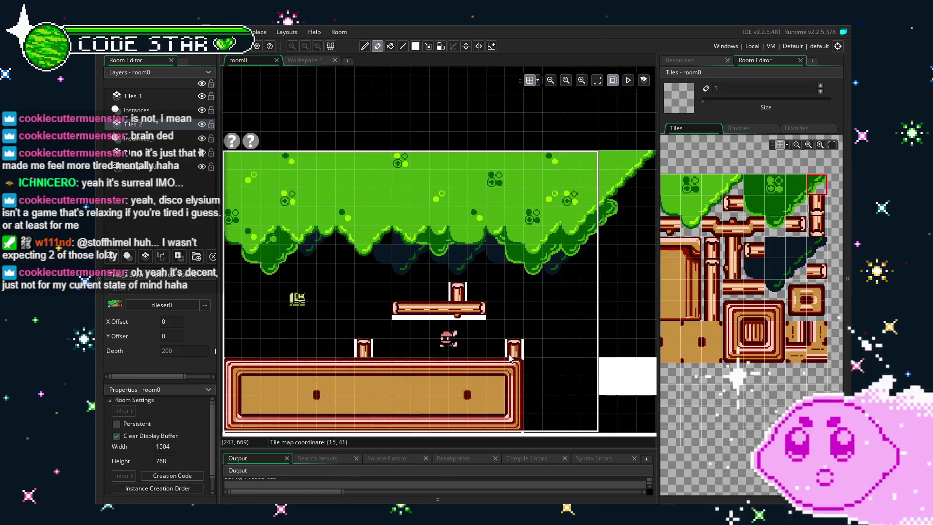
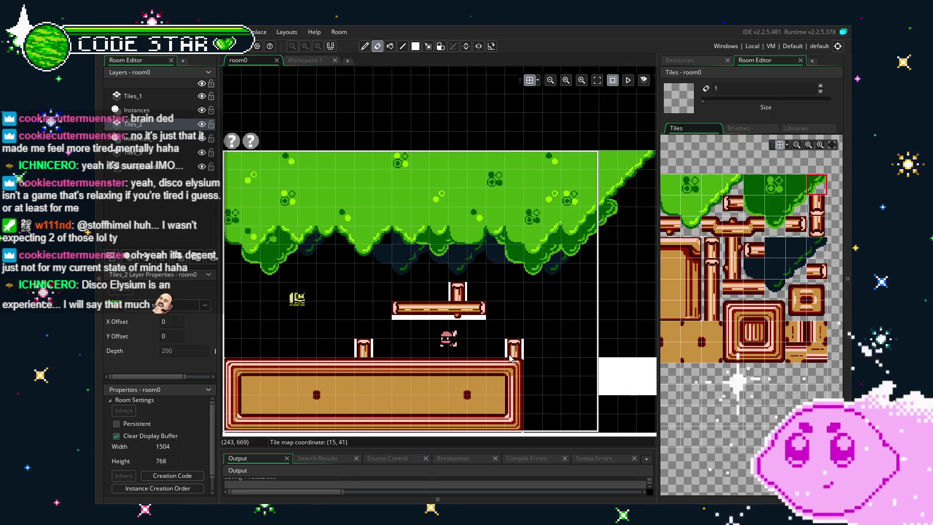
- Paint a leaf edge tile, rotated 90 degrees, at the canopy's lower right grass edge
{"action": "scroll", "coordinate": [616, 253], "scroll_direction": "up", "scroll_amount": 5}
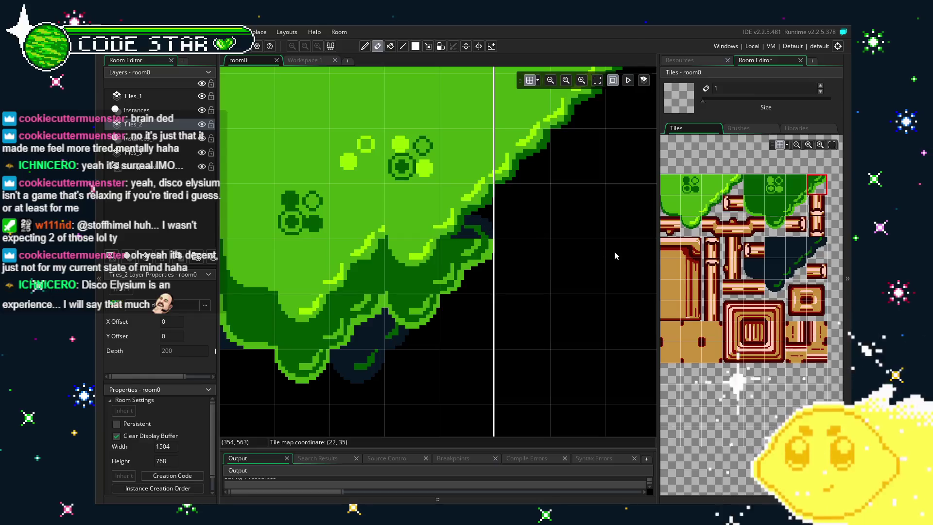
{"action": "left_click", "coordinate": [775, 225]}
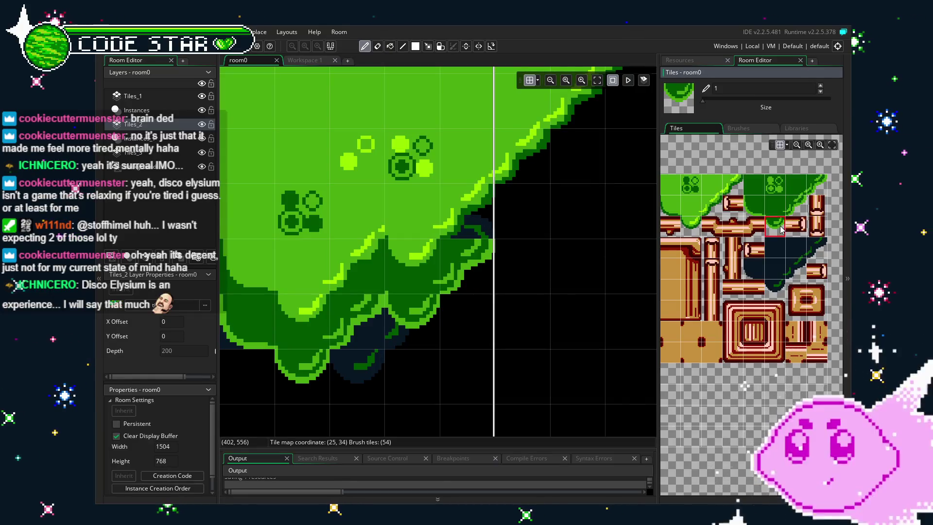
{"action": "key", "text": "z"}
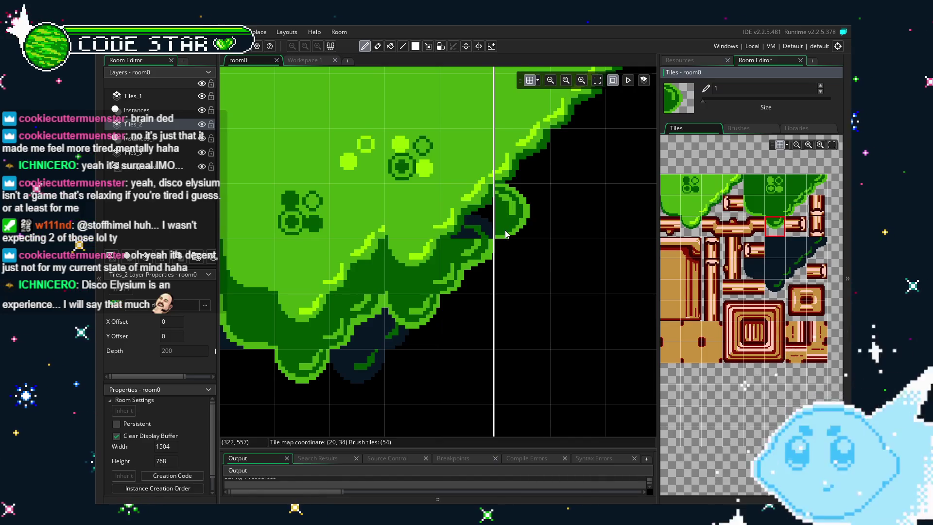
{"action": "left_click", "coordinate": [754, 184]}
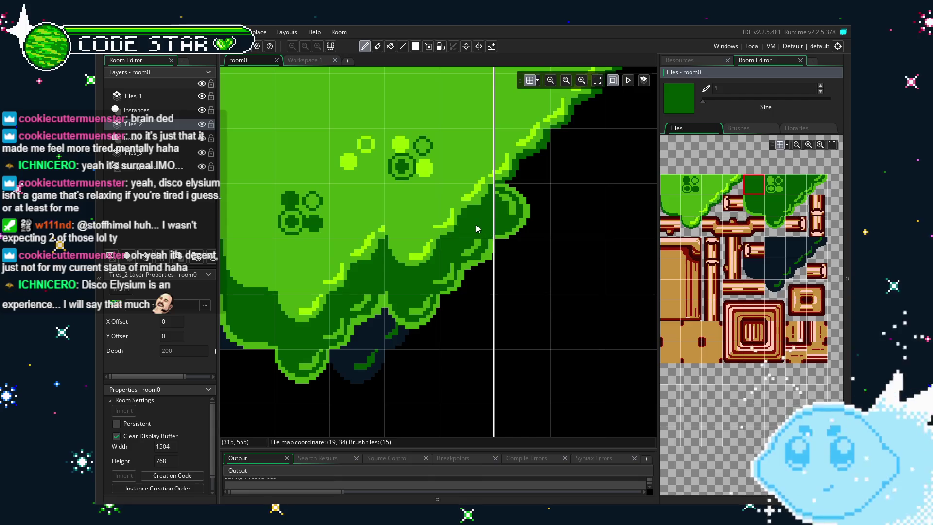
{"action": "left_click", "coordinate": [475, 224]}
{"action": "key", "text": "e"}
{"action": "scroll", "coordinate": [480, 370], "scroll_direction": "down", "scroll_amount": 3}
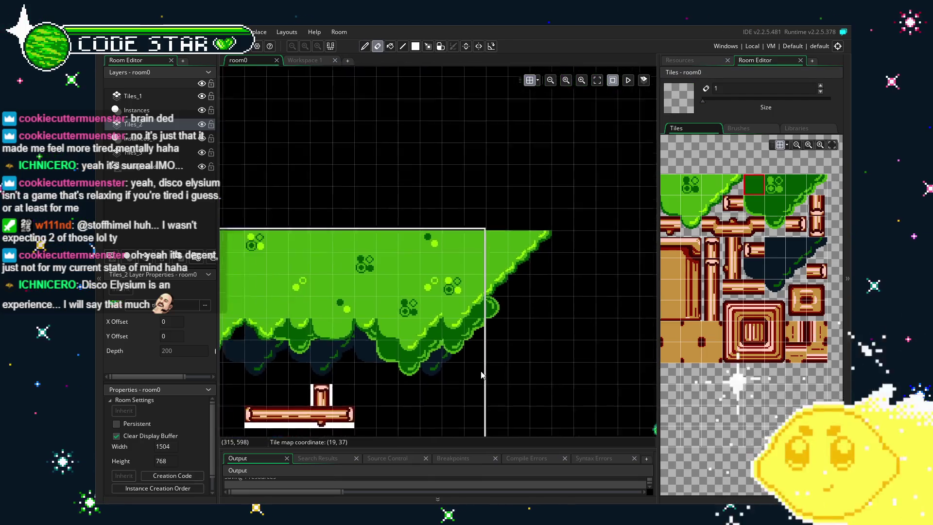
{"action": "left_click_drag", "start_coordinate": [544, 261], "coordinate": [554, 248]}
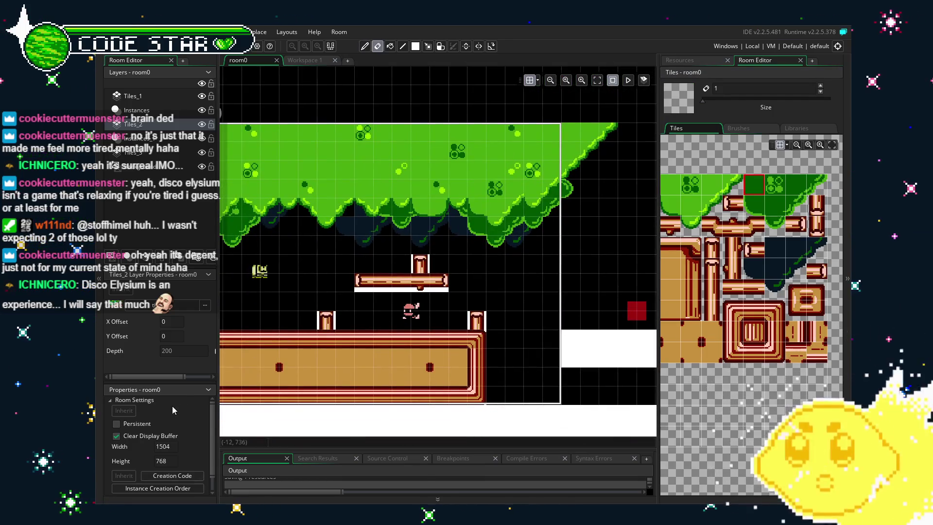
{"action": "scroll", "coordinate": [172, 407], "scroll_direction": "down", "scroll_amount": 1}
{"action": "scroll", "coordinate": [156, 446], "scroll_direction": "up", "scroll_amount": 1}
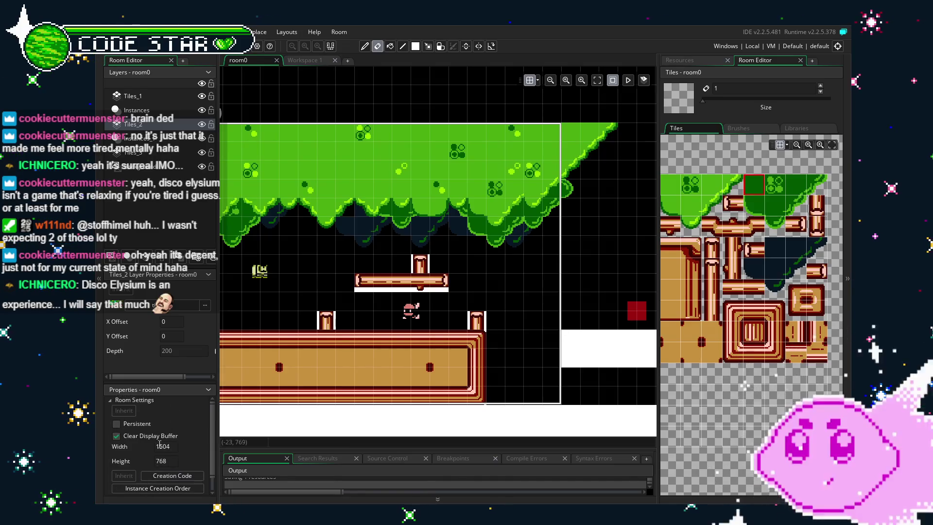
{"action": "scroll", "coordinate": [106, 455], "scroll_direction": "down", "scroll_amount": 1}
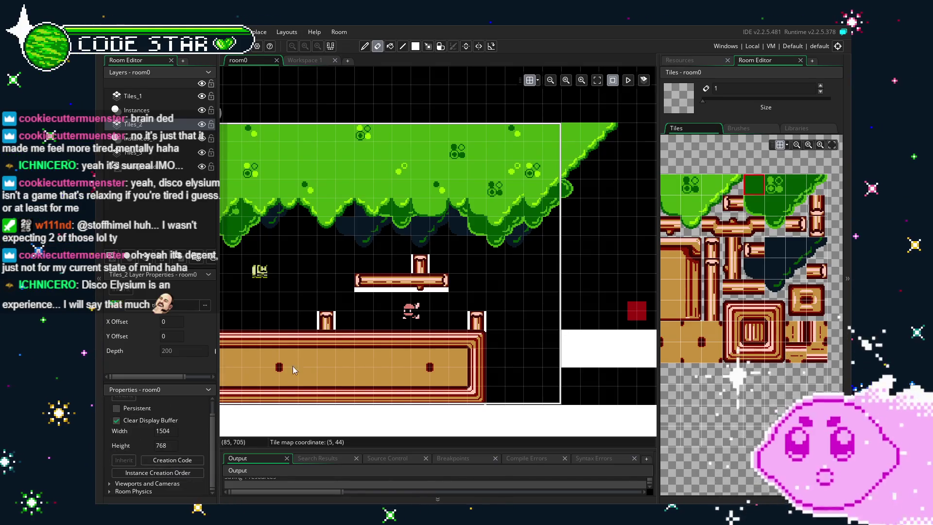
- Uncheck Enable Viewports in the room's Viewports and Cameras settings
{"action": "left_click", "coordinate": [110, 484]}
{"action": "scroll", "coordinate": [167, 437], "scroll_direction": "down", "scroll_amount": 5}
{"action": "left_click", "coordinate": [116, 428]}
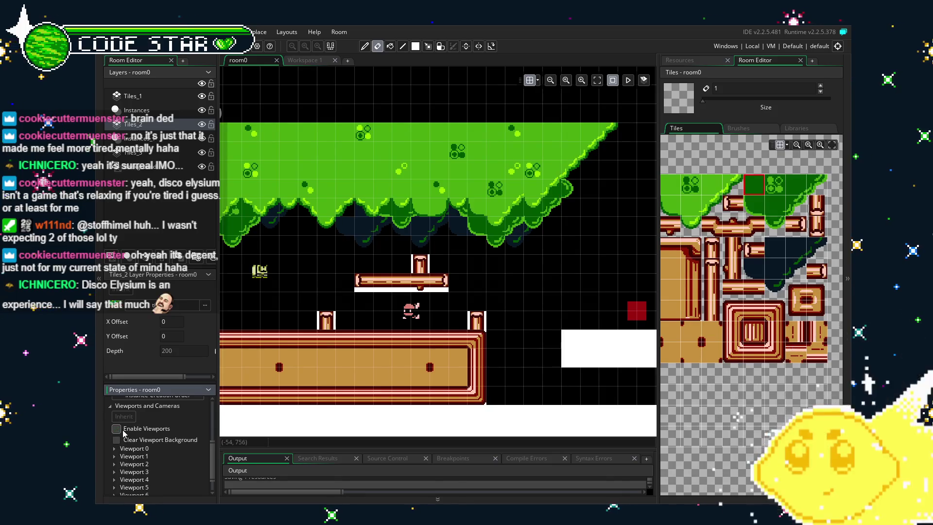
{"action": "scroll", "coordinate": [437, 253], "scroll_direction": "up", "scroll_amount": 5}
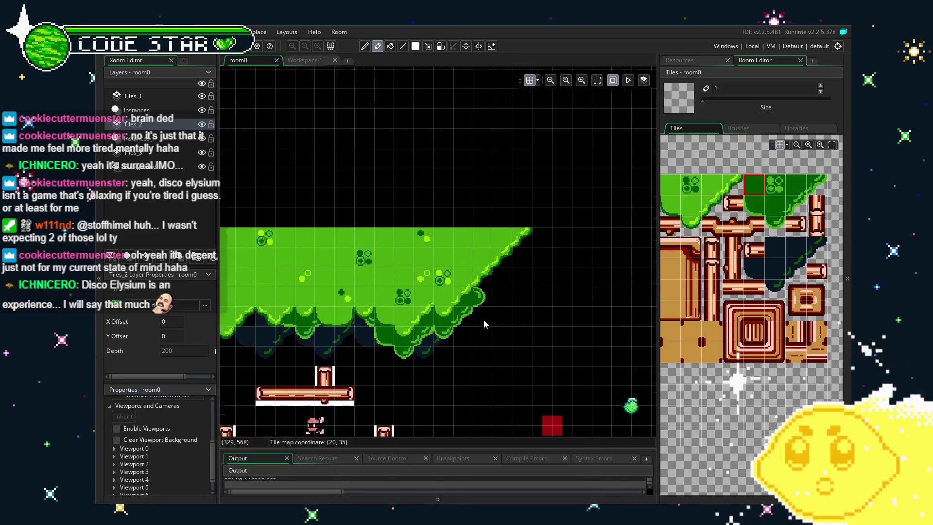
{"action": "scroll", "coordinate": [484, 318], "scroll_direction": "up", "scroll_amount": 4}
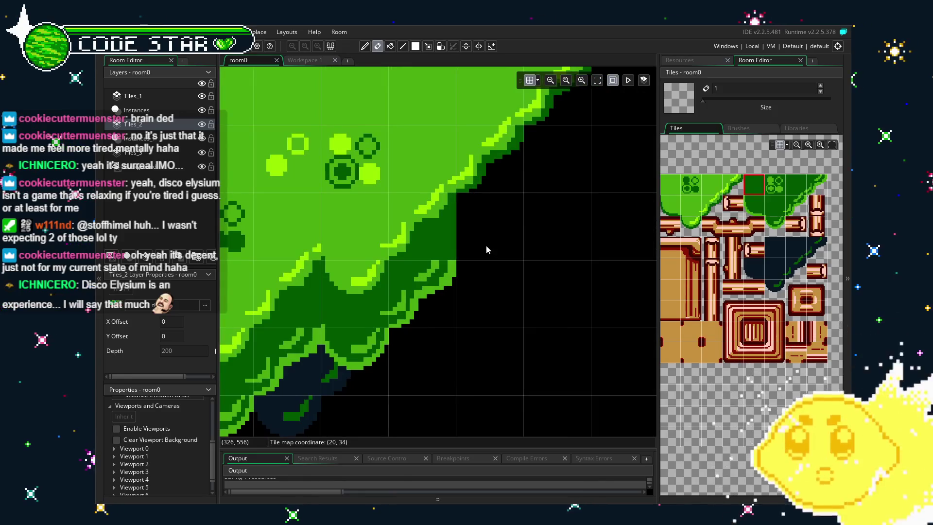
- Erase the ragged green tiles along the canopy's right edge and paint a corner leaf tile
{"action": "left_click_drag", "start_coordinate": [797, 185], "coordinate": [820, 184]}
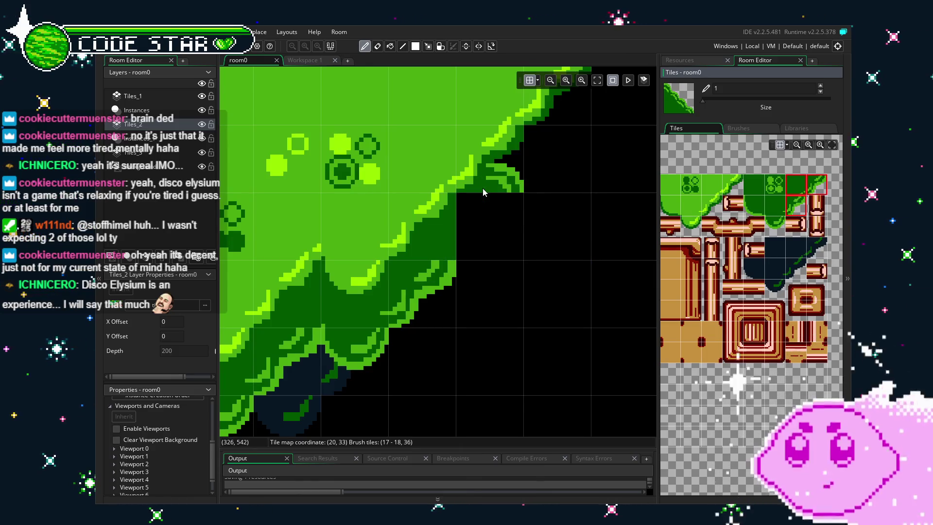
{"action": "key", "text": "e"}
{"action": "mouse_move", "coordinate": [437, 242]}
{"action": "left_mouse_down"}
{"action": "mouse_move", "coordinate": [423, 262]}
{"action": "mouse_move", "coordinate": [438, 278]}
{"action": "left_mouse_up"}
{"action": "mouse_move", "coordinate": [355, 296]}
{"action": "left_mouse_down"}
{"action": "mouse_move", "coordinate": [360, 344]}
{"action": "mouse_move", "coordinate": [491, 238]}
{"action": "left_mouse_up"}
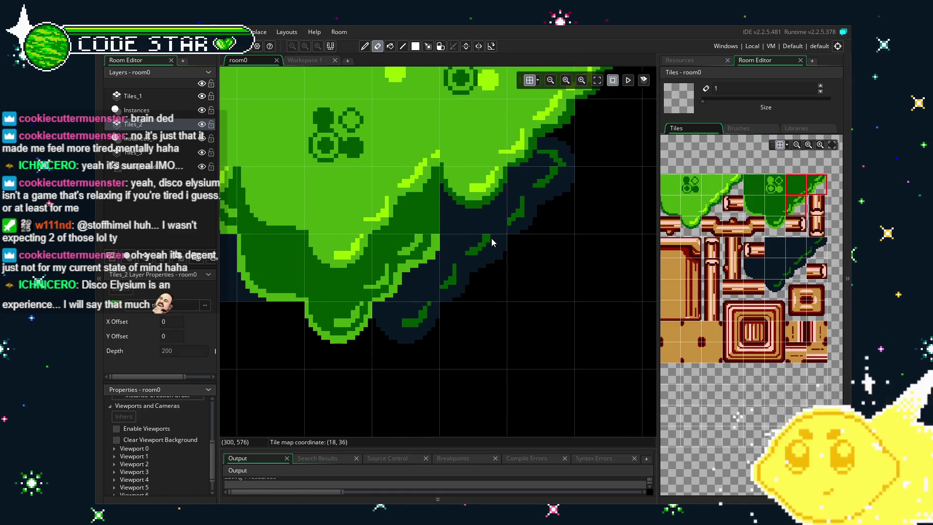
{"action": "left_click", "coordinate": [816, 183]}
{"action": "left_click", "coordinate": [447, 209]}
- Zoom out to the room's left edge and select the Tiles_3 layer
{"action": "key", "text": "e"}
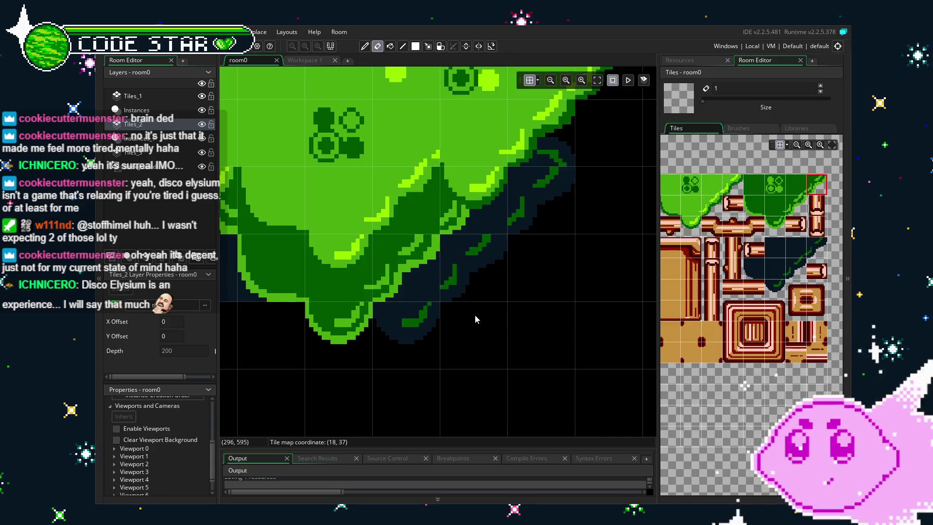
{"action": "scroll", "coordinate": [474, 314], "scroll_direction": "down", "scroll_amount": 4}
{"action": "mouse_move", "coordinate": [468, 329]}
{"action": "left_mouse_down"}
{"action": "mouse_move", "coordinate": [550, 285]}
{"action": "mouse_move", "coordinate": [513, 293]}
{"action": "left_mouse_up"}
{"action": "left_click", "coordinate": [132, 152]}
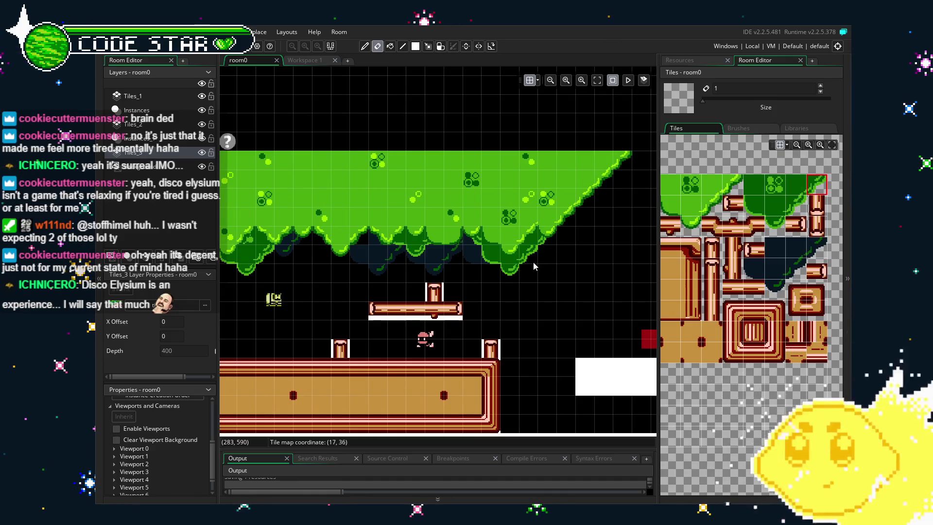
- Build a brush of dark shadow tiles and paint it beneath the canopy's right slope on Tiles_3
{"action": "left_click_drag", "start_coordinate": [753, 267], "coordinate": [775, 269]}
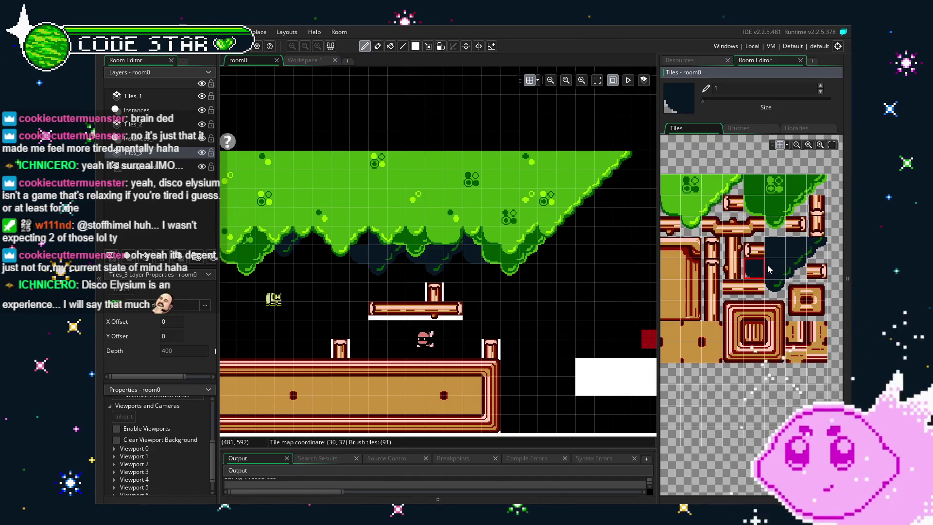
{"action": "left_click", "coordinate": [777, 289], "text": "ctrl"}
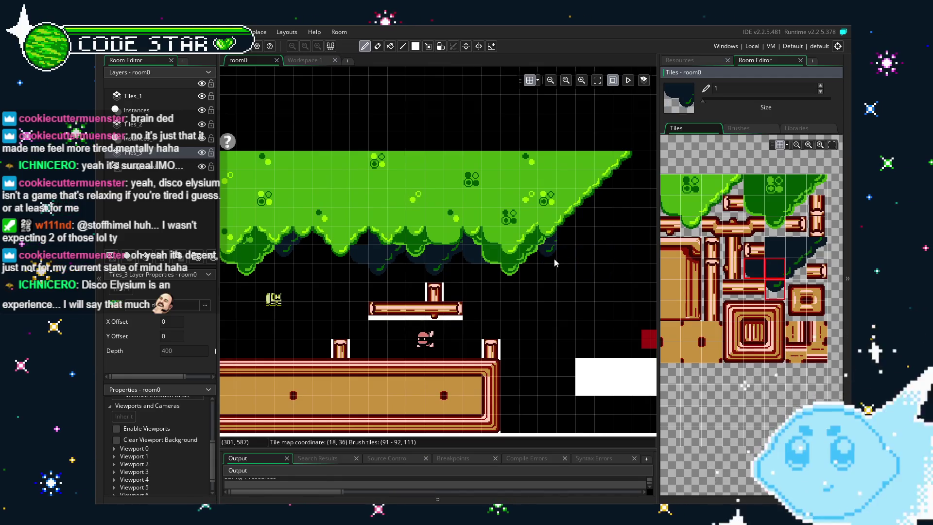
{"action": "left_click", "coordinate": [794, 267], "text": "ctrl"}
{"action": "left_click", "coordinate": [795, 248], "text": "ctrl"}
{"action": "left_click", "coordinate": [815, 252], "text": "ctrl"}
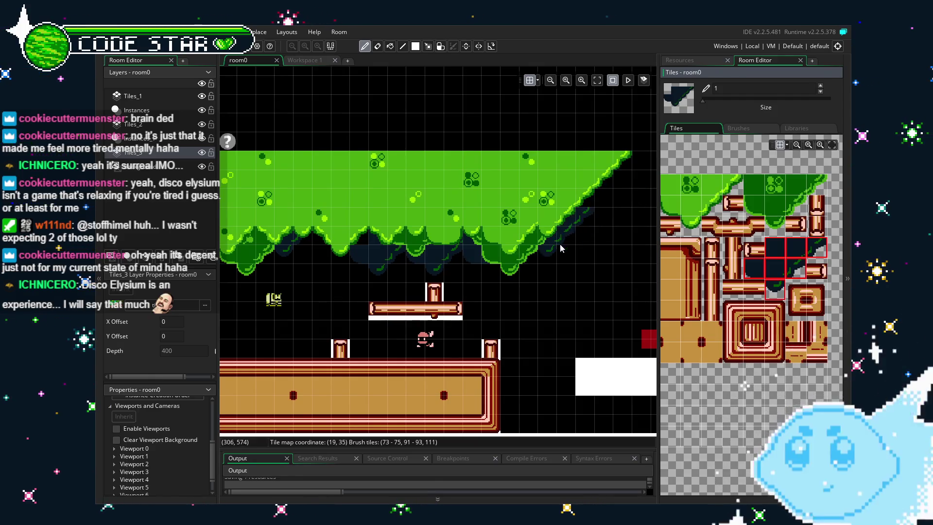
{"action": "key", "text": "e"}
{"action": "scroll", "coordinate": [535, 348], "scroll_direction": "down", "scroll_amount": 2}
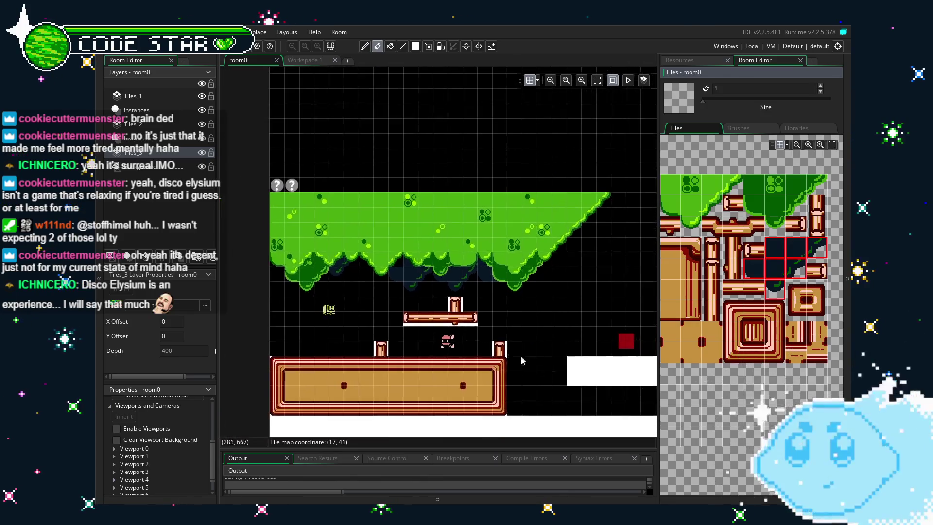
{"action": "scroll", "coordinate": [429, 332], "scroll_direction": "up", "scroll_amount": 2}
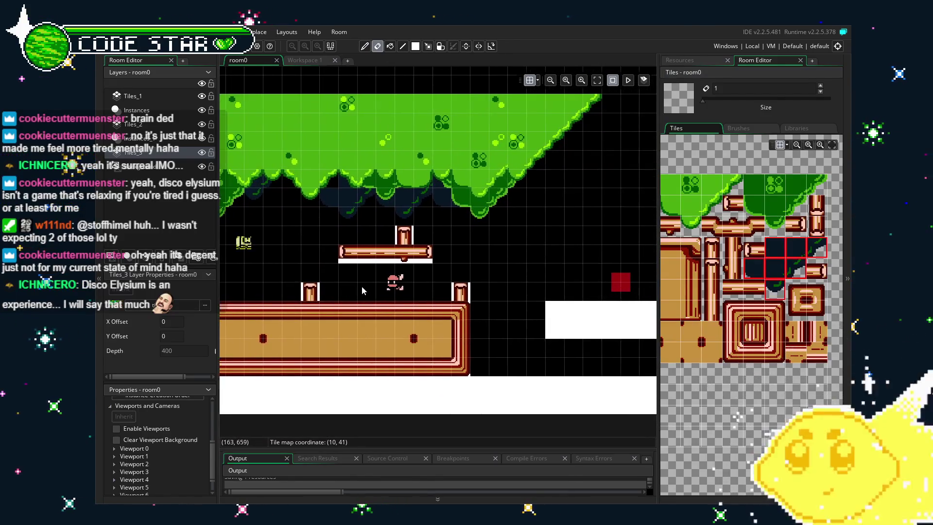
{"action": "mouse_move", "coordinate": [394, 295]}
{"action": "left_mouse_down"}
{"action": "mouse_move", "coordinate": [413, 303]}
{"action": "mouse_move", "coordinate": [380, 313]}
{"action": "left_mouse_up"}
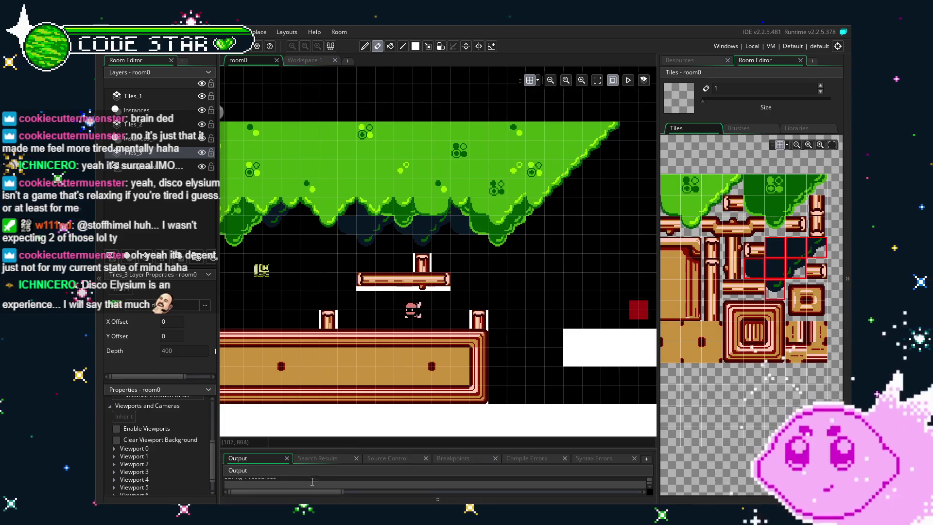
- Turn the room's viewports back on and bring the right side of the room into view
{"action": "left_click", "coordinate": [122, 429]}
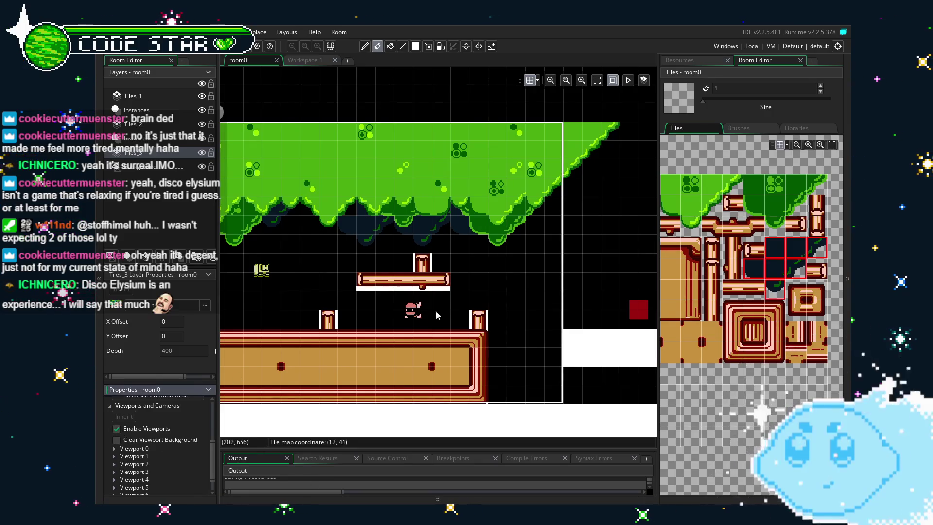
{"action": "scroll", "coordinate": [475, 313], "scroll_direction": "down", "scroll_amount": 3}
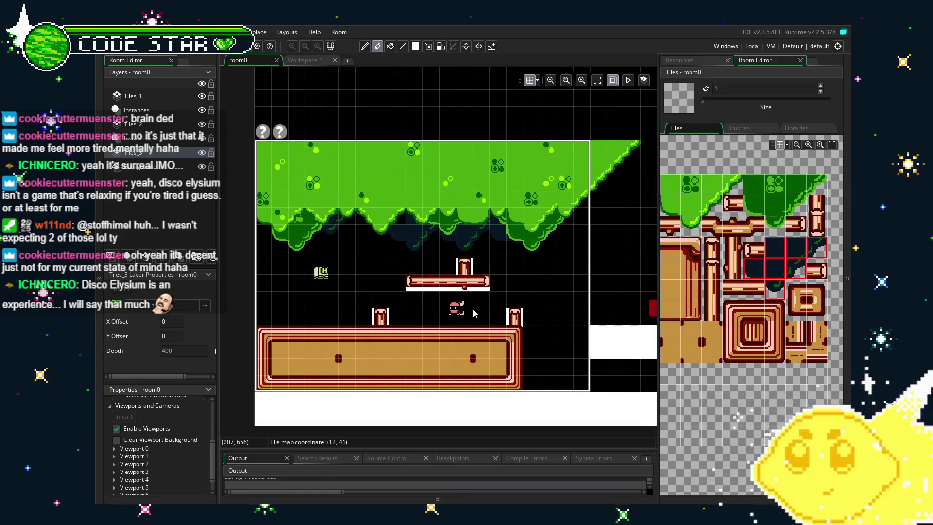
{"action": "mouse_move", "coordinate": [616, 330]}
{"action": "left_mouse_down"}
{"action": "mouse_move", "coordinate": [506, 323]}
{"action": "mouse_move", "coordinate": [350, 292]}
{"action": "mouse_move", "coordinate": [418, 272]}
{"action": "left_mouse_up"}
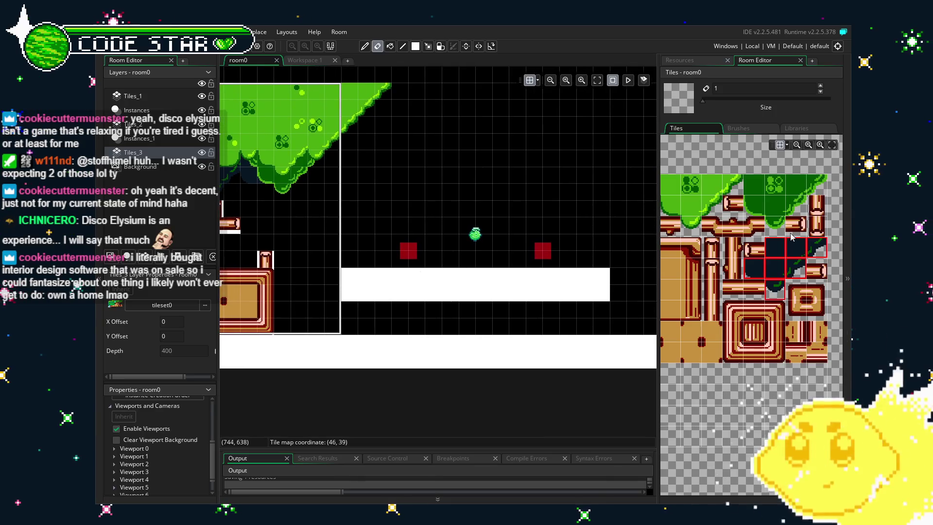
{"action": "scroll", "coordinate": [789, 237], "scroll_direction": "down", "scroll_amount": 5}
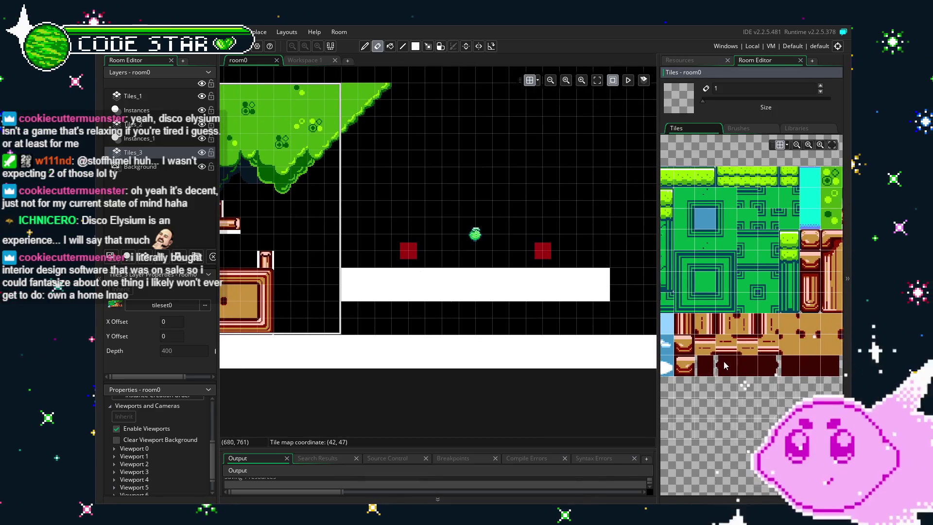
{"action": "scroll", "coordinate": [720, 366], "scroll_direction": "up", "scroll_amount": 2}
- On Tiles_1, lay a grass-top row across the white platform and cap its right end
{"action": "left_click", "coordinate": [693, 186]}
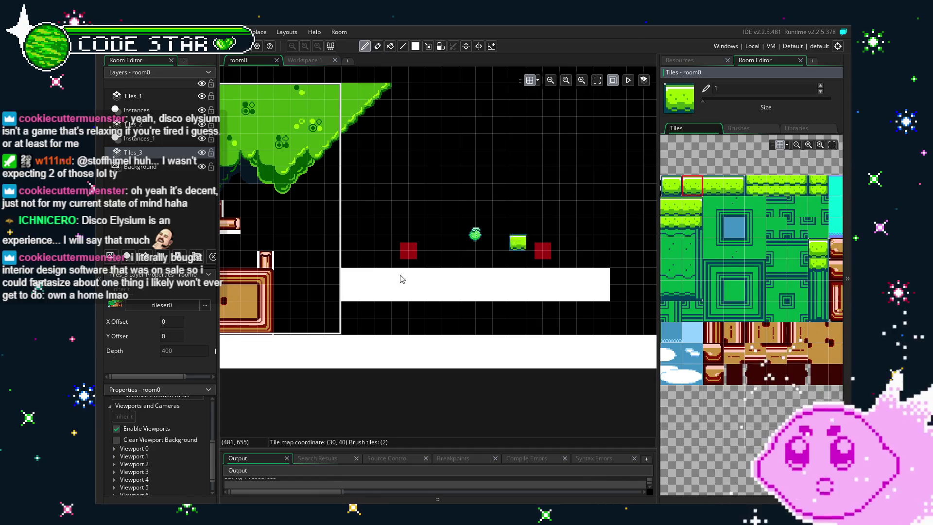
{"action": "left_click", "coordinate": [160, 96]}
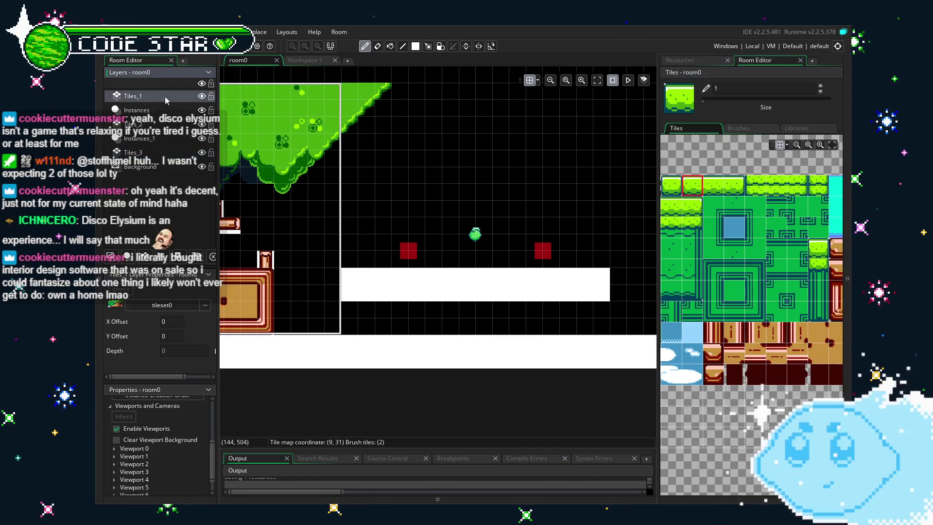
{"action": "left_click", "coordinate": [350, 276]}
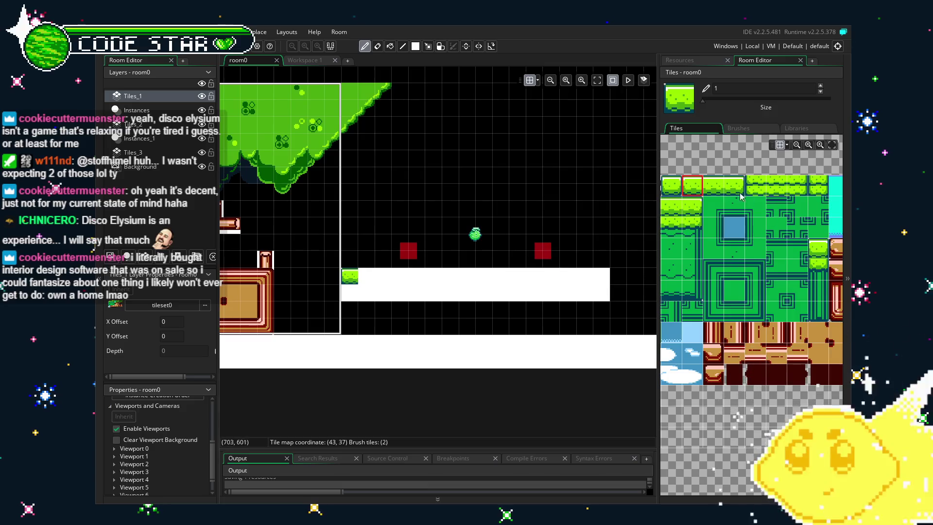
{"action": "left_click", "coordinate": [713, 186]}
{"action": "key", "text": "r"}
{"action": "left_click_drag", "start_coordinate": [359, 276], "coordinate": [544, 285]}
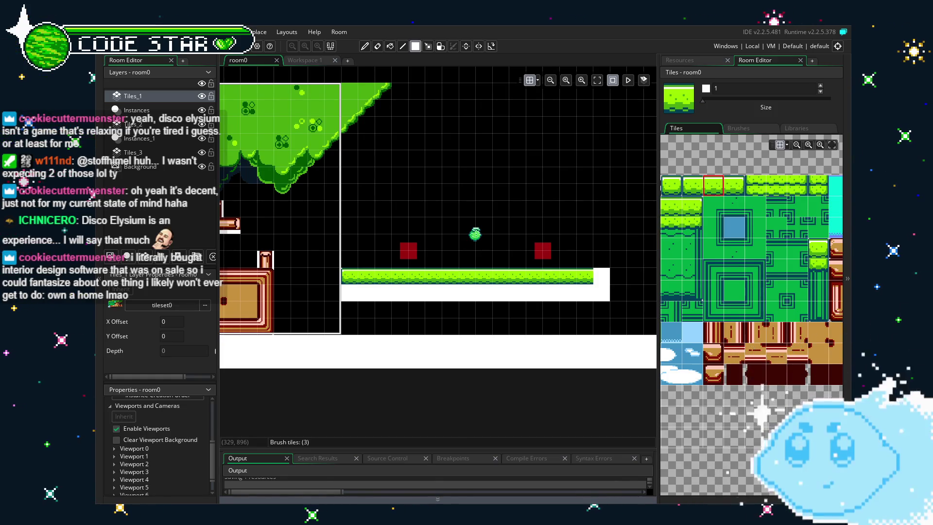
{"action": "left_click", "coordinate": [734, 185]}
{"action": "left_click", "coordinate": [601, 277]}
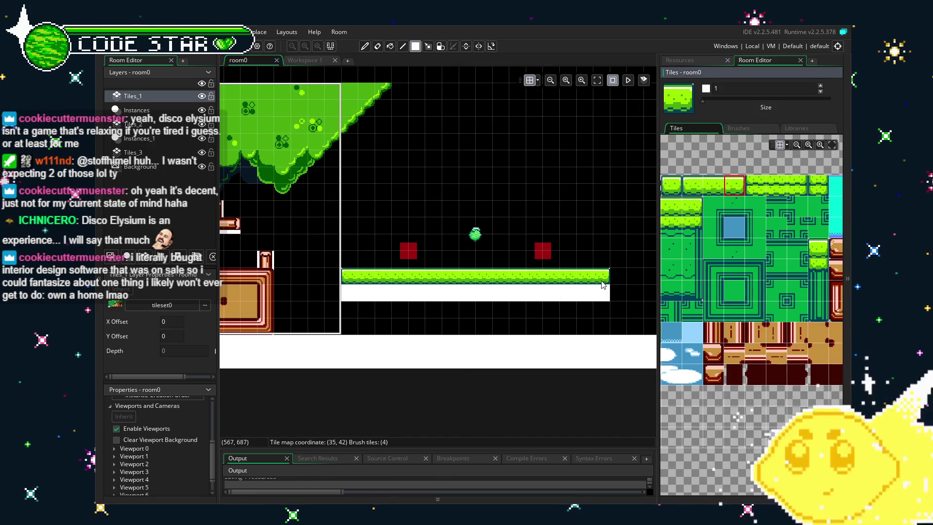
- Paint a second grass row beneath the platform and fix the tile at its left end
{"action": "left_click", "coordinate": [776, 185]}
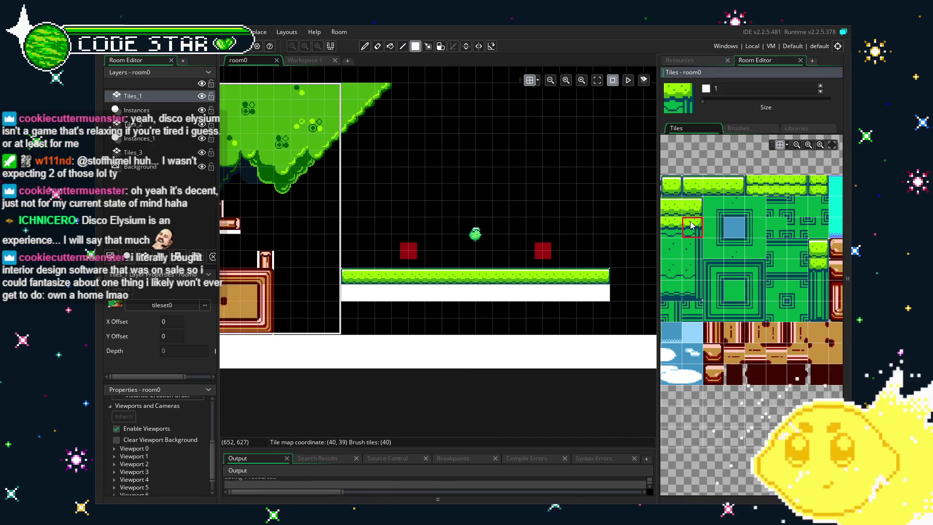
{"action": "left_click", "coordinate": [603, 295]}
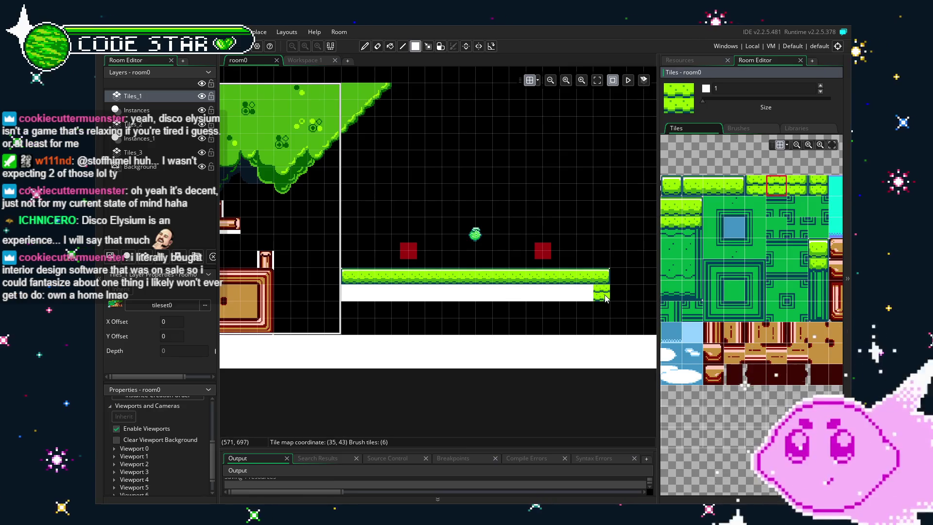
{"action": "left_click_drag", "start_coordinate": [585, 298], "coordinate": [367, 298]}
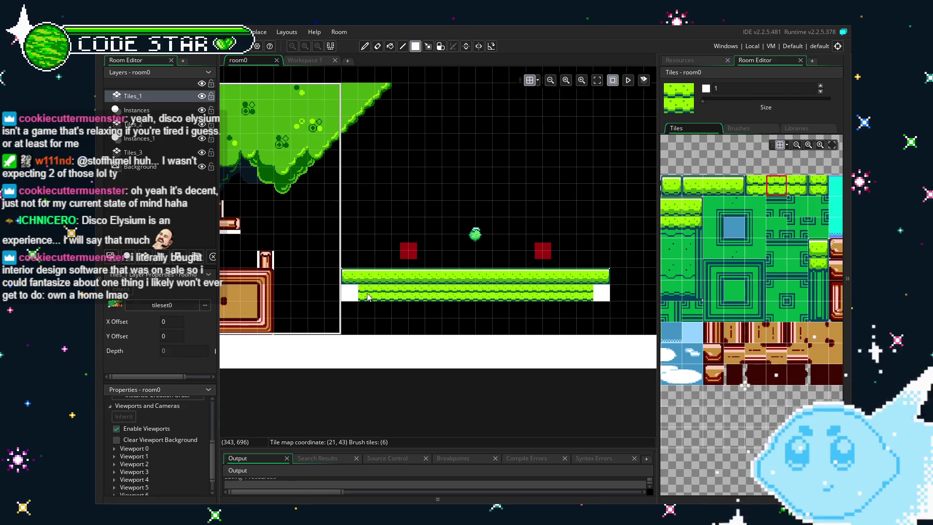
{"action": "left_click", "coordinate": [761, 188]}
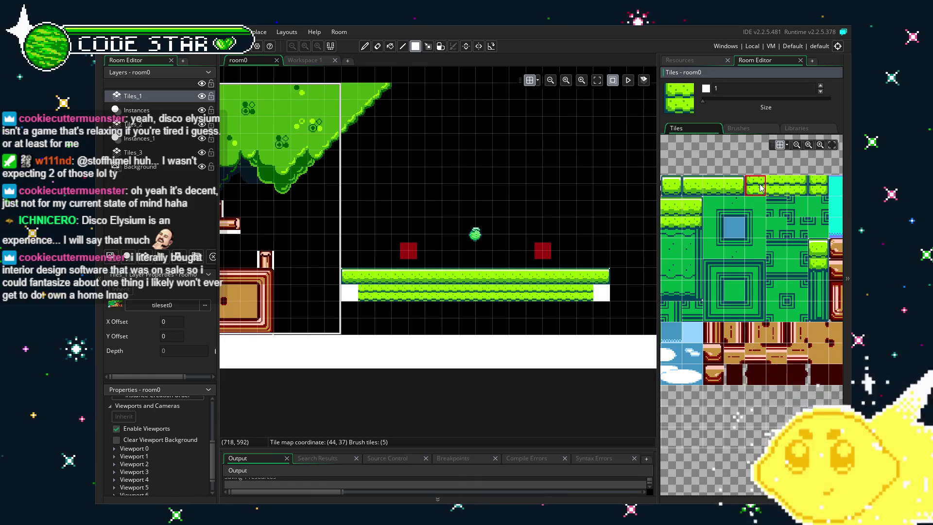
{"action": "left_click", "coordinate": [350, 311]}
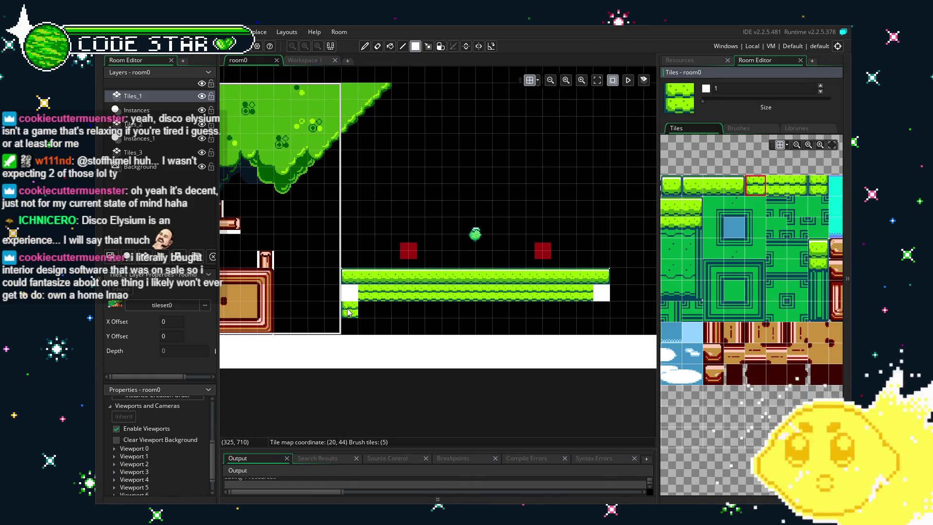
{"action": "right_click", "coordinate": [350, 312]}
{"action": "left_click", "coordinate": [350, 293]}
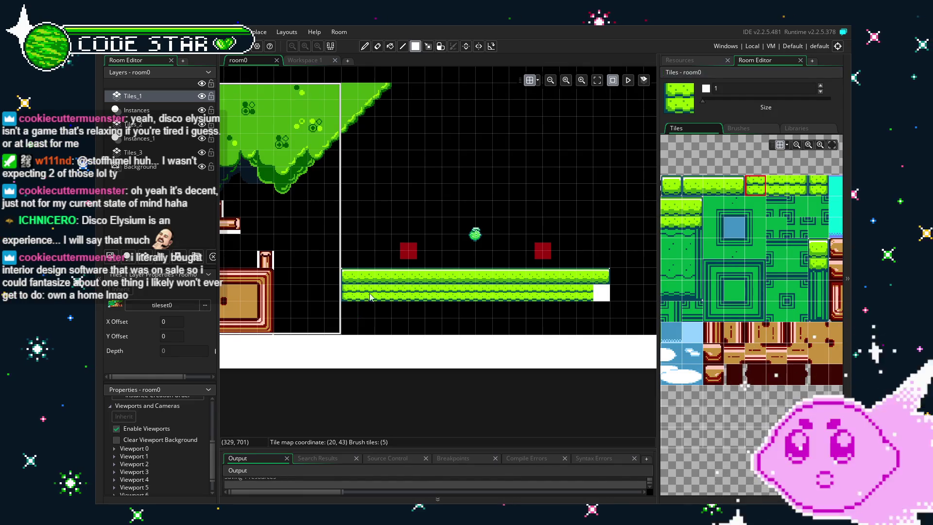
- Fill the gaps at the platform's right end with grass end tiles and erase one top tile
{"action": "left_click", "coordinate": [797, 185]}
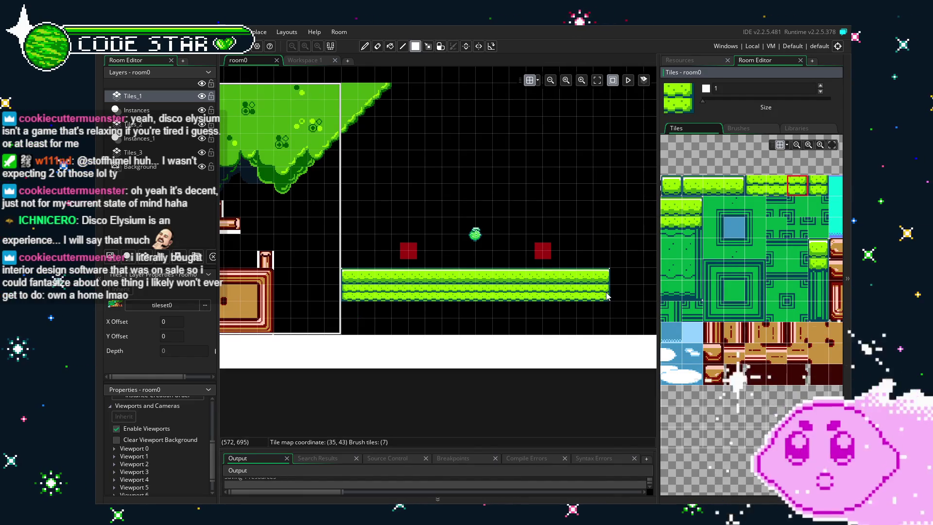
{"action": "left_click", "coordinate": [601, 293]}
{"action": "left_click", "coordinate": [550, 326]}
{"action": "scroll", "coordinate": [525, 341], "scroll_direction": "down", "scroll_amount": 1}
{"action": "key", "text": "e"}
{"action": "left_click", "coordinate": [404, 267]}
{"action": "scroll", "coordinate": [464, 206], "scroll_direction": "down", "scroll_amount": 3}
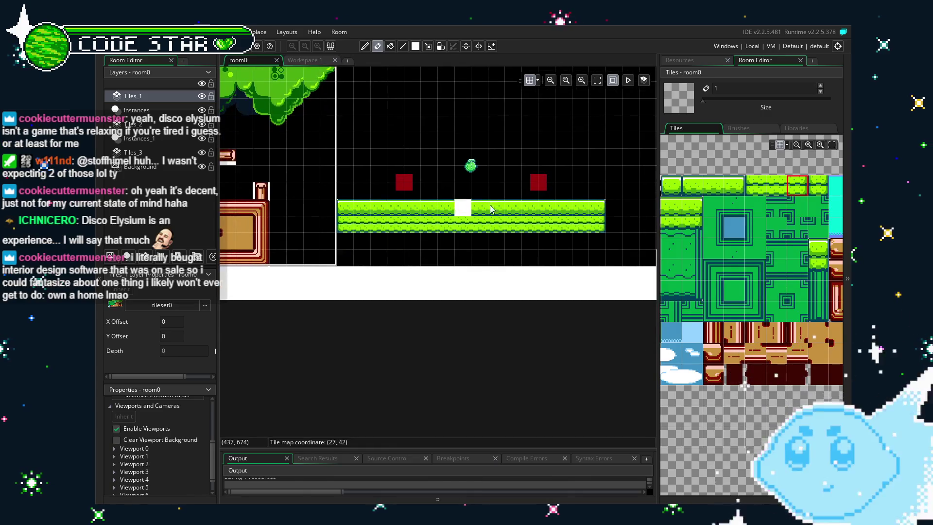
- Paint green wall tiles beneath the grass platform
{"action": "left_click", "coordinate": [734, 291]}
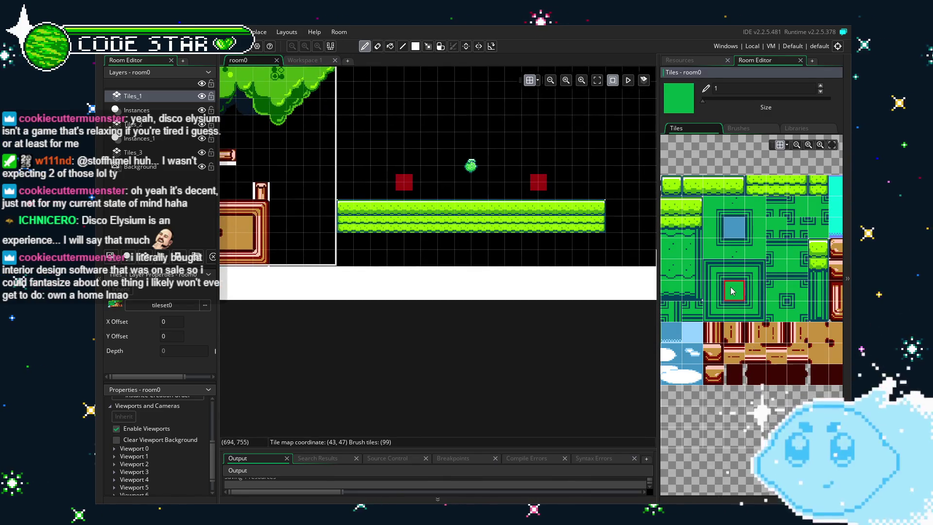
{"action": "left_click_drag", "start_coordinate": [353, 245], "coordinate": [596, 258]}
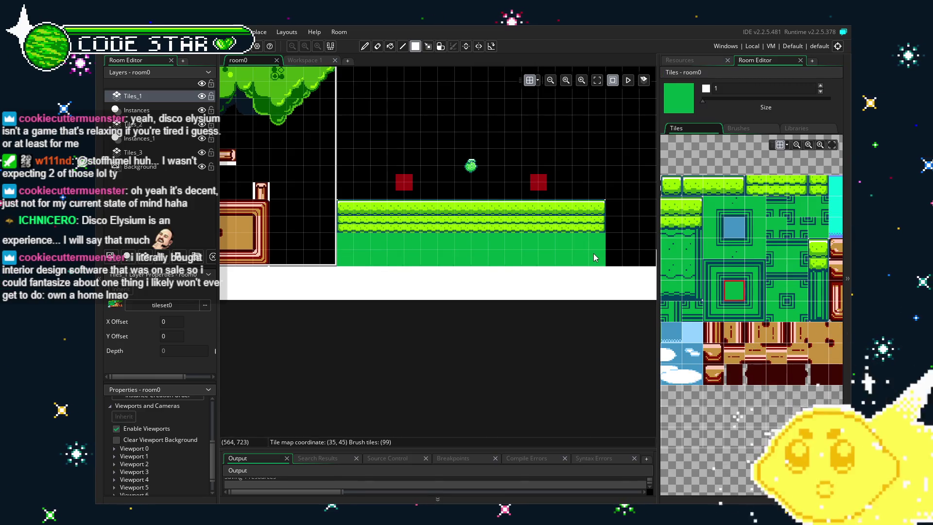
{"action": "left_click", "coordinate": [761, 290]}
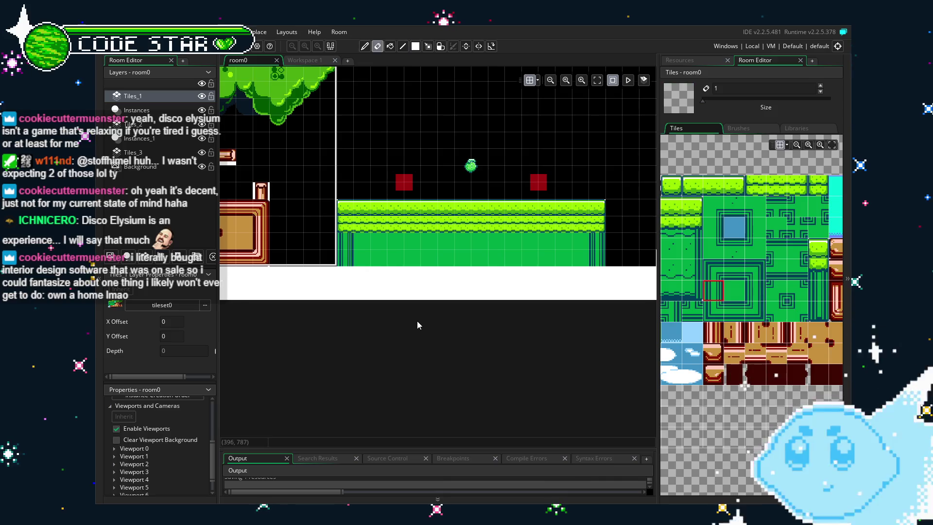
- Cut the green wall tiles from the grass layer and paste them onto the Tiles_2 layer
{"action": "key", "text": "f"}
{"action": "mouse_move", "coordinate": [325, 235]}
{"action": "left_mouse_down"}
{"action": "mouse_move", "coordinate": [437, 260]}
{"action": "mouse_move", "coordinate": [585, 275]}
{"action": "mouse_move", "coordinate": [585, 263]}
{"action": "left_mouse_up"}
{"action": "key", "text": "ctrl+x"}
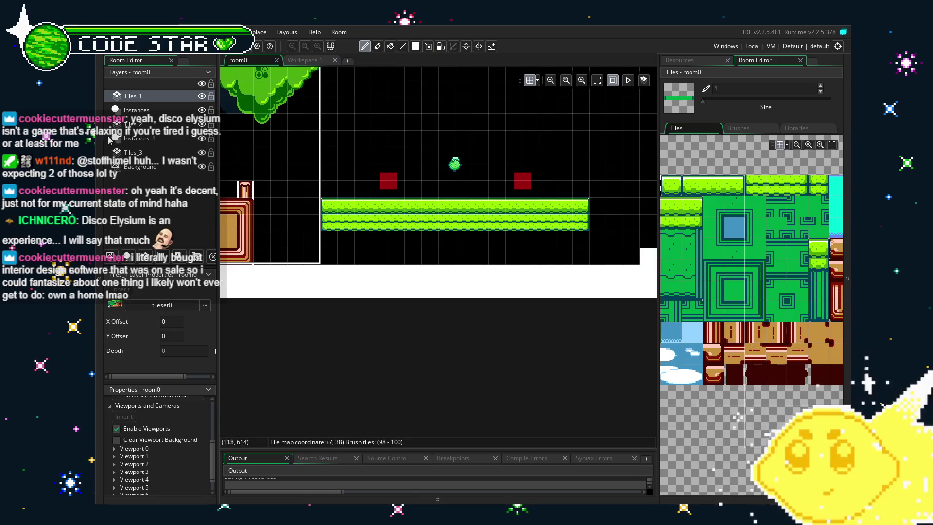
{"action": "left_click", "coordinate": [111, 139]}
{"action": "left_click", "coordinate": [130, 124]}
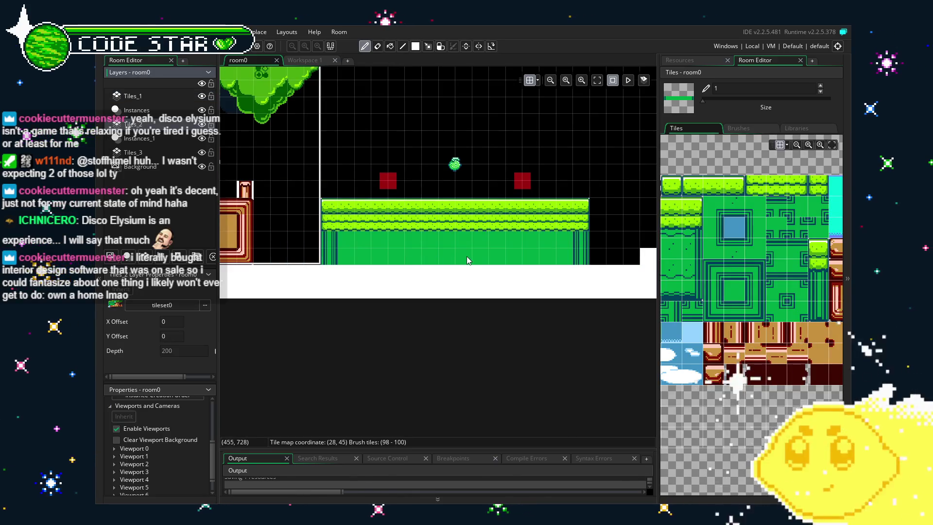
{"action": "key", "text": "e"}
{"action": "scroll", "coordinate": [306, 315], "scroll_direction": "down", "scroll_amount": 2}
{"action": "mouse_move", "coordinate": [306, 311]}
{"action": "left_mouse_down"}
{"action": "mouse_move", "coordinate": [463, 301]}
{"action": "mouse_move", "coordinate": [268, 301]}
{"action": "left_mouse_up"}
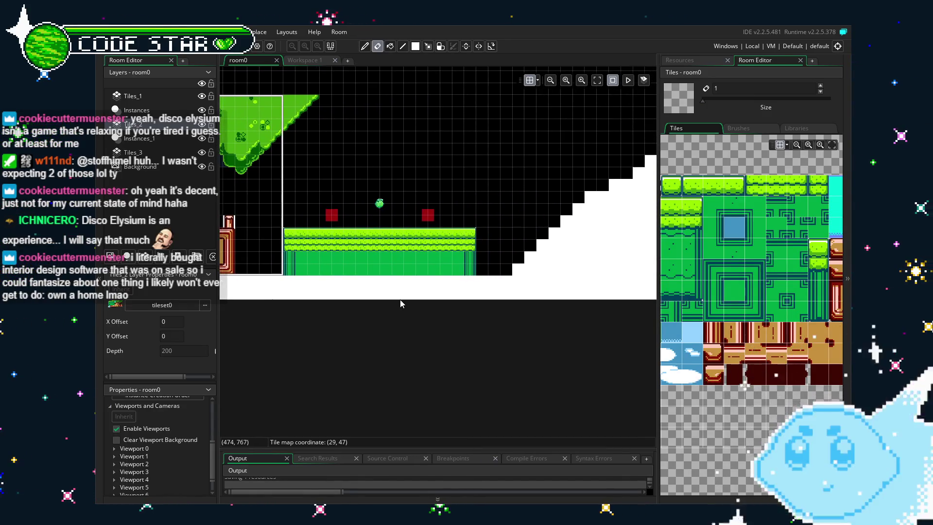
{"action": "left_click_drag", "start_coordinate": [401, 300], "coordinate": [377, 300]}
{"action": "scroll", "coordinate": [751, 292], "scroll_direction": "up", "scroll_amount": 3}
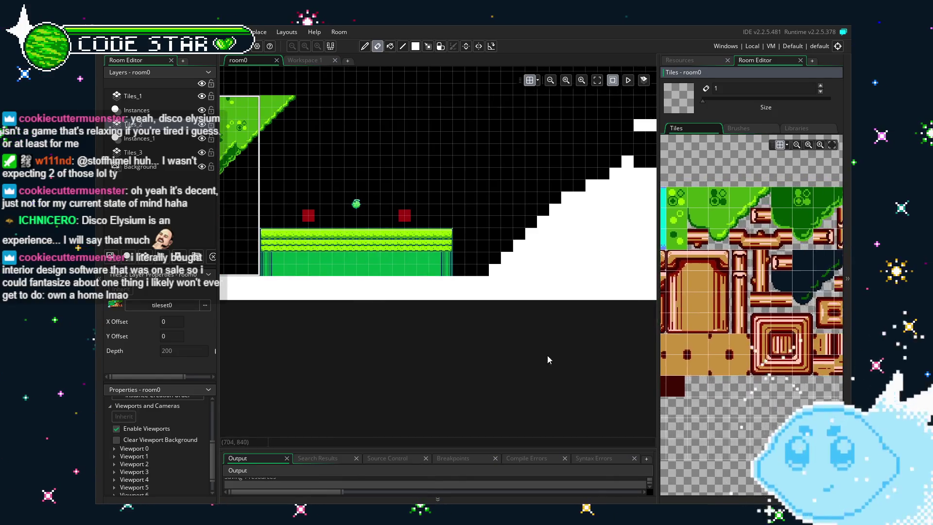
{"action": "scroll", "coordinate": [796, 364], "scroll_direction": "up", "scroll_amount": 1}
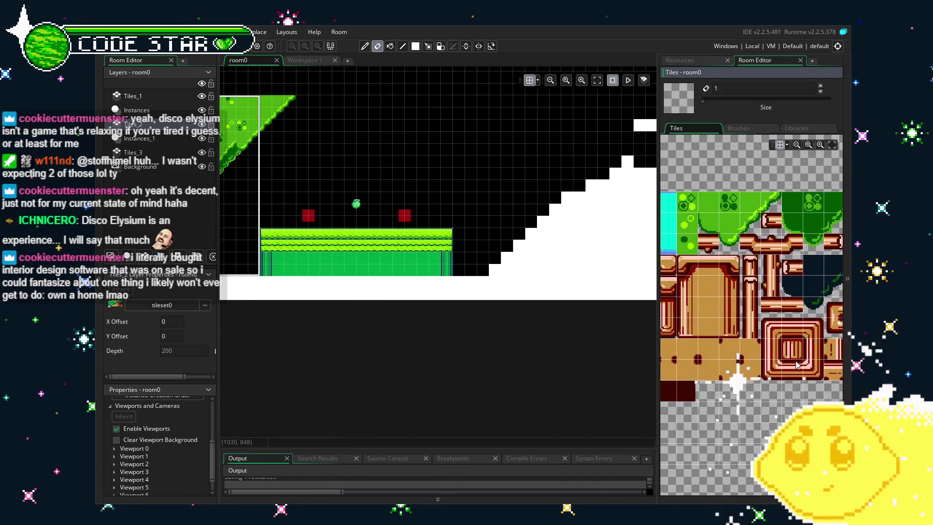
- Widen the Tiles palette, scroll to the brown pipe tiles, and select the 1x3 pillar brush
{"action": "scroll", "coordinate": [720, 415], "scroll_direction": "down", "scroll_amount": 1}
{"action": "left_click_drag", "start_coordinate": [720, 415], "coordinate": [765, 404]}
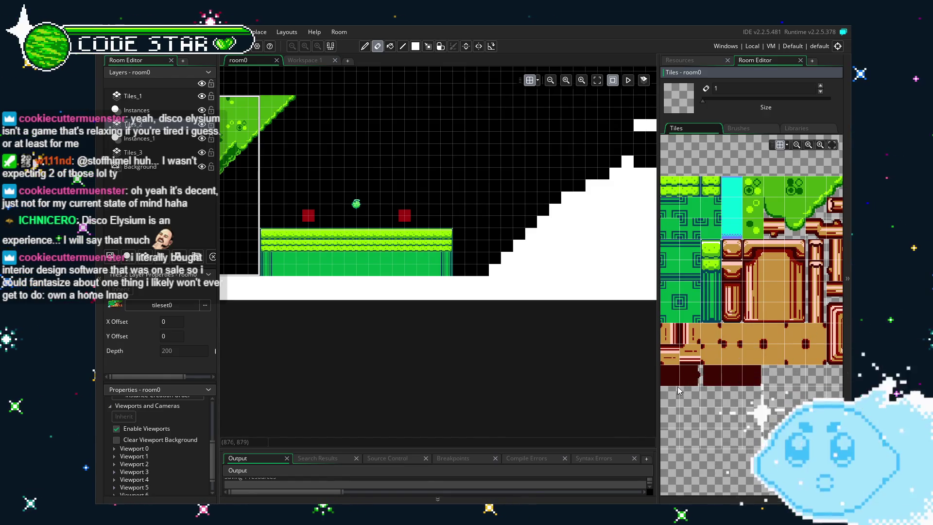
{"action": "left_click_drag", "start_coordinate": [654, 403], "coordinate": [651, 404]}
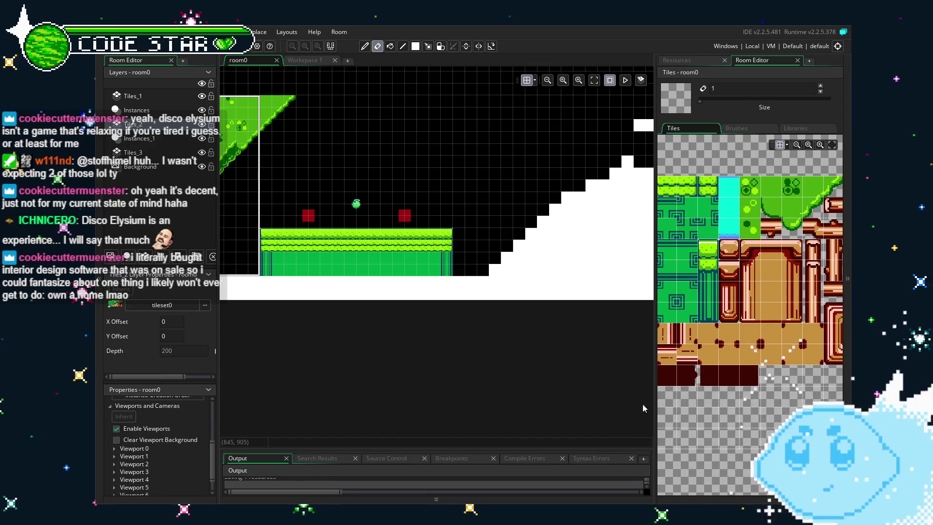
{"action": "scroll", "coordinate": [438, 380], "scroll_direction": "right", "scroll_amount": 5}
{"action": "scroll", "coordinate": [439, 421], "scroll_direction": "up", "scroll_amount": 2}
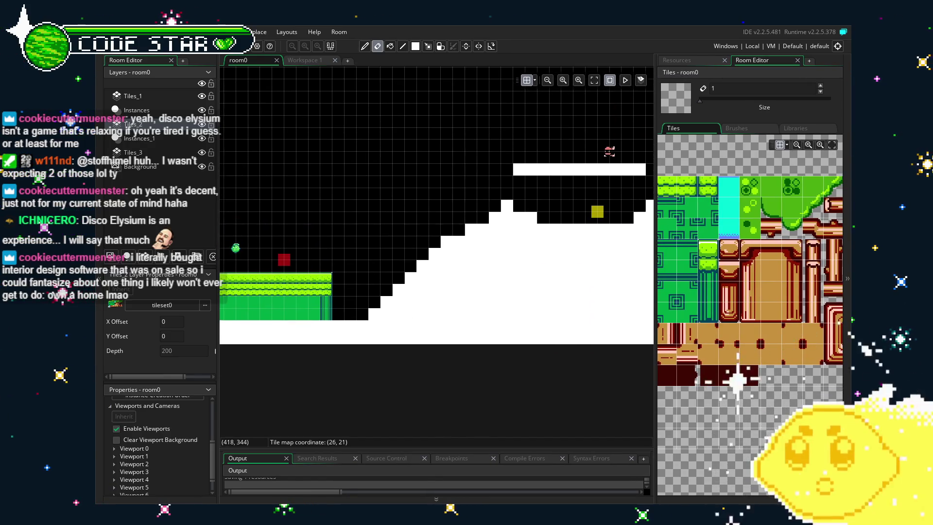
{"action": "scroll", "coordinate": [748, 291], "scroll_direction": "right", "scroll_amount": 4}
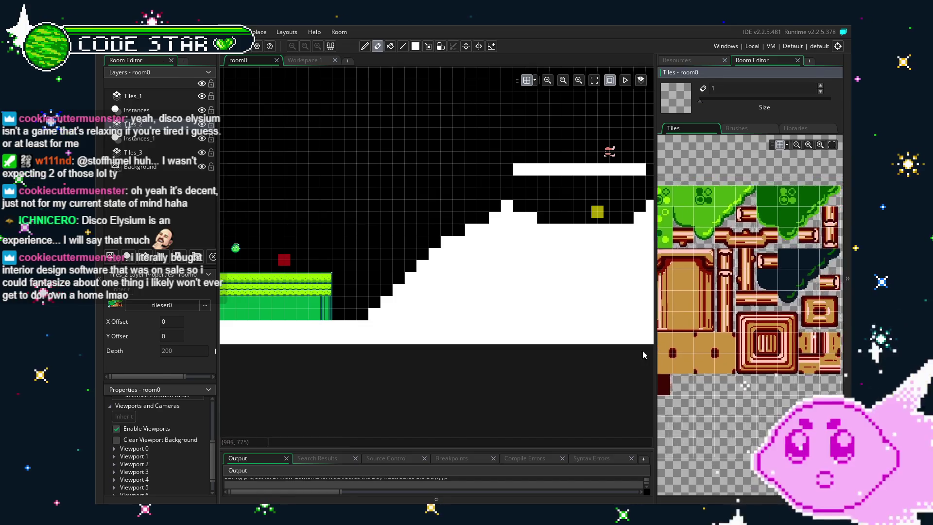
{"action": "scroll", "coordinate": [699, 374], "scroll_direction": "left", "scroll_amount": 4}
{"action": "scroll", "coordinate": [700, 374], "scroll_direction": "down", "scroll_amount": 2}
{"action": "scroll", "coordinate": [700, 375], "scroll_direction": "right", "scroll_amount": 4}
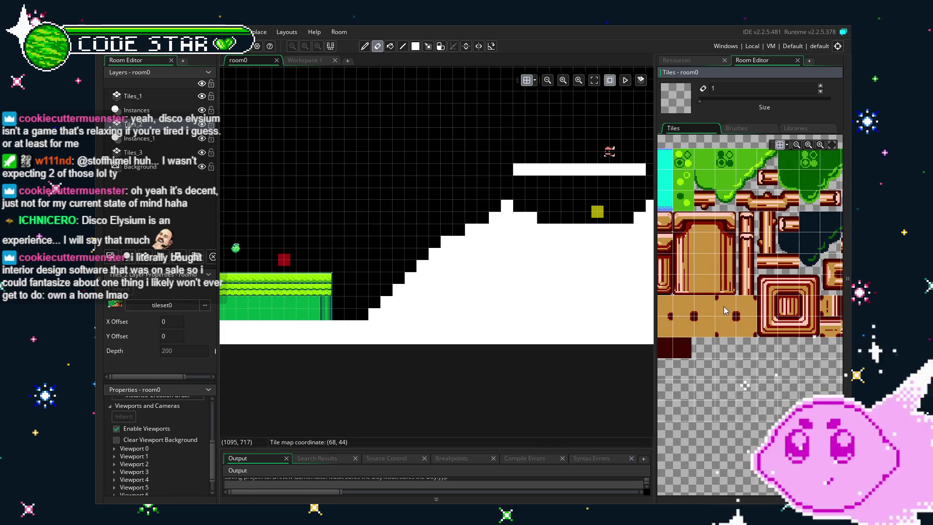
{"action": "scroll", "coordinate": [724, 306], "scroll_direction": "left", "scroll_amount": 2}
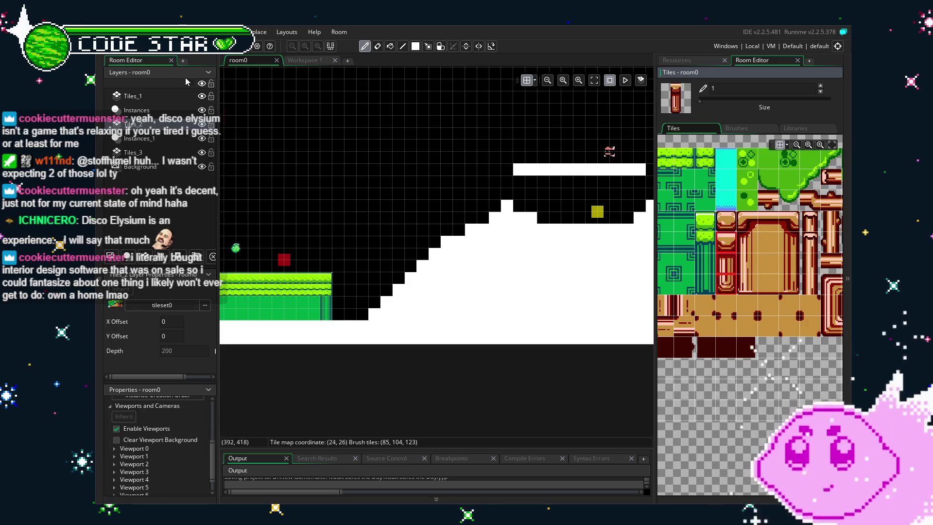
{"action": "left_click", "coordinate": [144, 110]}
- On Tiles_1, stamp brown pillars step by step up the white slope beside the building
{"action": "left_click", "coordinate": [135, 97]}
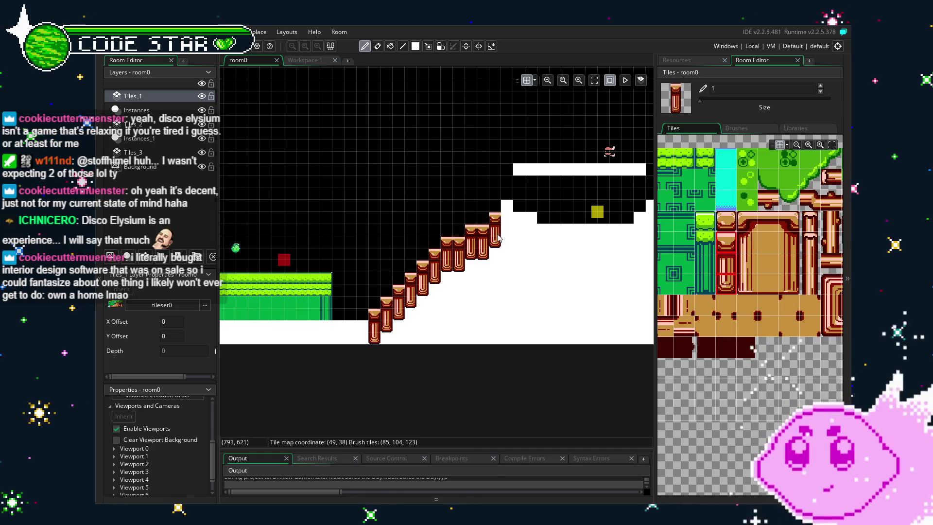
{"action": "left_click_drag", "start_coordinate": [484, 284], "coordinate": [401, 299]}
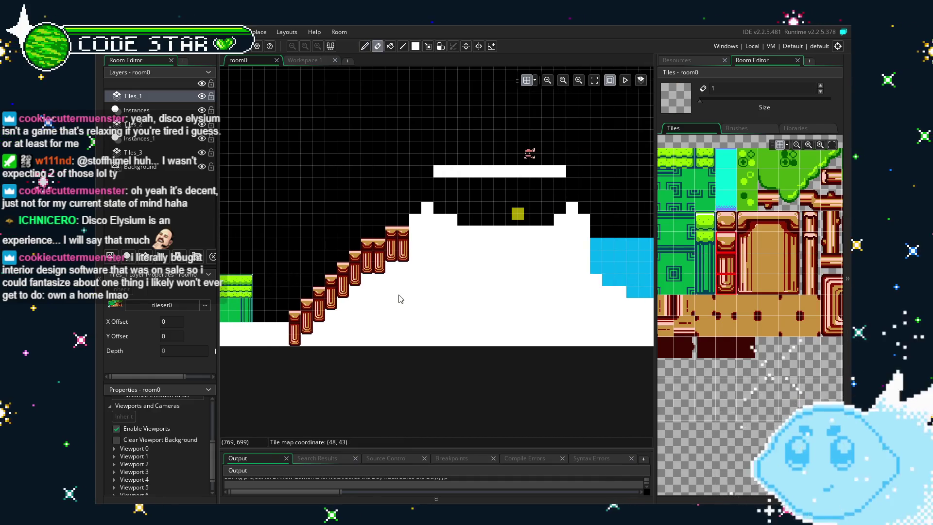
{"action": "scroll", "coordinate": [413, 305], "scroll_direction": "up", "scroll_amount": 3}
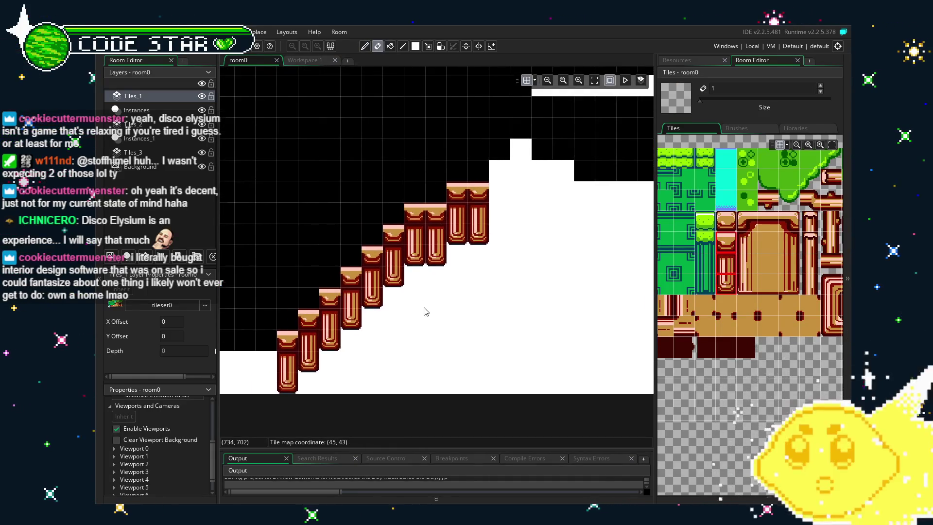
{"action": "scroll", "coordinate": [757, 333], "scroll_direction": "up", "scroll_amount": 3}
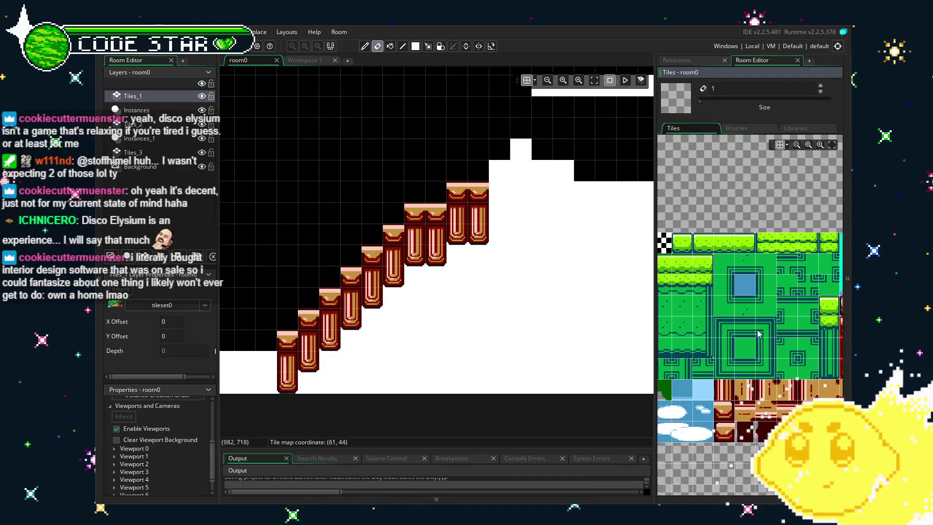
{"action": "left_click_drag", "start_coordinate": [757, 333], "coordinate": [767, 336]}
{"action": "left_click", "coordinate": [716, 248]}
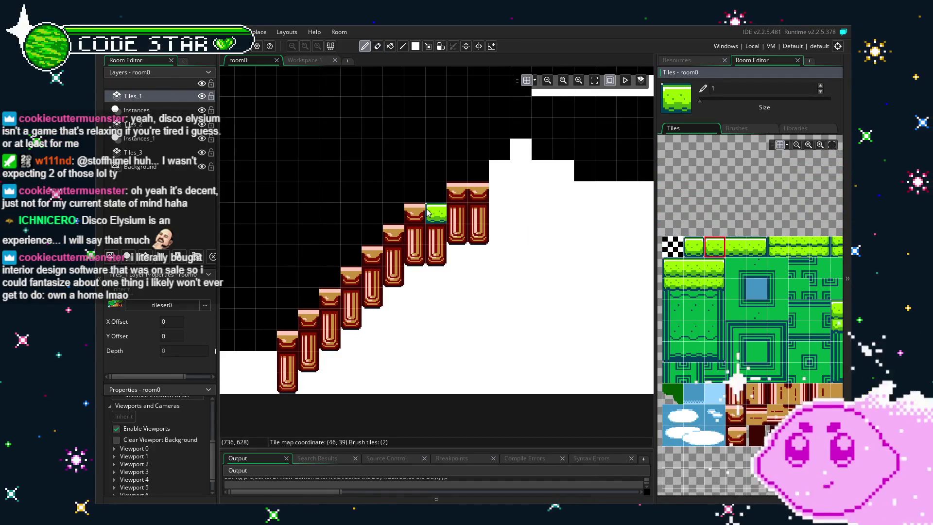
{"action": "left_click", "coordinate": [762, 246]}
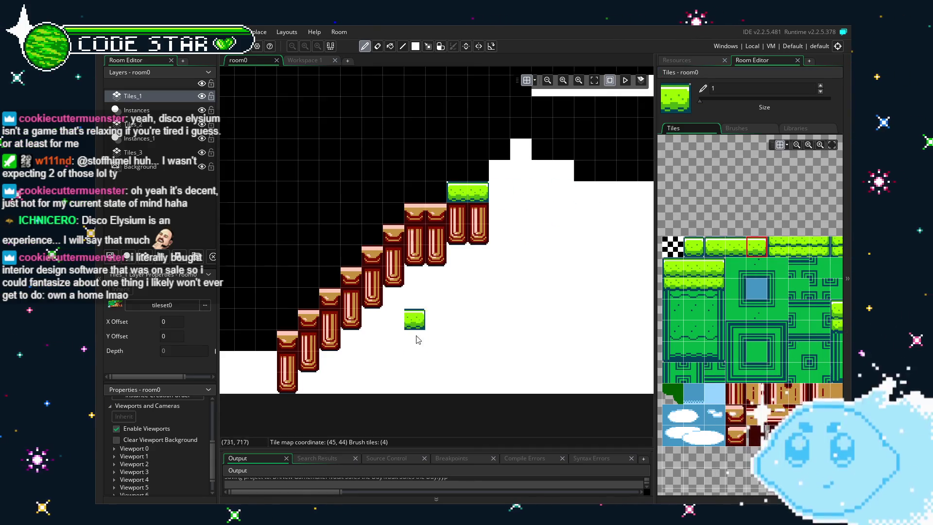
{"action": "key", "text": "m"}
{"action": "key", "text": "ctrl+c"}
{"action": "left_click", "coordinate": [428, 218]}
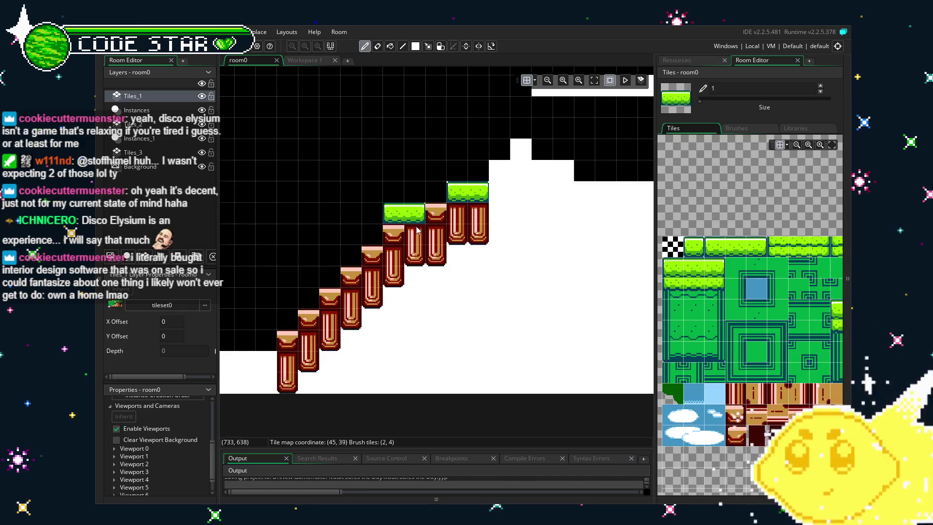
{"action": "left_click", "coordinate": [694, 246]}
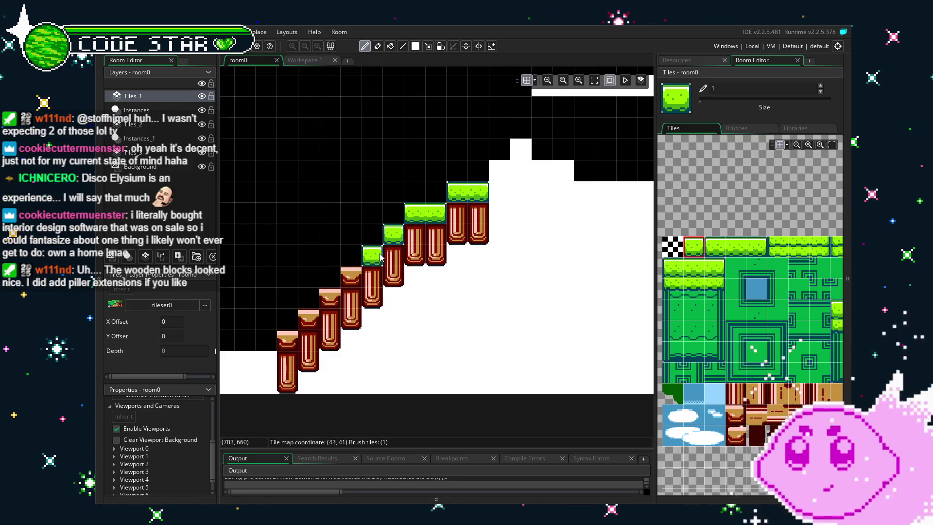
{"action": "left_click", "coordinate": [379, 258]}
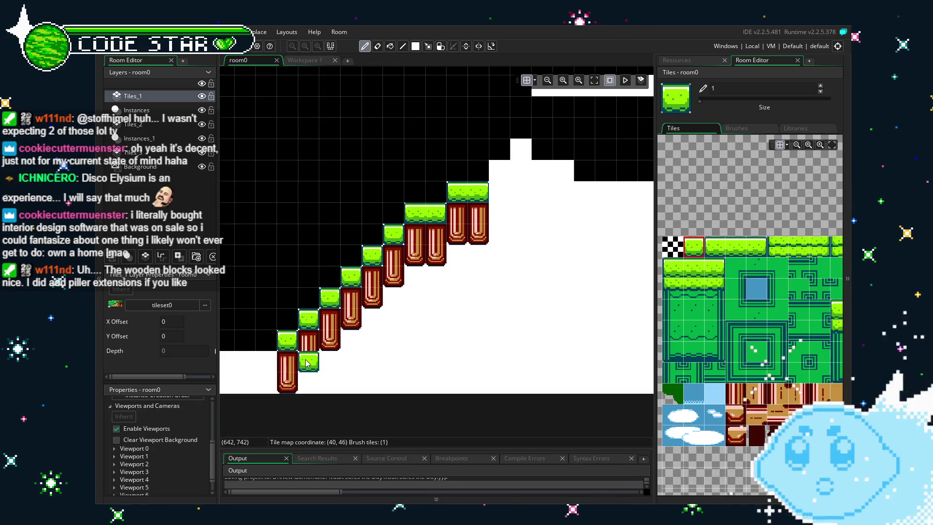
{"action": "scroll", "coordinate": [431, 360], "scroll_direction": "up", "scroll_amount": 5}
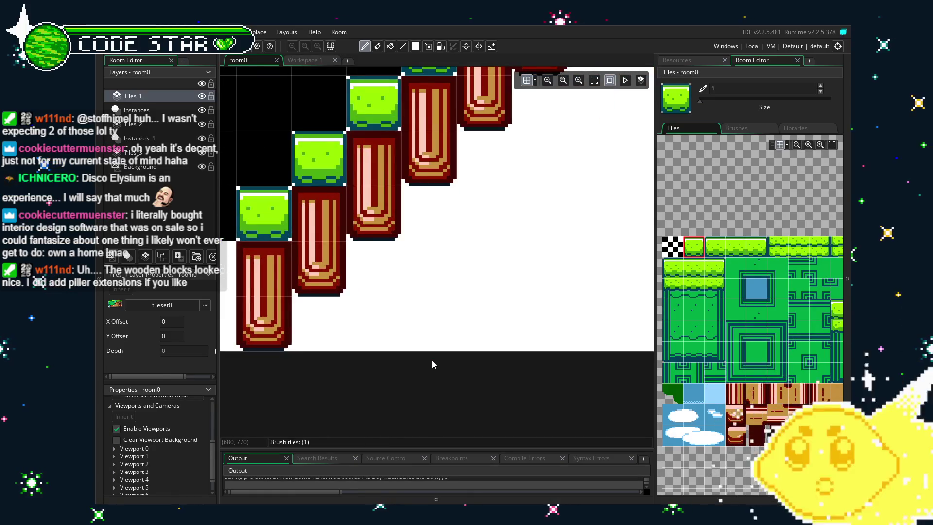
{"action": "scroll", "coordinate": [432, 360], "scroll_direction": "down", "scroll_amount": 3}
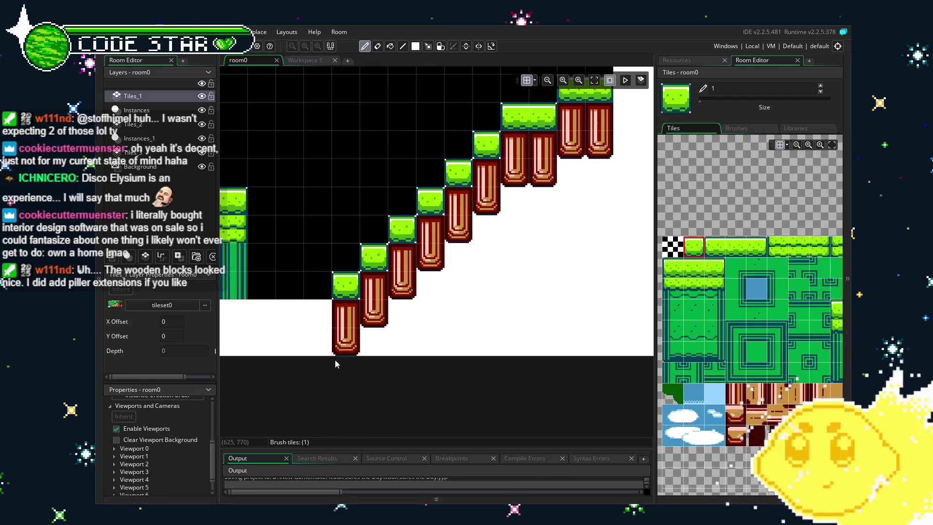
{"action": "key", "text": "e"}
{"action": "scroll", "coordinate": [334, 360], "scroll_direction": "down", "scroll_amount": 3}
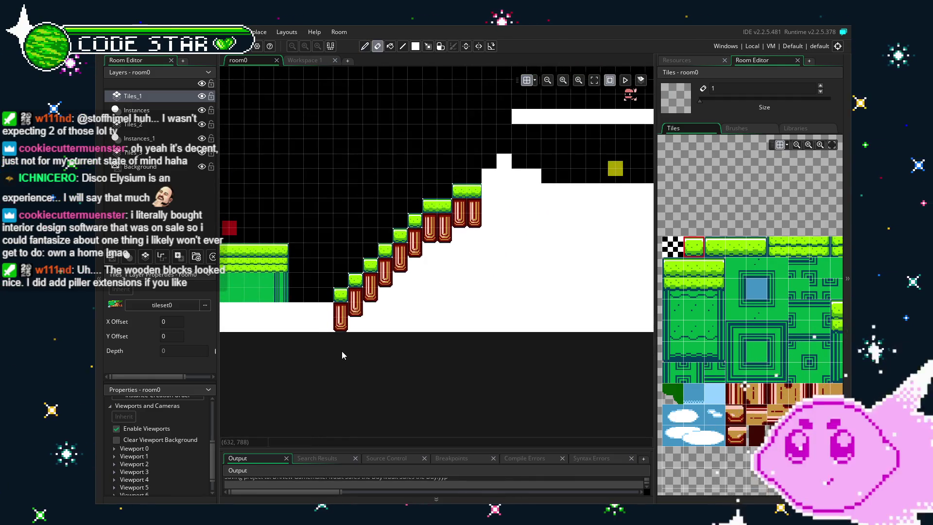
{"action": "scroll", "coordinate": [341, 358], "scroll_direction": "up", "scroll_amount": 3}
{"action": "left_click_drag", "start_coordinate": [372, 371], "coordinate": [346, 413]}
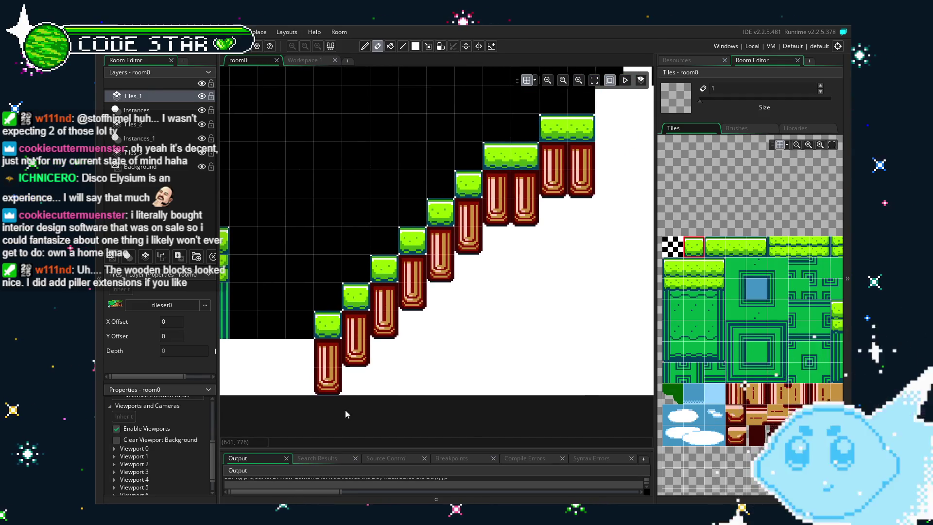
{"action": "scroll", "coordinate": [704, 358], "scroll_direction": "down", "scroll_amount": 10}
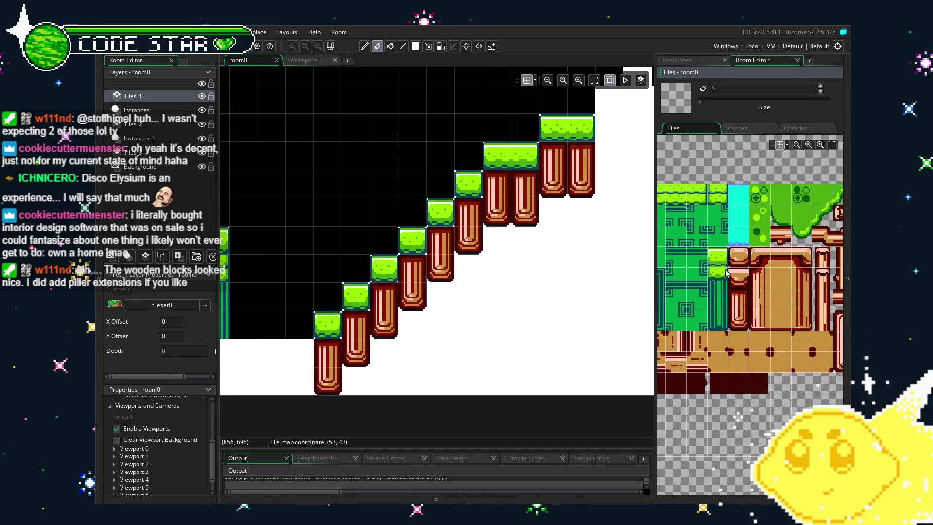
{"action": "left_click_drag", "start_coordinate": [732, 359], "coordinate": [686, 349]}
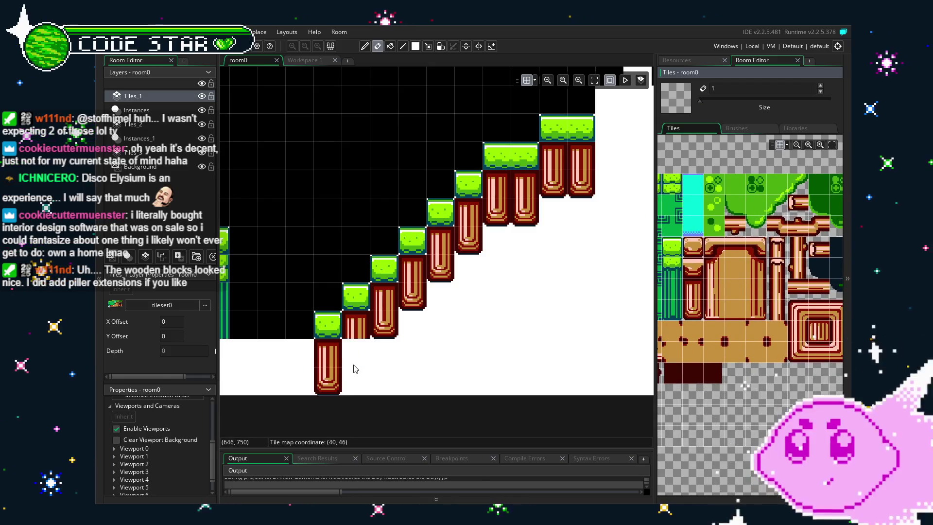
- Paint wooden caps over the three lowest grass steps and erase a stray wooden tile
{"action": "left_click", "coordinate": [696, 264]}
{"action": "left_click", "coordinate": [328, 324]}
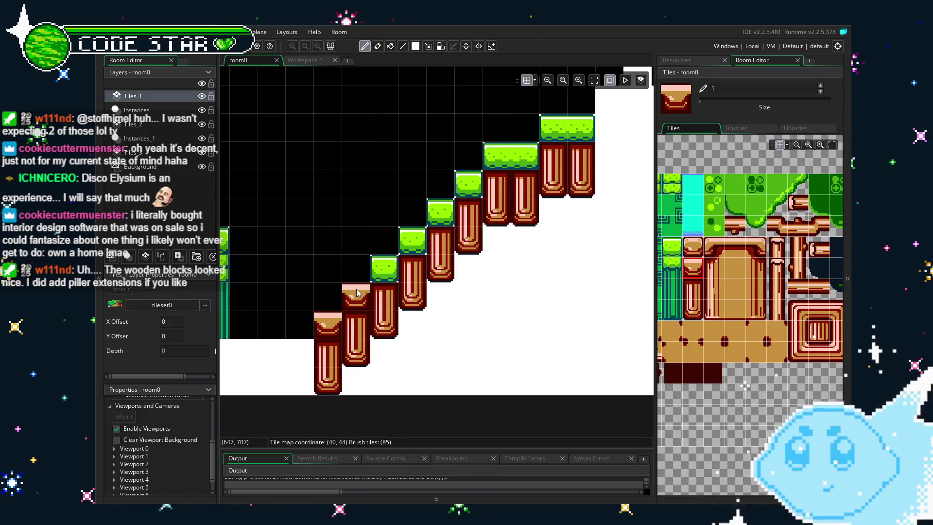
{"action": "left_click", "coordinate": [384, 268]}
{"action": "left_click", "coordinate": [408, 245]}
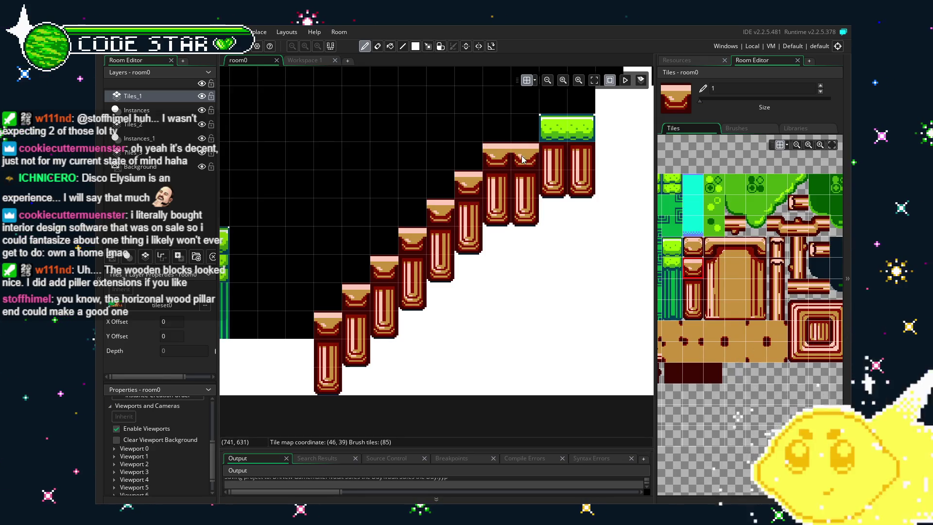
{"action": "key", "text": "e"}
{"action": "left_click", "coordinate": [551, 272]}
{"action": "scroll", "coordinate": [490, 321], "scroll_direction": "down", "scroll_amount": 3}
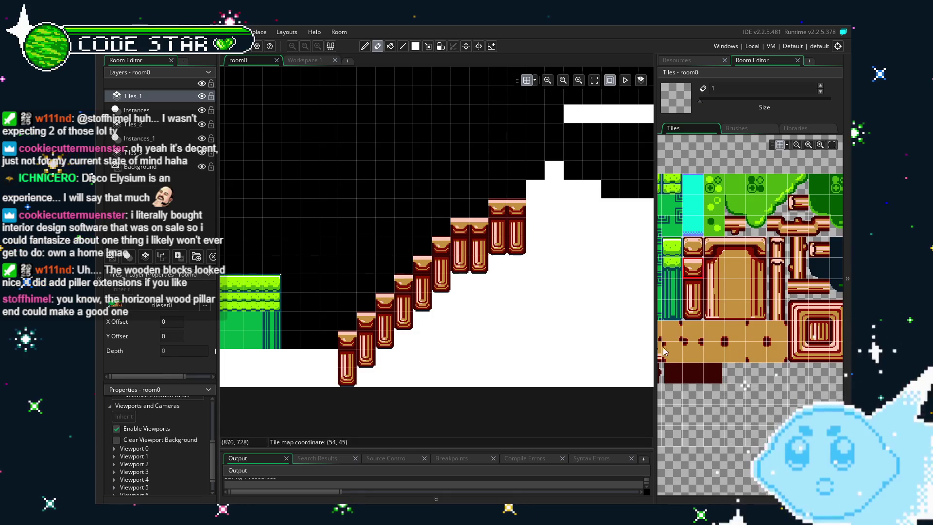
- Pick the wooden pillar tile from the tileset and clear stray tiles with the eraser
{"action": "left_click", "coordinate": [708, 386]}
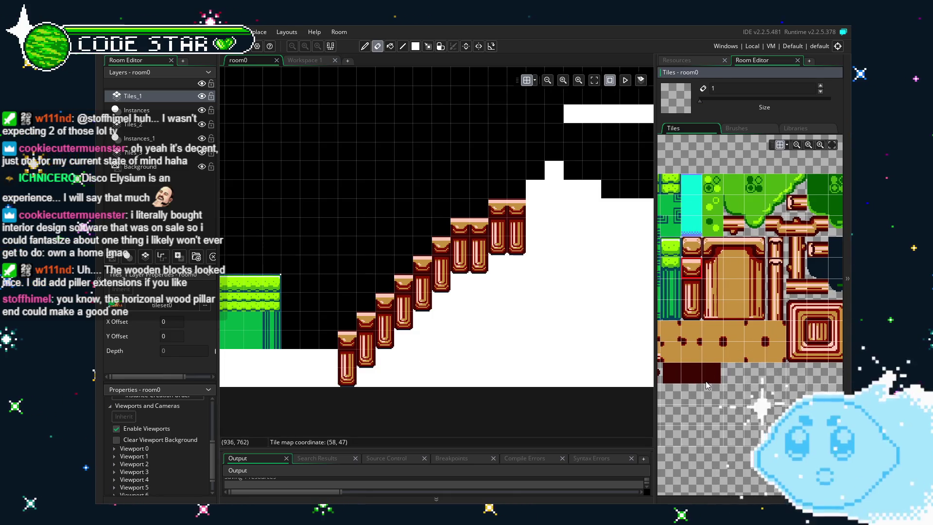
{"action": "left_click", "coordinate": [769, 247]}
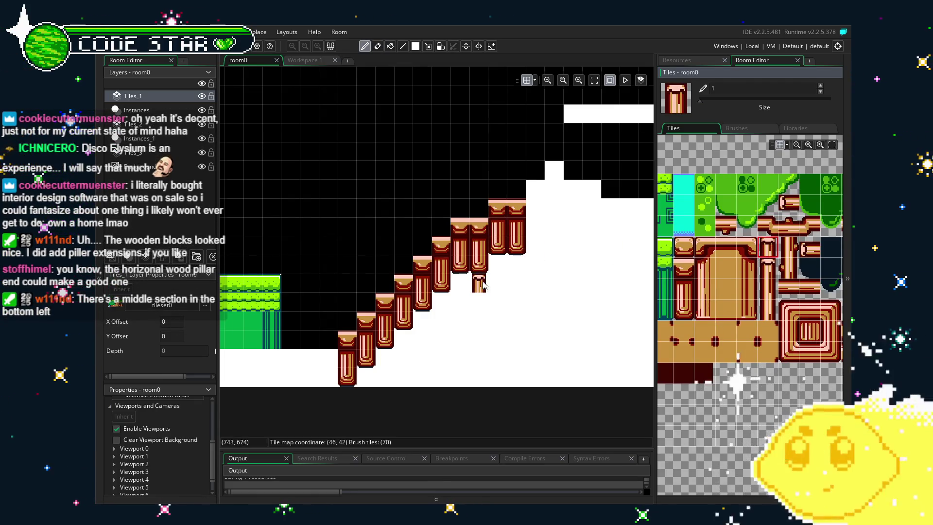
{"action": "scroll", "coordinate": [481, 284], "scroll_direction": "up", "scroll_amount": 3}
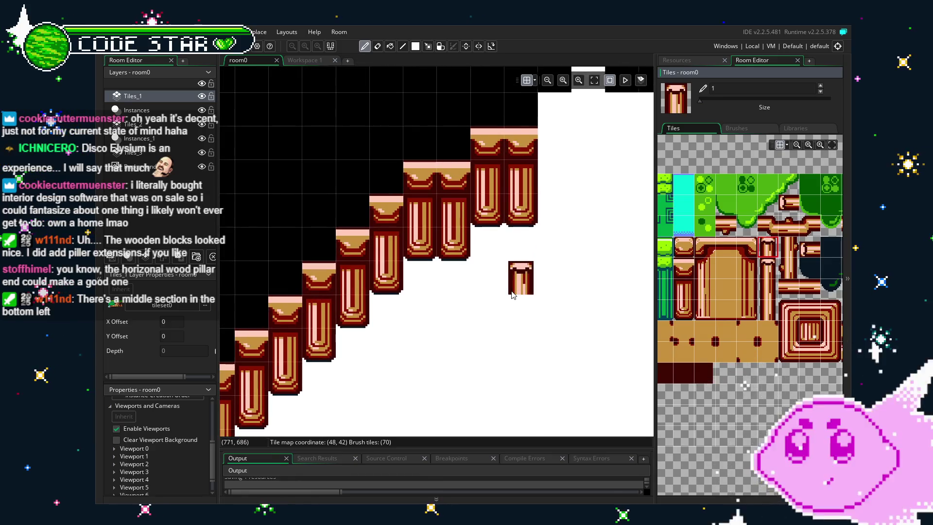
{"action": "key", "text": "e"}
{"action": "scroll", "coordinate": [712, 356], "scroll_direction": "right", "scroll_amount": 1}
{"action": "scroll", "coordinate": [675, 351], "scroll_direction": "right", "scroll_amount": 1}
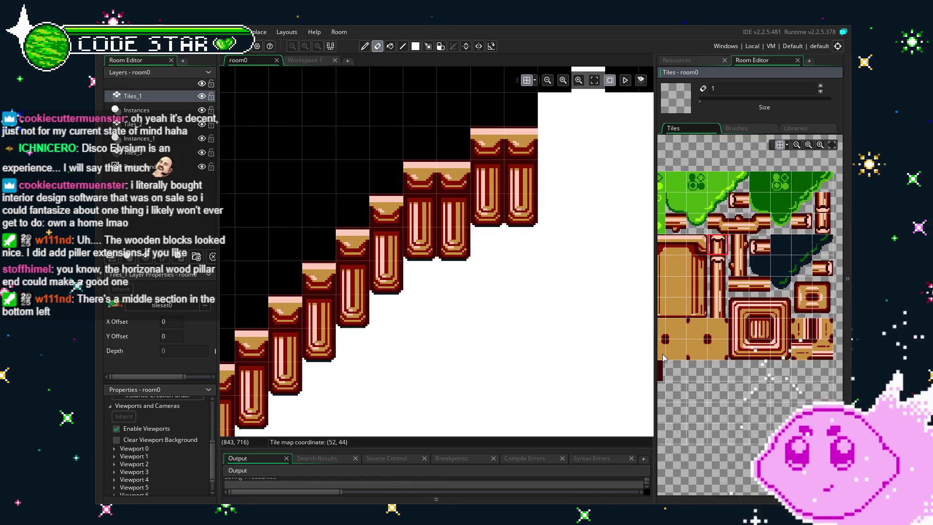
{"action": "scroll", "coordinate": [705, 357], "scroll_direction": "up", "scroll_amount": 10}
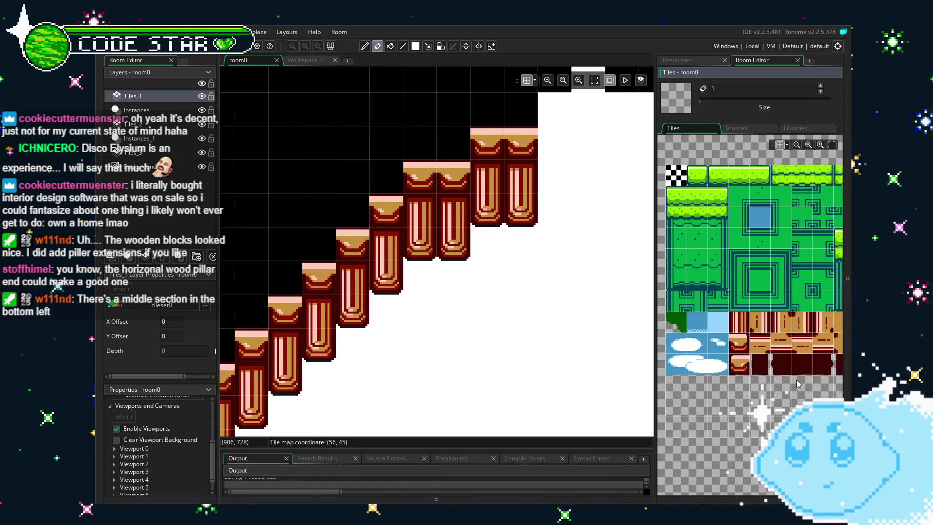
- Replace the wide caps down the diagonal with the narrower wood-cap tile, erasing a test cap
{"action": "left_click_drag", "start_coordinate": [804, 375], "coordinate": [785, 374]}
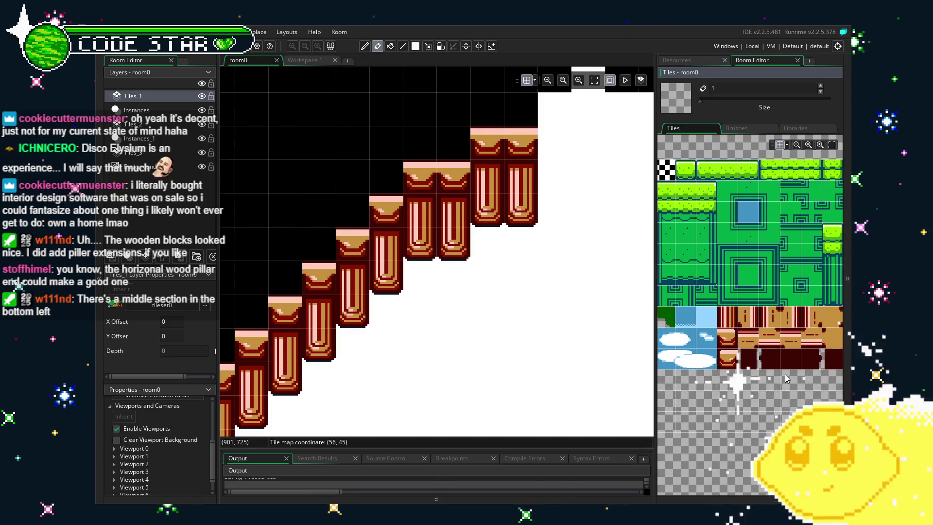
{"action": "left_click", "coordinate": [727, 359]}
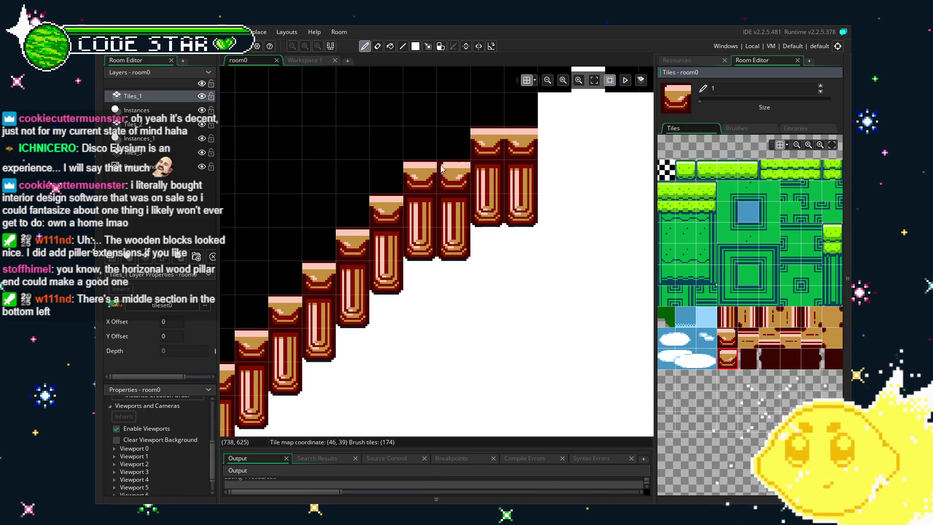
{"action": "left_click", "coordinate": [470, 143]}
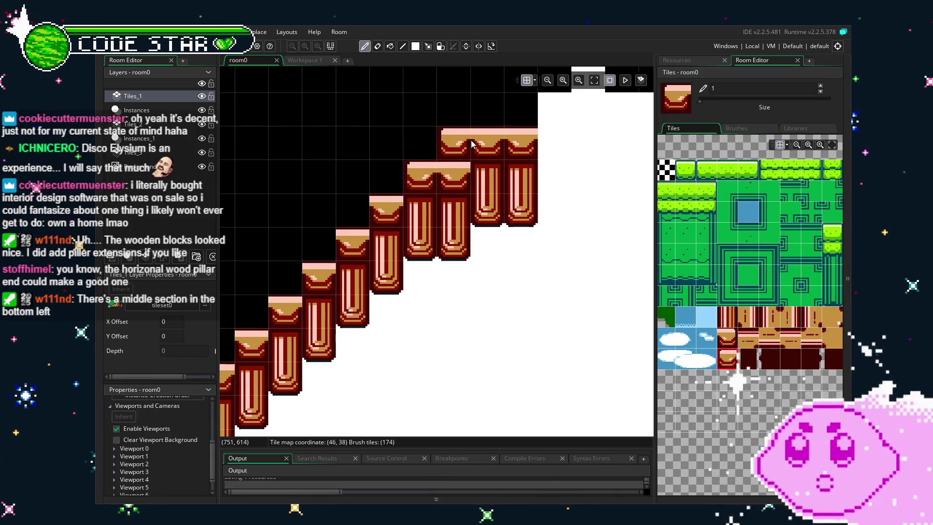
{"action": "scroll", "coordinate": [447, 292], "scroll_direction": "left", "scroll_amount": 3}
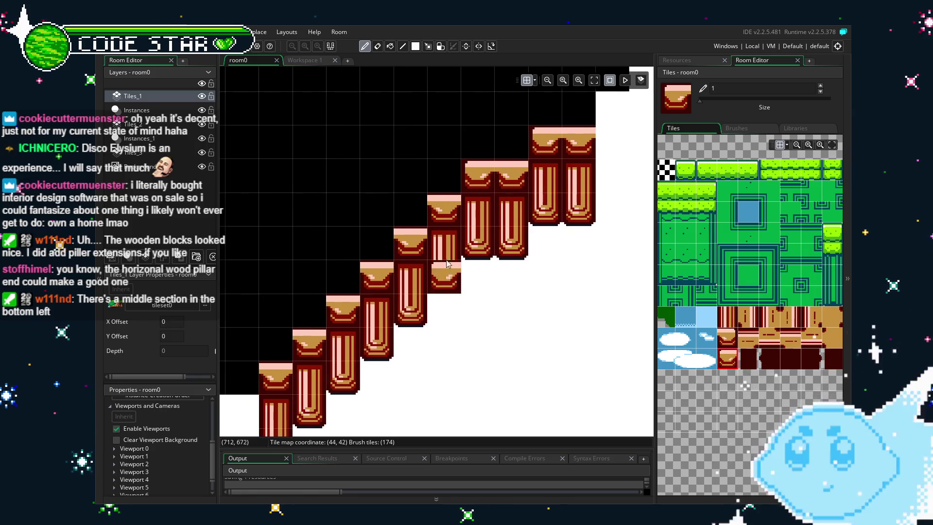
{"action": "left_click", "coordinate": [411, 243]}
{"action": "left_click", "coordinate": [376, 276]}
{"action": "left_click", "coordinate": [353, 311]}
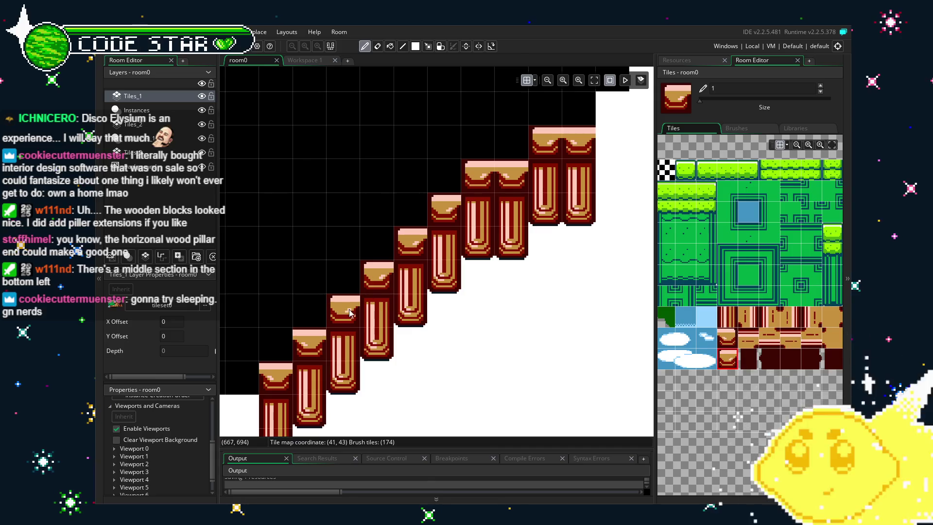
{"action": "left_click", "coordinate": [485, 309]}
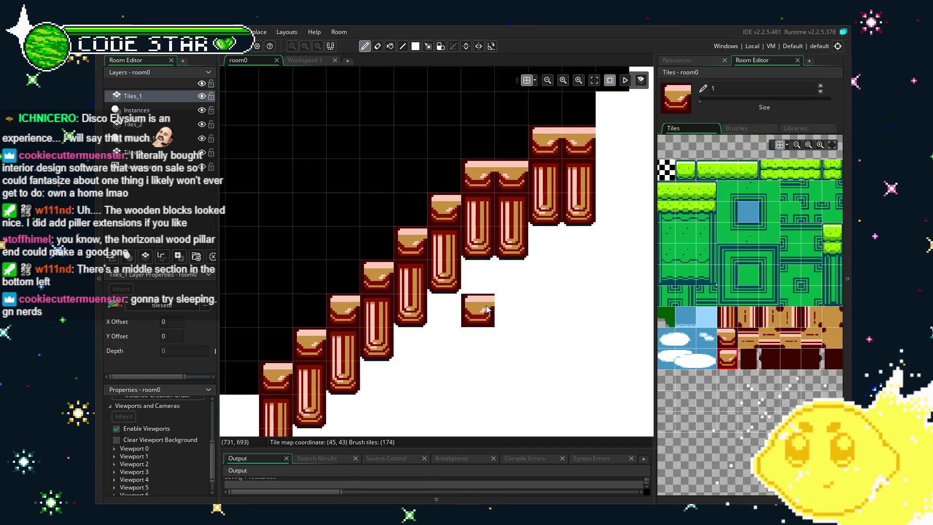
{"action": "scroll", "coordinate": [486, 310], "scroll_direction": "right", "scroll_amount": 5}
{"action": "right_click", "coordinate": [396, 324]}
- Place a different wood-cap tile beneath one of the pillar steps
{"action": "left_click", "coordinate": [728, 340]}
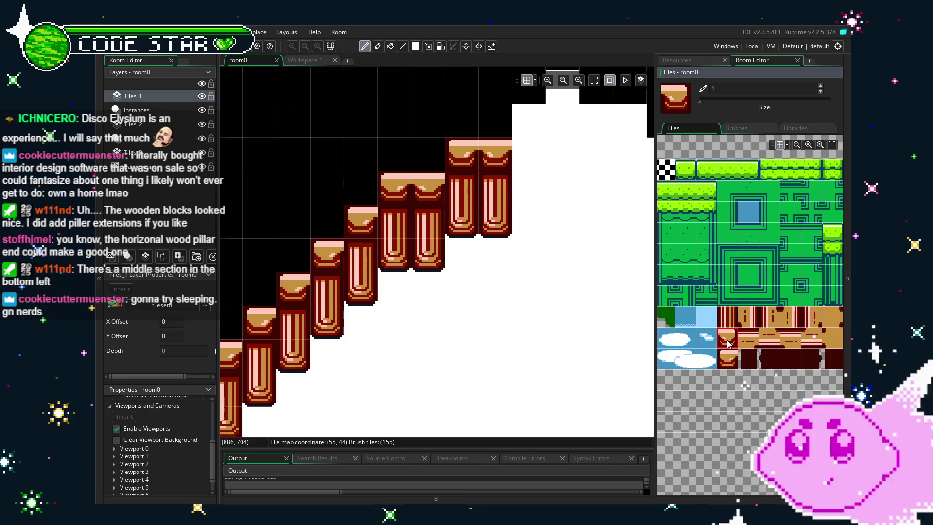
{"action": "scroll", "coordinate": [486, 335], "scroll_direction": "left", "scroll_amount": 2}
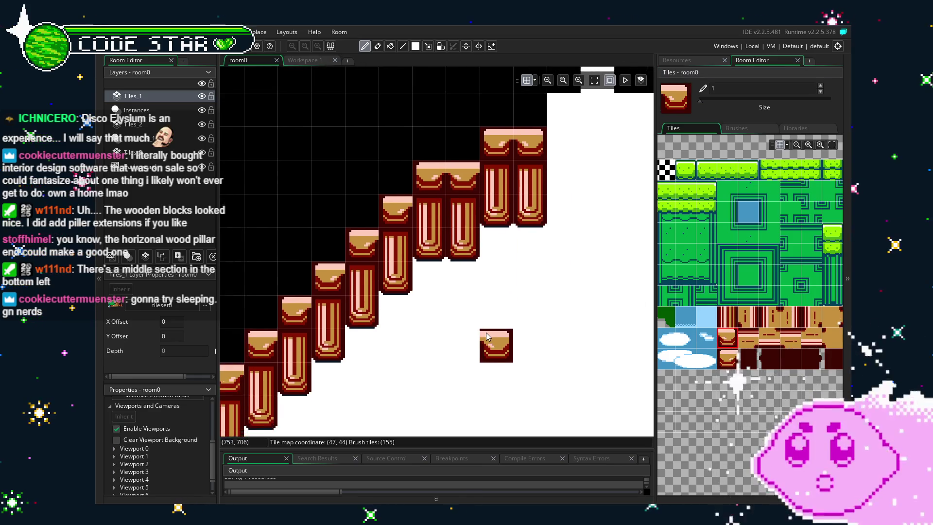
{"action": "scroll", "coordinate": [486, 335], "scroll_direction": "left", "scroll_amount": 1}
{"action": "left_click_drag", "start_coordinate": [763, 362], "coordinate": [651, 379]}
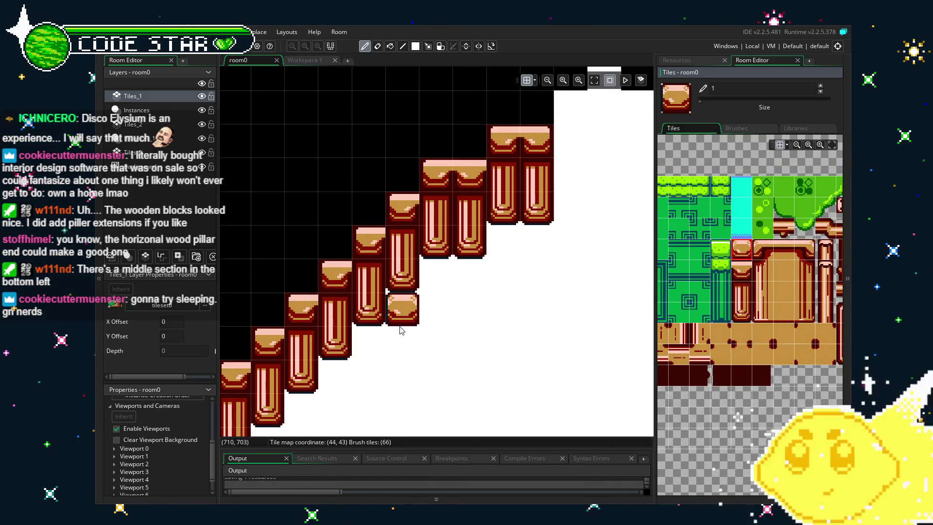
{"action": "left_click", "coordinate": [401, 209]}
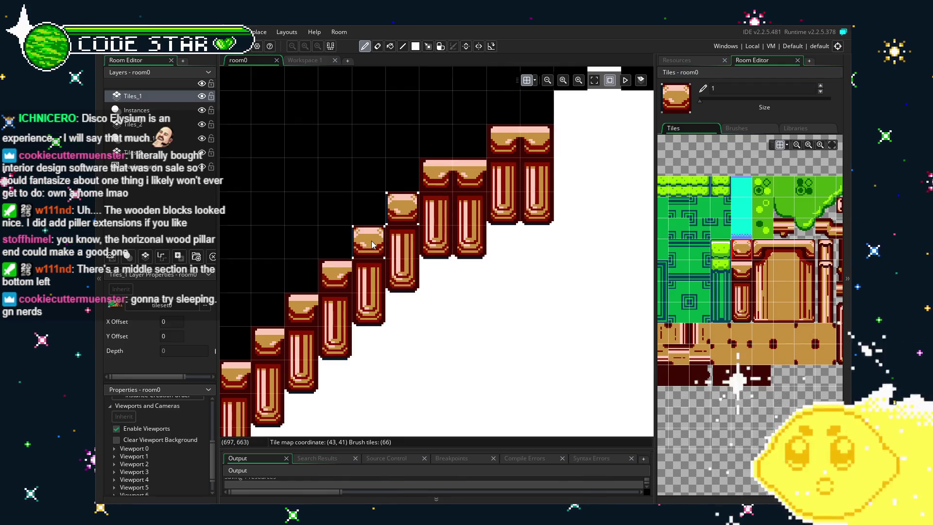
{"action": "left_click_drag", "start_coordinate": [265, 346], "coordinate": [393, 299]}
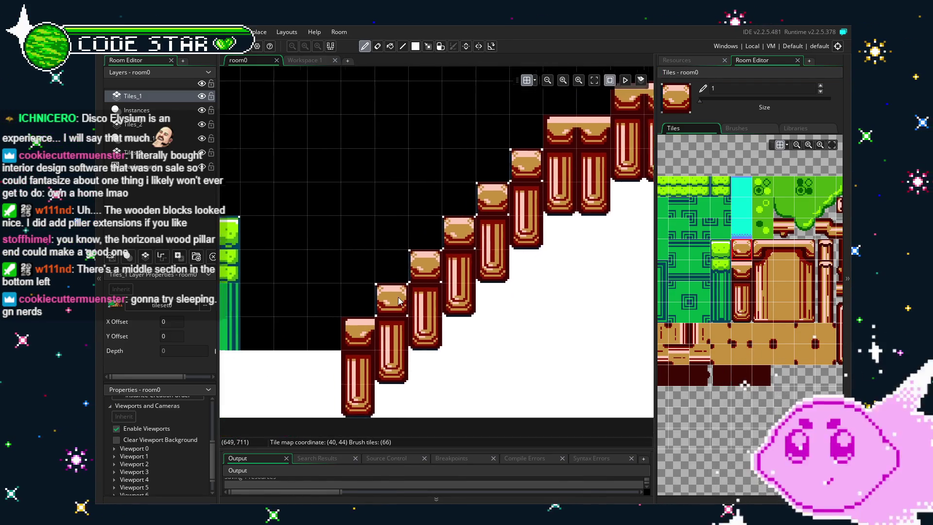
{"action": "key", "text": "e"}
{"action": "mouse_move", "coordinate": [571, 317]}
{"action": "left_mouse_down"}
{"action": "mouse_move", "coordinate": [506, 281]}
{"action": "mouse_move", "coordinate": [453, 354]}
{"action": "left_mouse_up"}
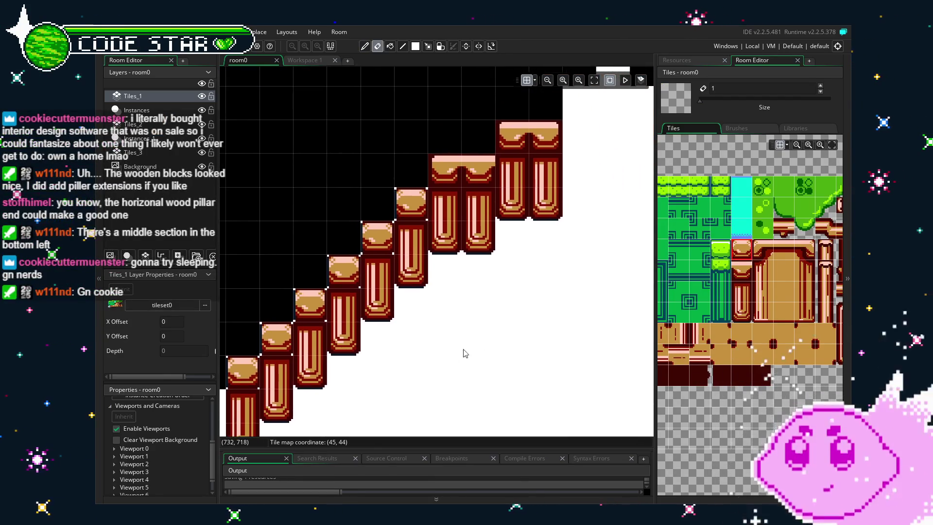
{"action": "scroll", "coordinate": [719, 342], "scroll_direction": "up", "scroll_amount": 5}
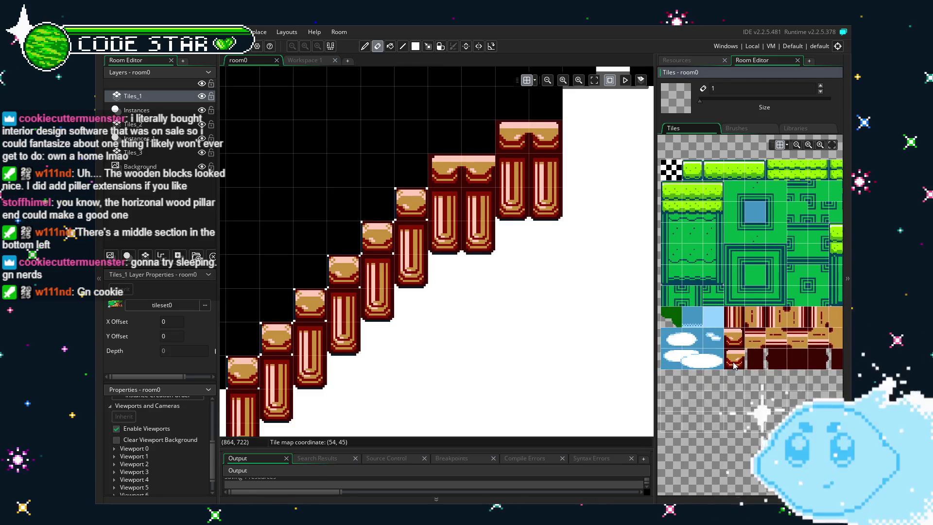
- Erase the lone cap tile and zoom out to show the grass block and whole staircase
{"action": "left_click", "coordinate": [733, 347]}
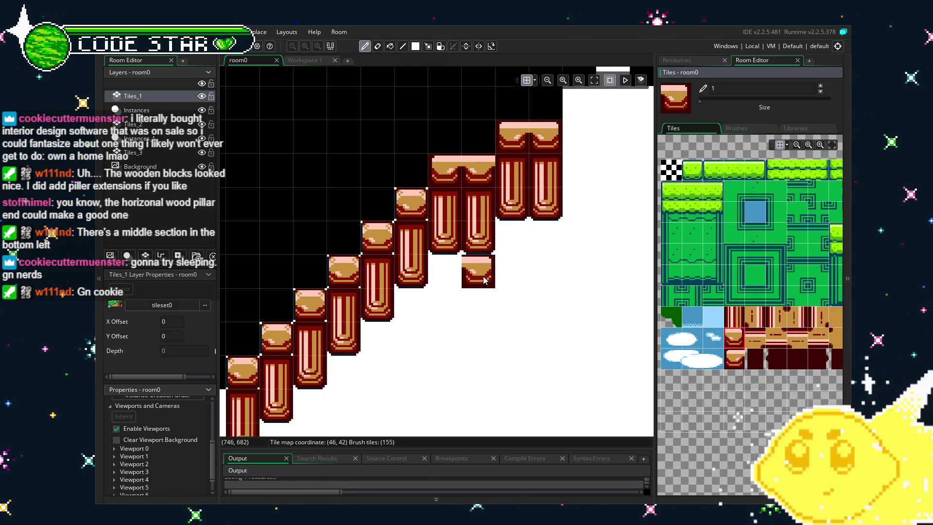
{"action": "left_click_drag", "start_coordinate": [485, 280], "coordinate": [450, 291]}
{"action": "right_click", "coordinate": [450, 291]}
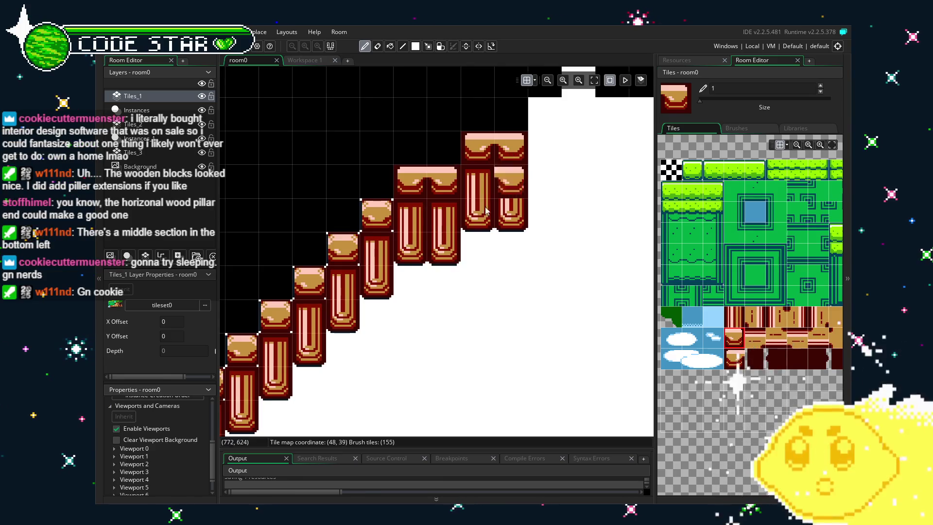
{"action": "key", "text": "e"}
{"action": "scroll", "coordinate": [449, 330], "scroll_direction": "down", "scroll_amount": 2}
{"action": "left_click_drag", "start_coordinate": [431, 366], "coordinate": [491, 340]}
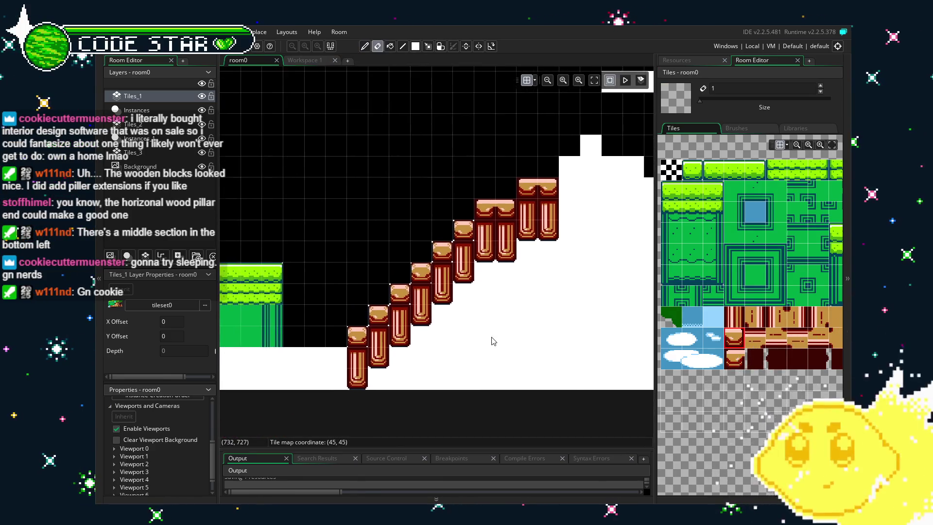
{"action": "scroll", "coordinate": [799, 334], "scroll_direction": "right", "scroll_amount": 5}
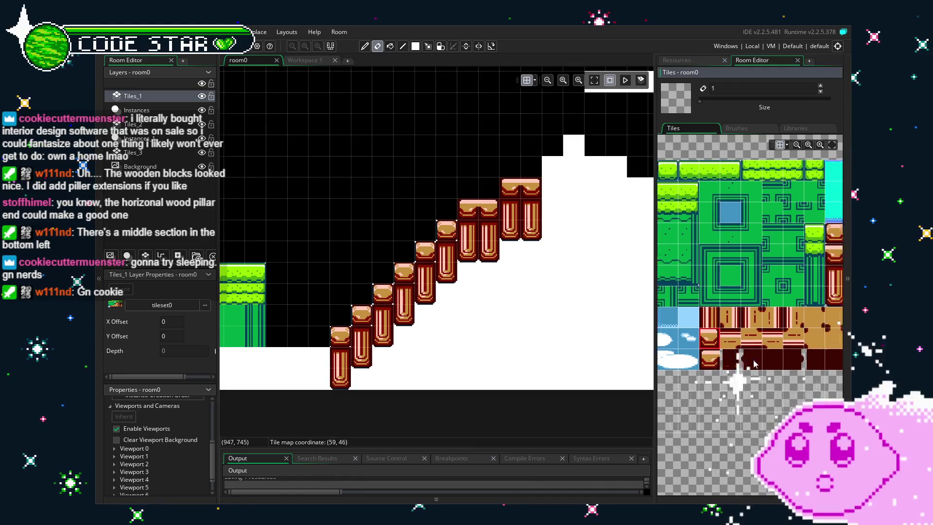
- Lay a row of plain tan tiles under the pillar staircase and flood-fill the enclosed area
{"action": "left_click", "coordinate": [774, 291]}
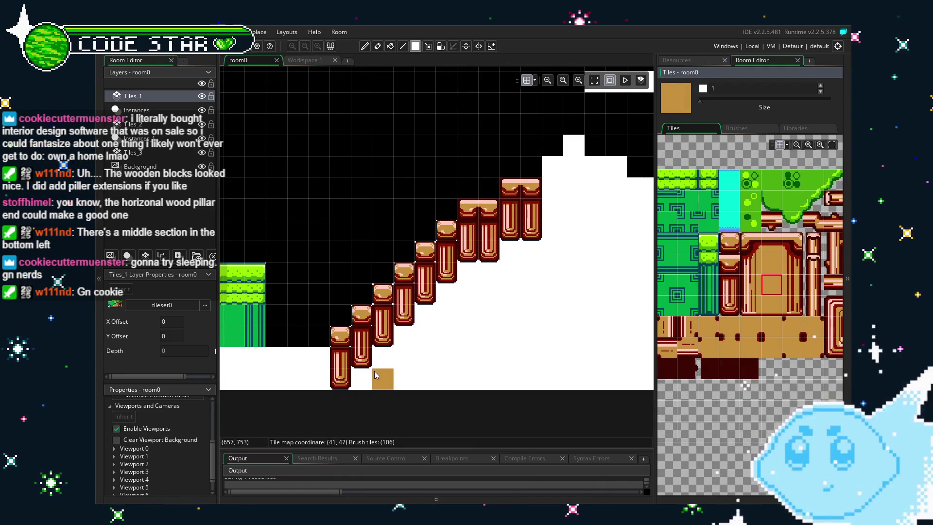
{"action": "left_click_drag", "start_coordinate": [354, 380], "coordinate": [507, 377]}
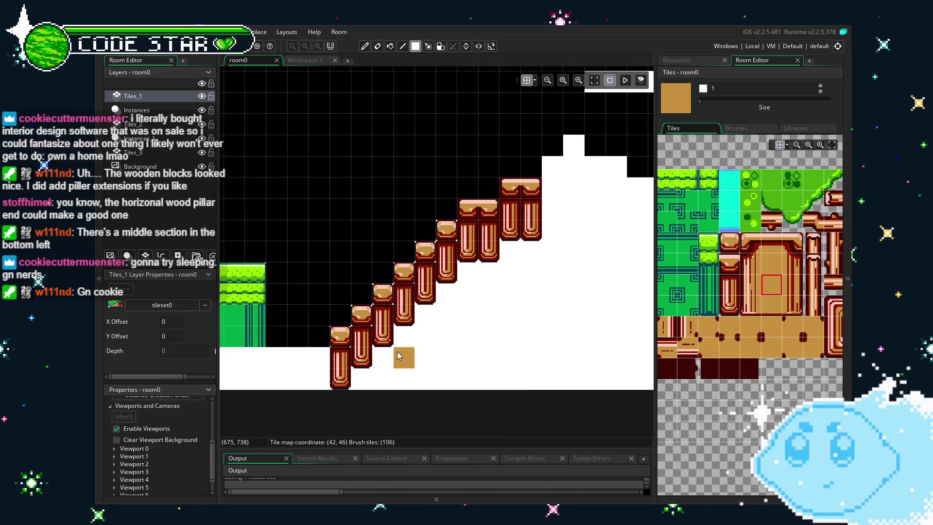
{"action": "left_click_drag", "start_coordinate": [400, 337], "coordinate": [504, 337]}
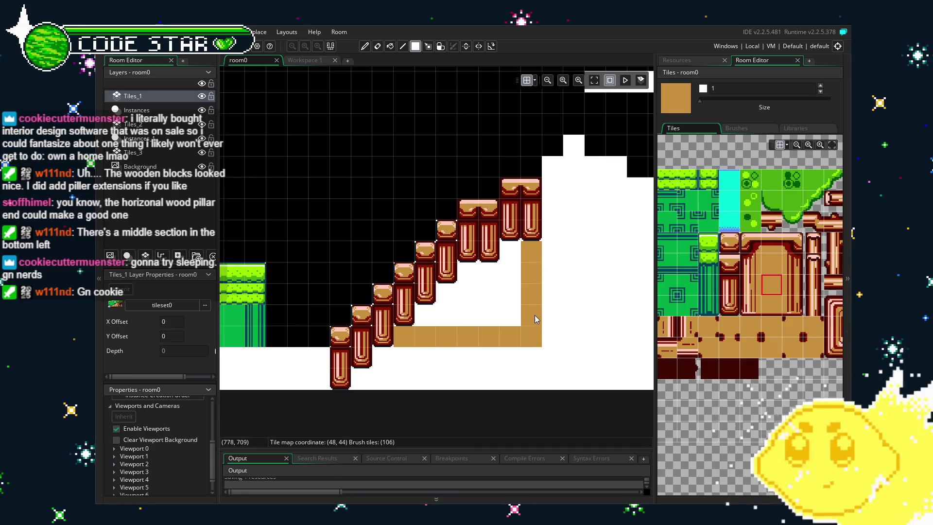
{"action": "key", "text": "f"}
{"action": "left_click", "coordinate": [483, 304]}
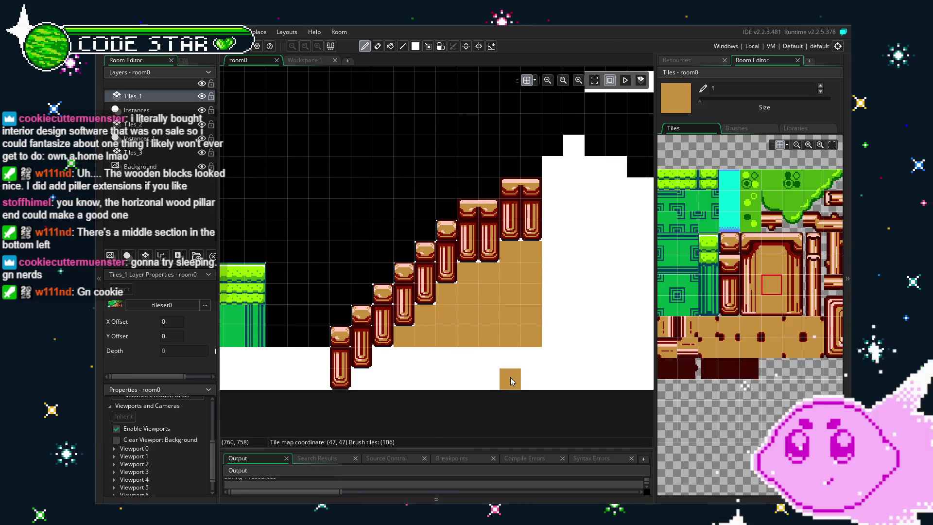
- Choose the grass-topped tile for the ground ends, then select the red pillar tile as the brush
{"action": "scroll", "coordinate": [510, 377], "scroll_direction": "down", "scroll_amount": 2}
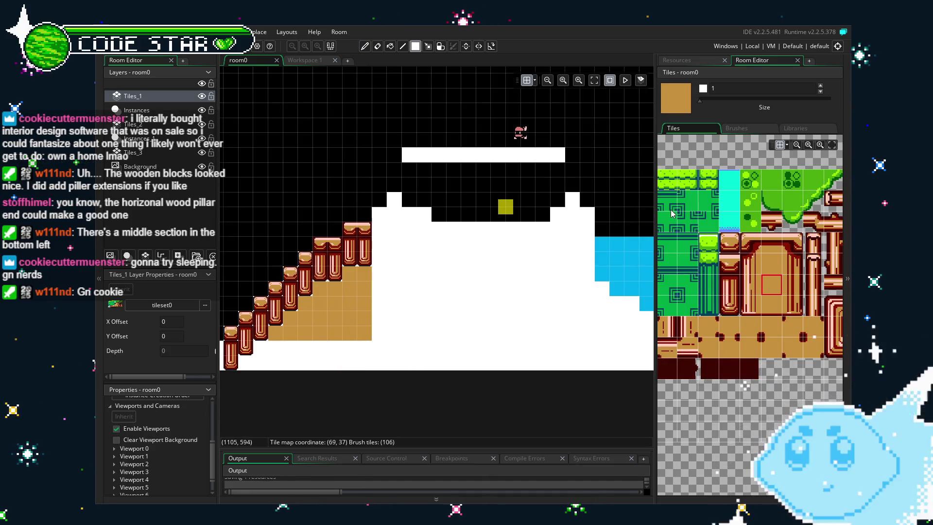
{"action": "scroll", "coordinate": [710, 289], "scroll_direction": "up", "scroll_amount": 3}
{"action": "scroll", "coordinate": [710, 289], "scroll_direction": "left", "scroll_amount": 2}
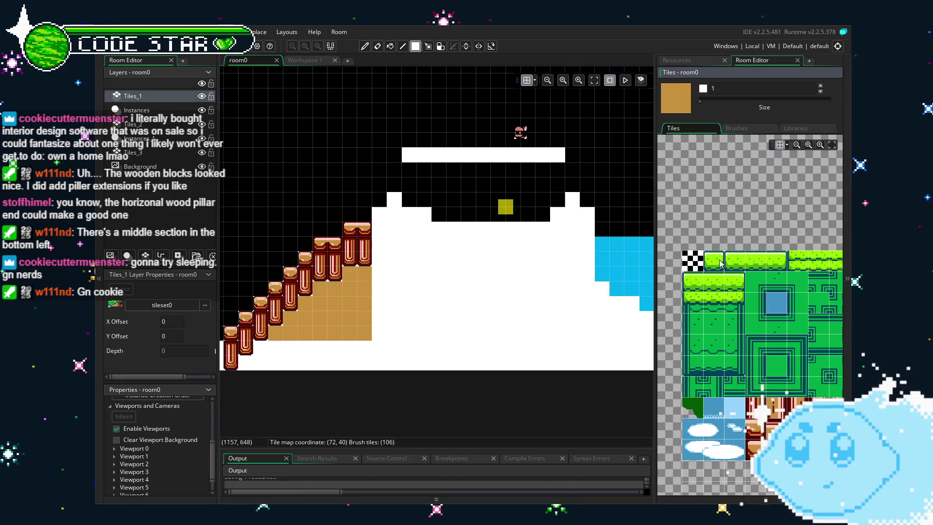
{"action": "left_click", "coordinate": [779, 264]}
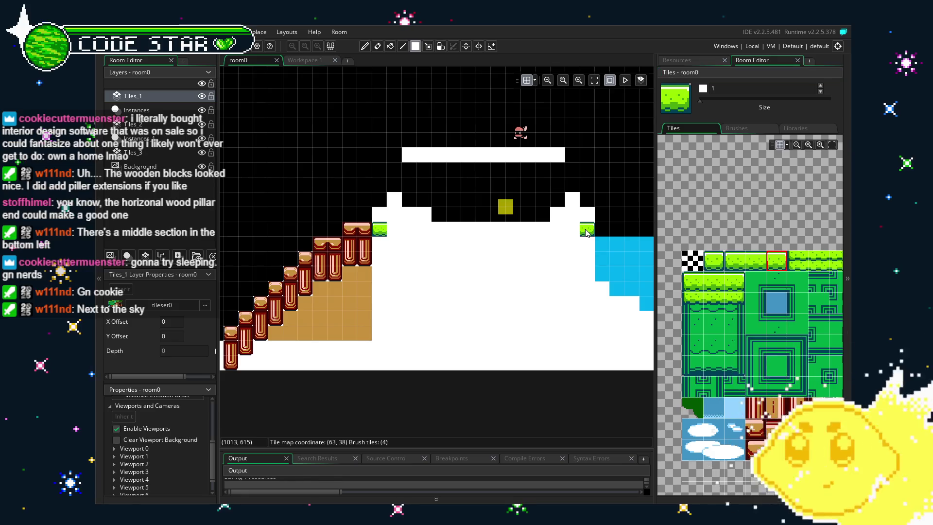
{"action": "scroll", "coordinate": [734, 376], "scroll_direction": "up", "scroll_amount": 5}
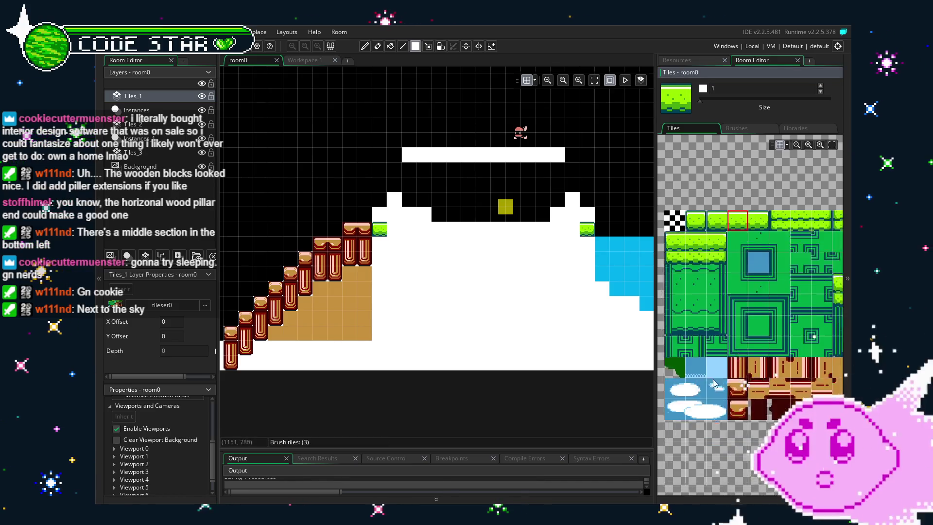
{"action": "scroll", "coordinate": [765, 374], "scroll_direction": "up", "scroll_amount": 1}
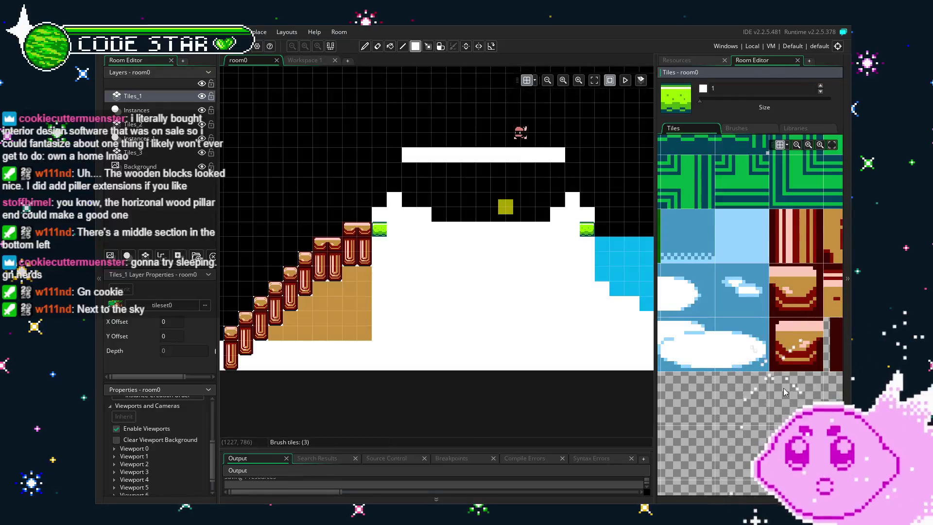
{"action": "left_click_drag", "start_coordinate": [787, 399], "coordinate": [755, 400]}
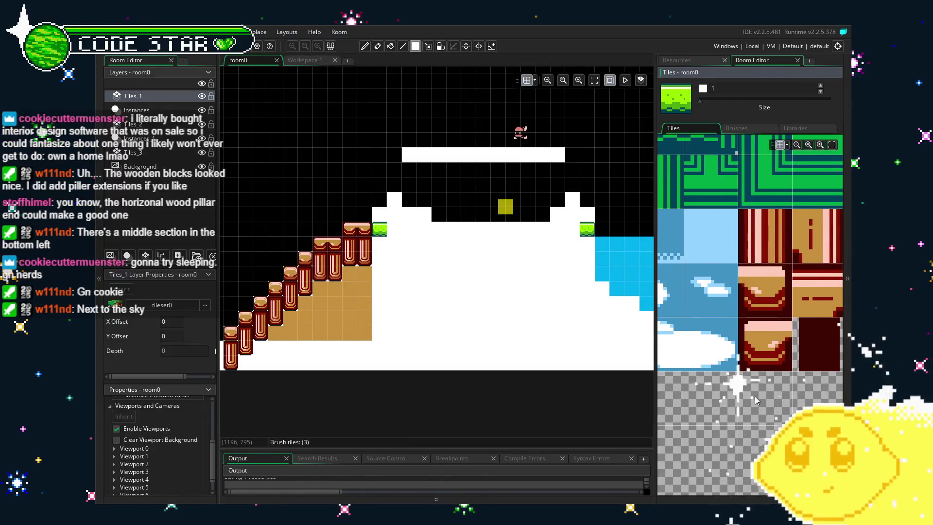
{"action": "left_click", "coordinate": [764, 226]}
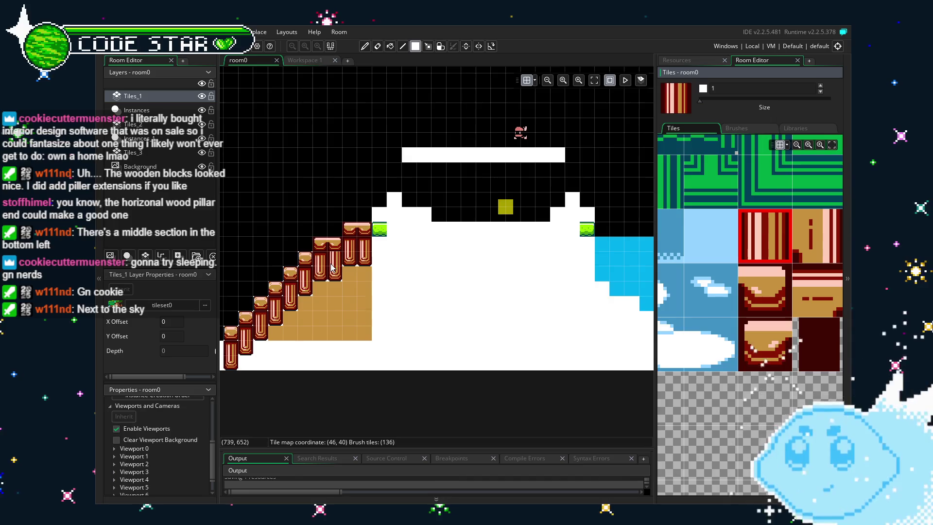
- Extend the tallest, second and third staircase pillars, plus one more, down over the tan area
{"action": "scroll", "coordinate": [333, 267], "scroll_direction": "up", "scroll_amount": 5}
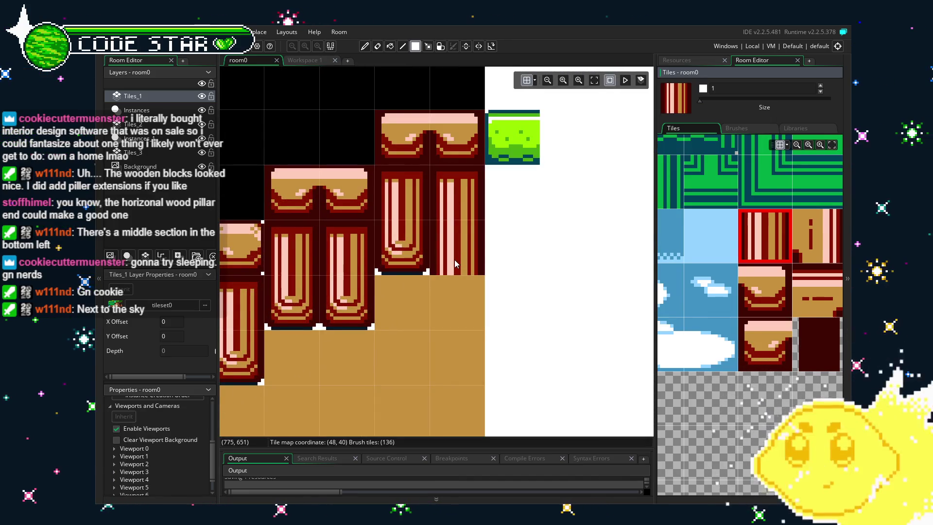
{"action": "scroll", "coordinate": [456, 264], "scroll_direction": "down", "scroll_amount": 3}
{"action": "left_click_drag", "start_coordinate": [469, 225], "coordinate": [469, 299]}
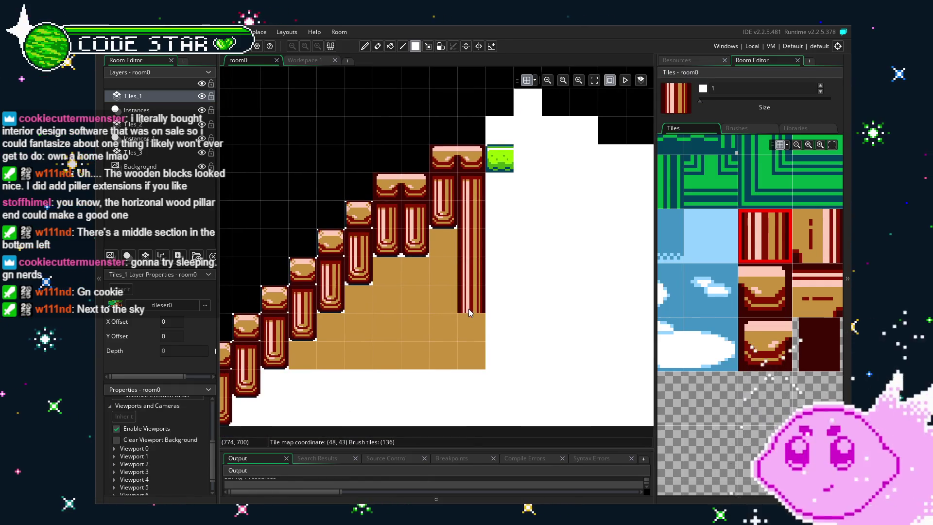
{"action": "left_click_drag", "start_coordinate": [449, 223], "coordinate": [442, 296]}
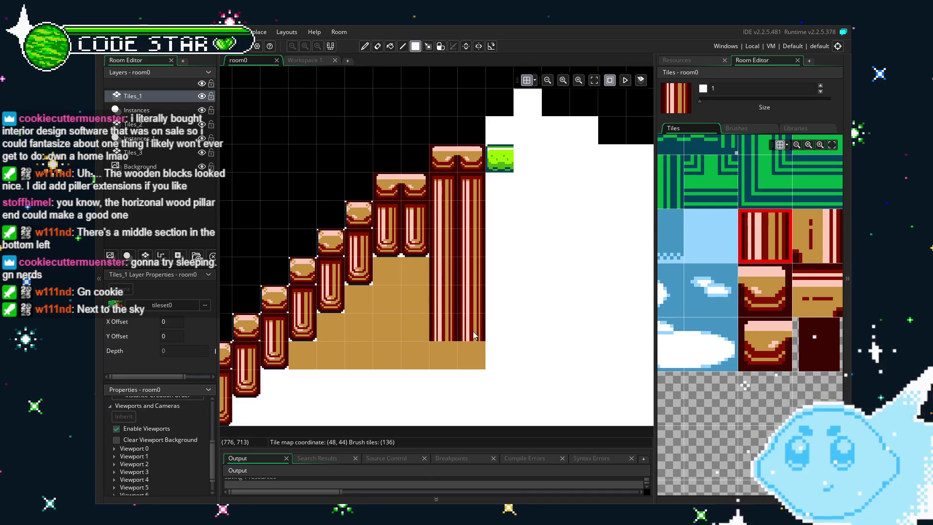
{"action": "left_click_drag", "start_coordinate": [417, 246], "coordinate": [412, 304]}
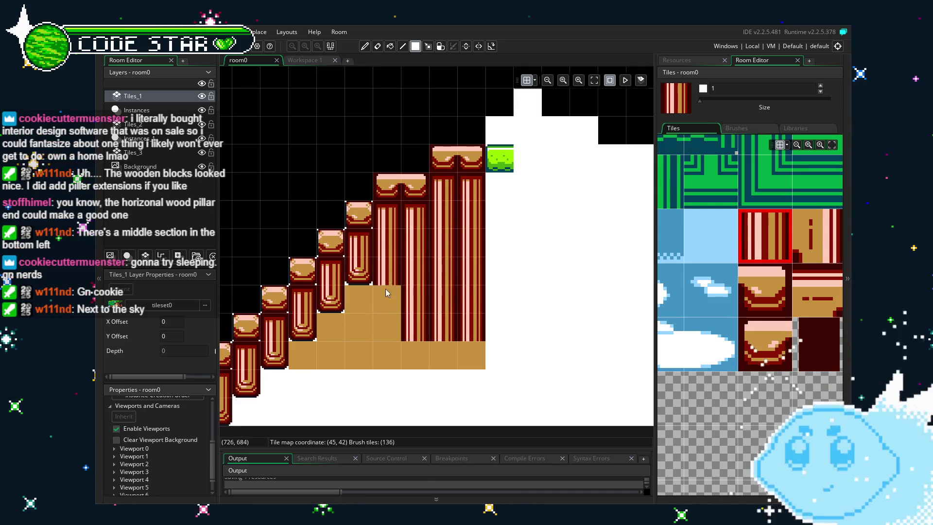
{"action": "left_click", "coordinate": [330, 326]}
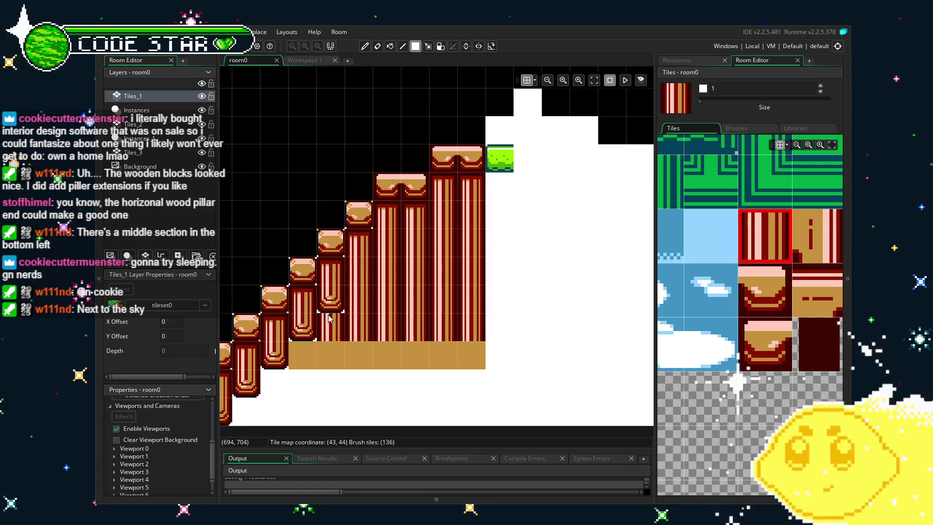
- Paint pillar-base tiles across the remaining tan row beneath the stairs
{"action": "scroll", "coordinate": [407, 299], "scroll_direction": "down", "scroll_amount": 2}
{"action": "scroll", "coordinate": [408, 298], "scroll_direction": "left", "scroll_amount": 4}
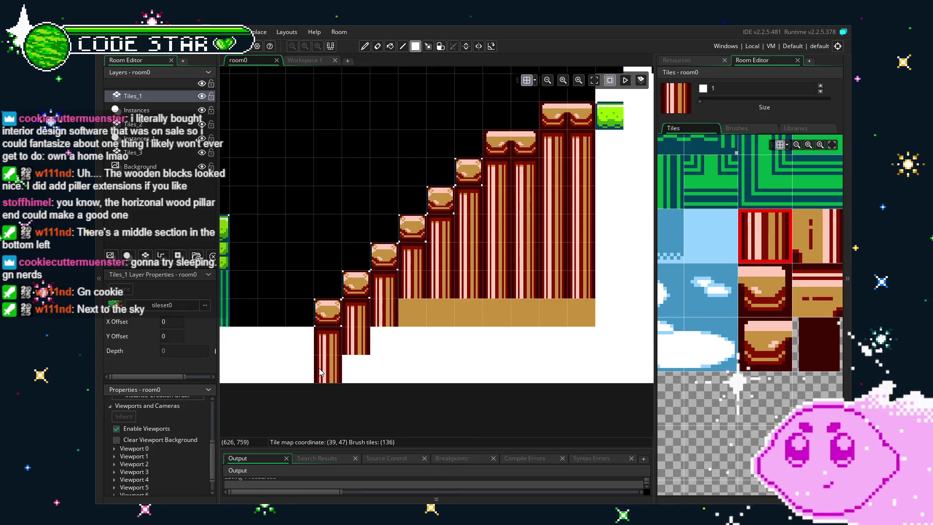
{"action": "scroll", "coordinate": [744, 292], "scroll_direction": "down", "scroll_amount": 4}
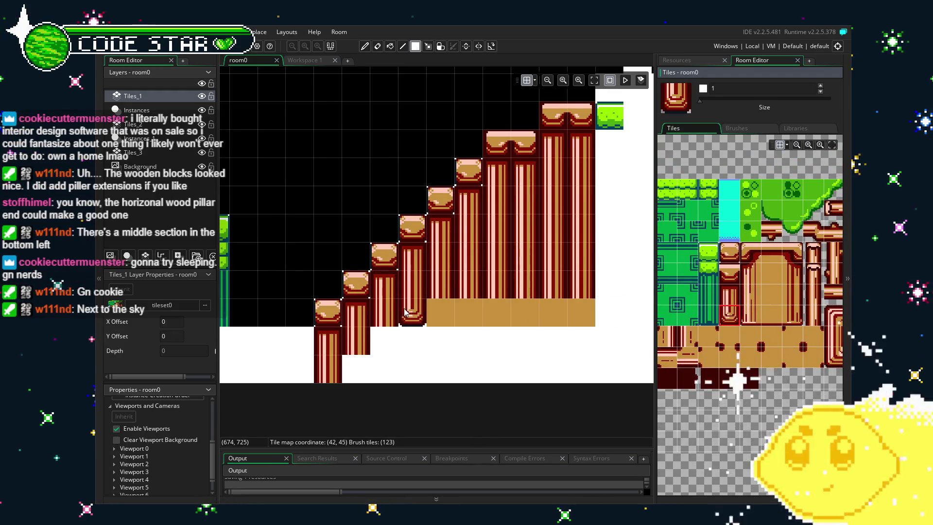
{"action": "mouse_move", "coordinate": [386, 311]}
{"action": "left_mouse_down"}
{"action": "mouse_move", "coordinate": [502, 321]}
{"action": "mouse_move", "coordinate": [583, 314]}
{"action": "left_mouse_up"}
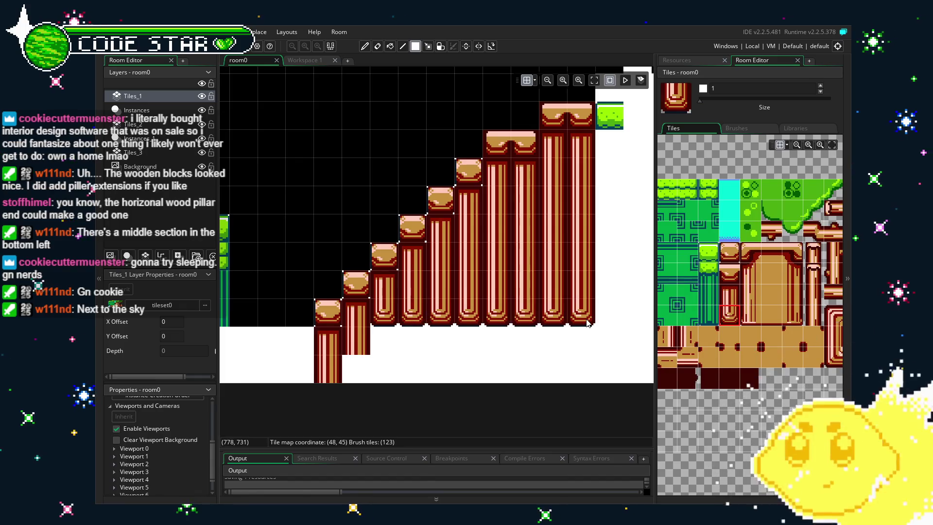
{"action": "key", "text": "e"}
{"action": "scroll", "coordinate": [462, 367], "scroll_direction": "down", "scroll_amount": 2}
{"action": "left_click_drag", "start_coordinate": [484, 371], "coordinate": [416, 362]}
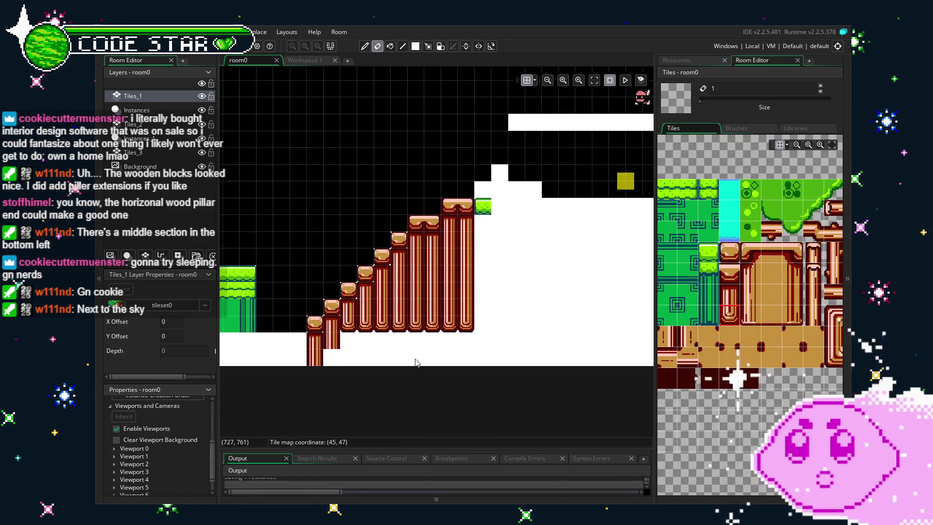
{"action": "scroll", "coordinate": [468, 346], "scroll_direction": "up", "scroll_amount": 1}
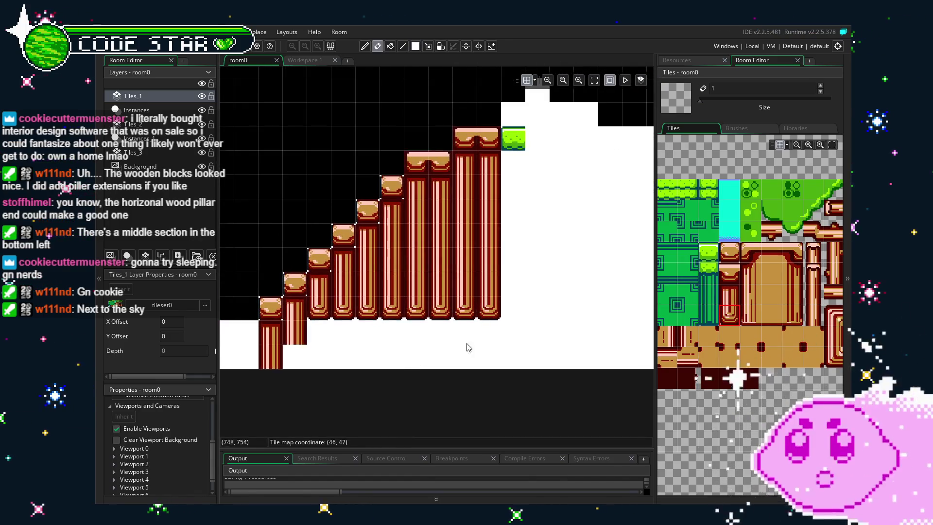
{"action": "left_click", "coordinate": [729, 314]}
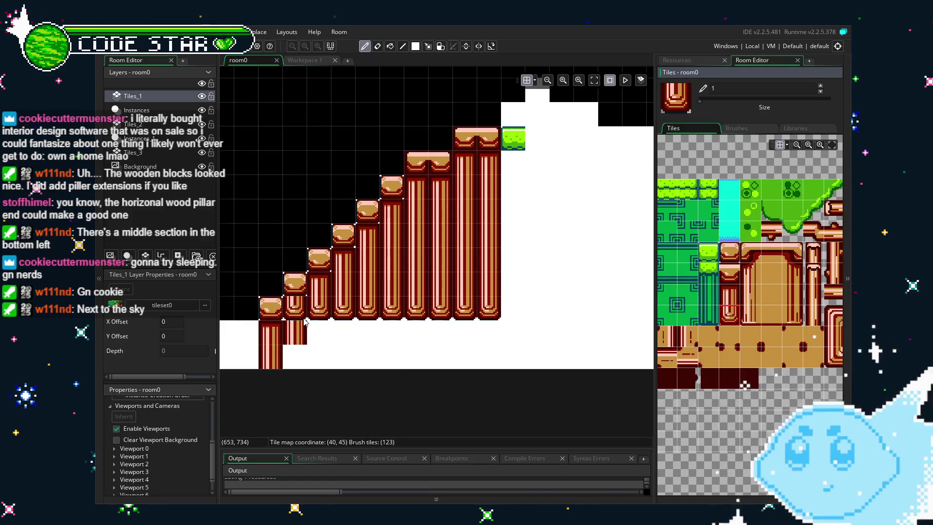
{"action": "mouse_move", "coordinate": [284, 386]}
{"action": "left_mouse_down"}
{"action": "mouse_move", "coordinate": [373, 377]}
{"action": "mouse_move", "coordinate": [495, 387]}
{"action": "left_mouse_up"}
{"action": "scroll", "coordinate": [495, 387], "scroll_direction": "down", "scroll_amount": 2}
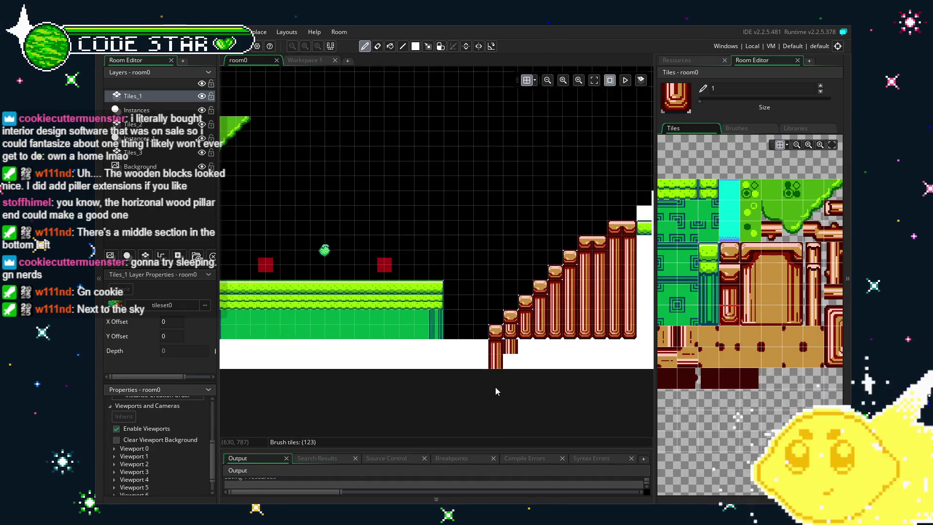
- Erase the pillar pieces sticking below the ground at the foot of the stairs
{"action": "scroll", "coordinate": [495, 387], "scroll_direction": "up", "scroll_amount": 3}
{"action": "key", "text": "e"}
{"action": "mouse_move", "coordinate": [525, 310]}
{"action": "left_mouse_down"}
{"action": "mouse_move", "coordinate": [497, 310]}
{"action": "mouse_move", "coordinate": [497, 337]}
{"action": "left_mouse_up"}
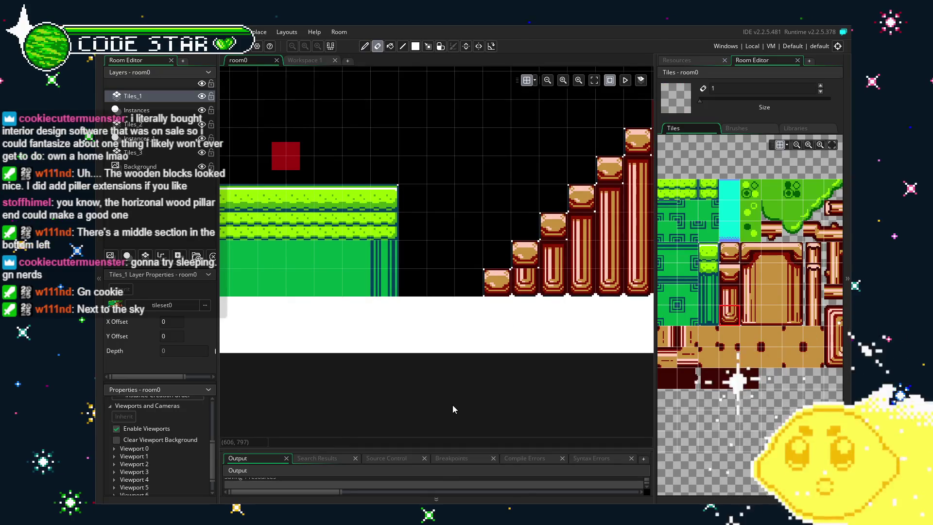
{"action": "scroll", "coordinate": [453, 409], "scroll_direction": "down", "scroll_amount": 2}
{"action": "left_click_drag", "start_coordinate": [490, 400], "coordinate": [424, 398]}
{"action": "scroll", "coordinate": [515, 298], "scroll_direction": "up", "scroll_amount": 2}
{"action": "left_click_drag", "start_coordinate": [521, 298], "coordinate": [367, 354]}
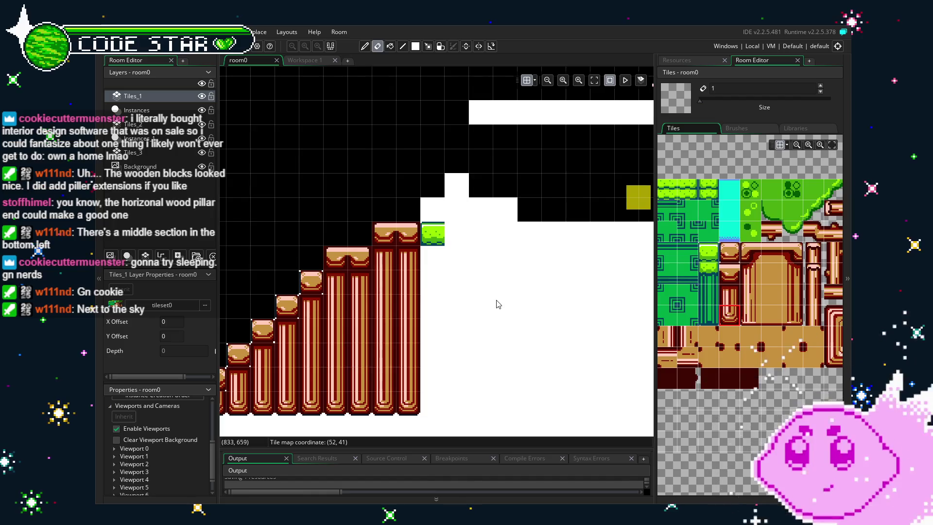
{"action": "left_click_drag", "start_coordinate": [497, 304], "coordinate": [403, 318]}
- Lay a rectangle strip of grass tiles across the top of the ground
{"action": "left_click_drag", "start_coordinate": [708, 236], "coordinate": [796, 252]}
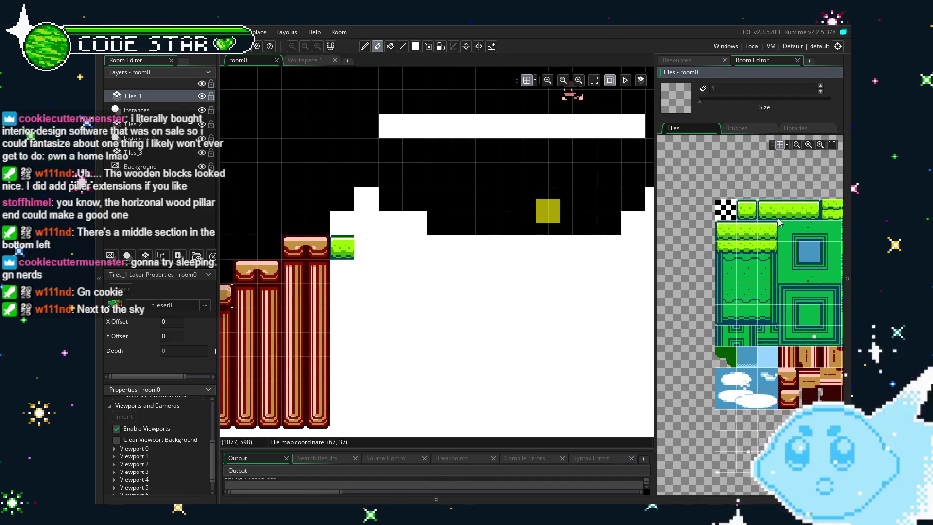
{"action": "left_click", "coordinate": [788, 209]}
{"action": "left_click_drag", "start_coordinate": [464, 301], "coordinate": [433, 303]}
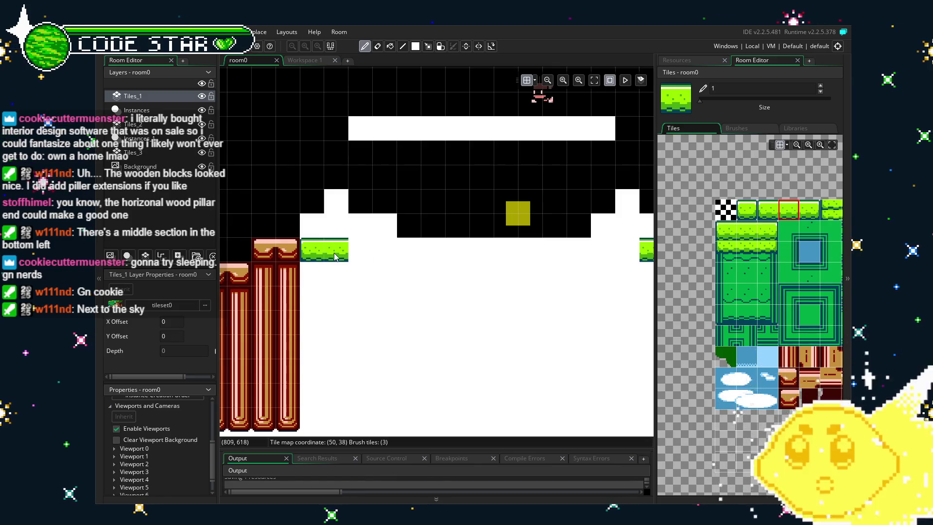
{"action": "key", "text": "r"}
{"action": "left_click_drag", "start_coordinate": [627, 250], "coordinate": [348, 251]}
{"action": "scroll", "coordinate": [403, 355], "scroll_direction": "right", "scroll_amount": 3}
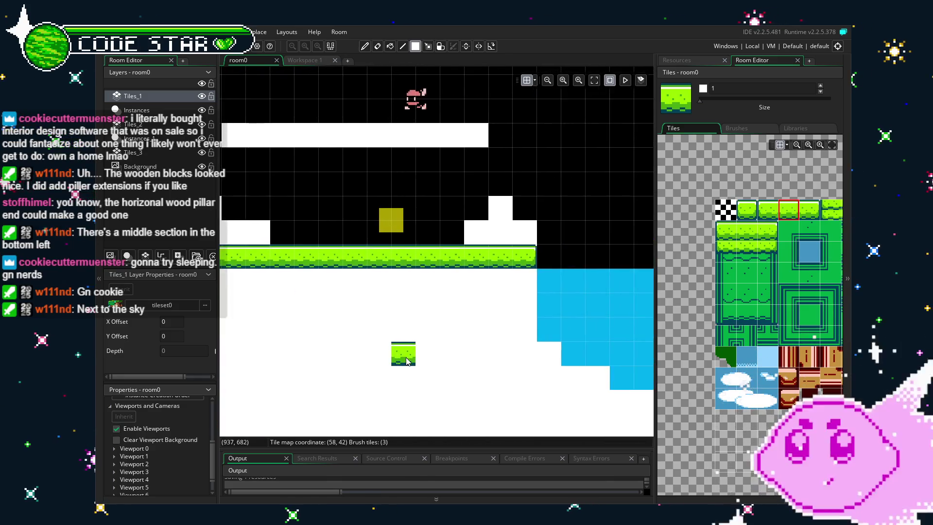
{"action": "scroll", "coordinate": [520, 358], "scroll_direction": "down", "scroll_amount": 1}
{"action": "scroll", "coordinate": [742, 322], "scroll_direction": "up", "scroll_amount": 2}
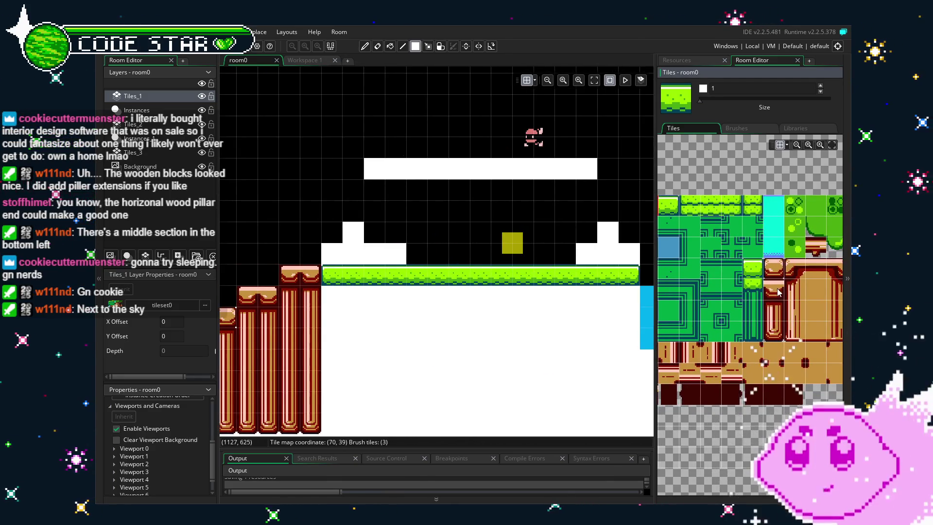
- Place three wood-block tiles stacked beside the top pillar on the grass platform
{"action": "left_click", "coordinate": [777, 292]}
{"action": "scroll", "coordinate": [358, 292], "scroll_direction": "up", "scroll_amount": 1}
{"action": "left_click", "coordinate": [352, 212]}
{"action": "left_click", "coordinate": [340, 241]}
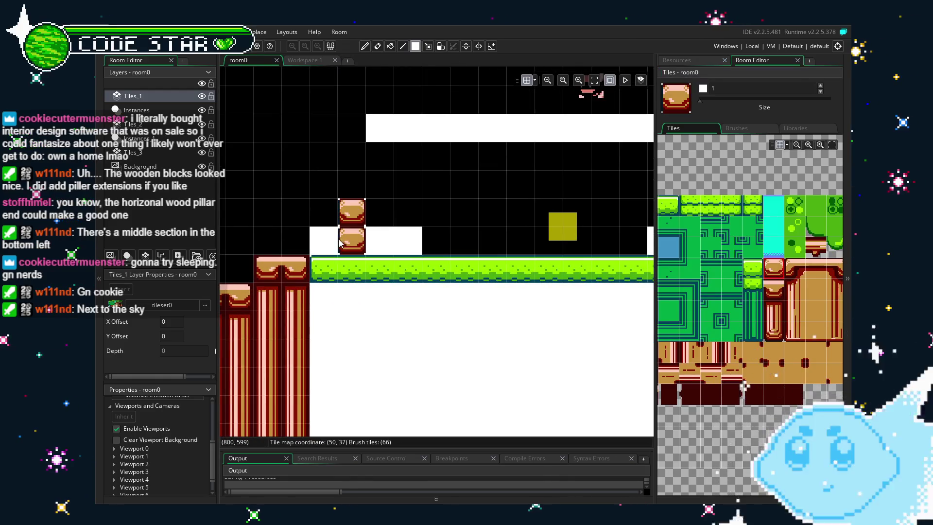
{"action": "left_click", "coordinate": [386, 246]}
{"action": "scroll", "coordinate": [500, 334], "scroll_direction": "right", "scroll_amount": 4}
{"action": "scroll", "coordinate": [500, 334], "scroll_direction": "up", "scroll_amount": 1}
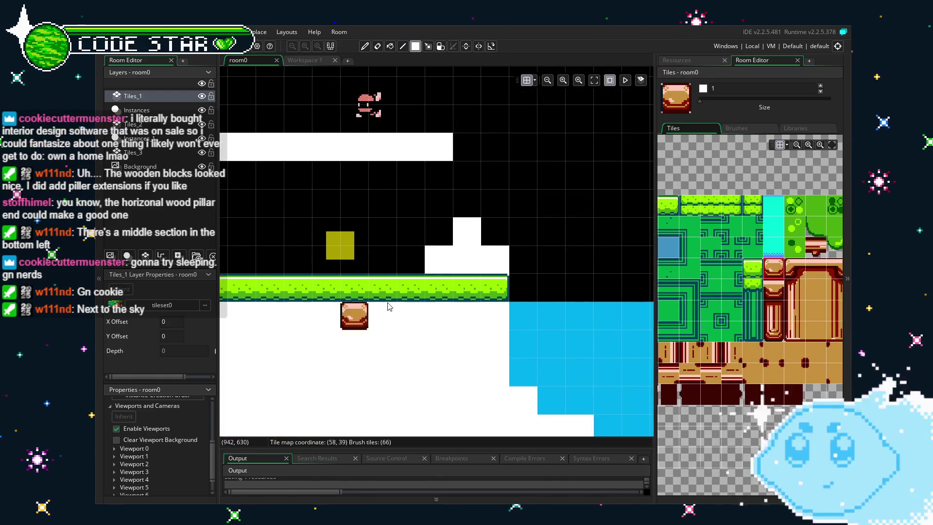
{"action": "scroll", "coordinate": [480, 232], "scroll_direction": "left", "scroll_amount": 3}
{"action": "scroll", "coordinate": [480, 233], "scroll_direction": "up", "scroll_amount": 1}
{"action": "scroll", "coordinate": [712, 324], "scroll_direction": "up", "scroll_amount": 1}
{"action": "scroll", "coordinate": [690, 322], "scroll_direction": "right", "scroll_amount": 2}
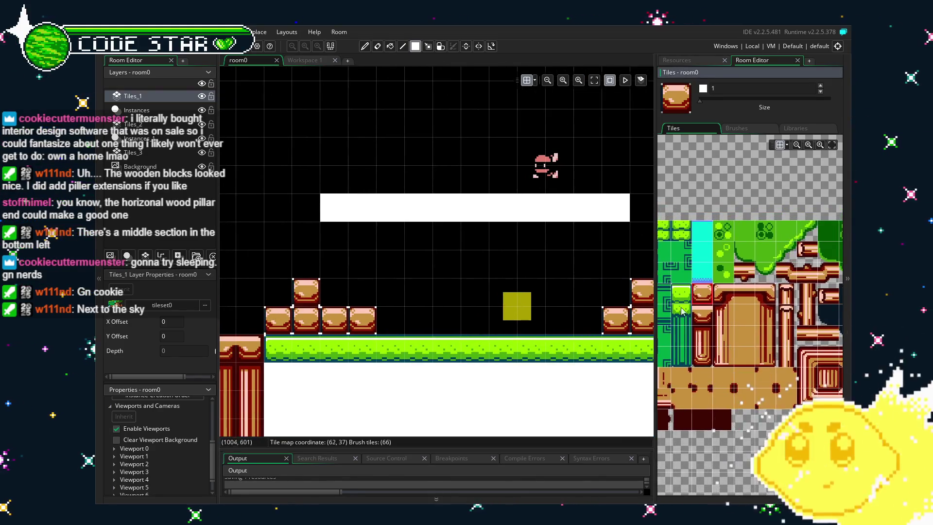
- Leave tile editing and make the Instances layer the active layer
{"action": "key", "text": "e"}
{"action": "scroll", "coordinate": [572, 306], "scroll_direction": "down", "scroll_amount": 2}
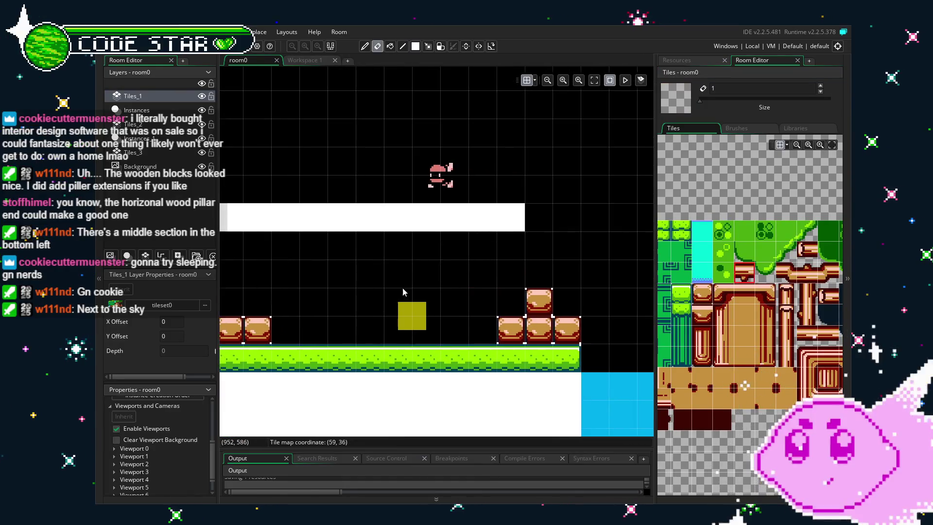
{"action": "key", "text": "m"}
{"action": "scroll", "coordinate": [321, 219], "scroll_direction": "down", "scroll_amount": 1}
{"action": "left_click", "coordinate": [172, 110]}
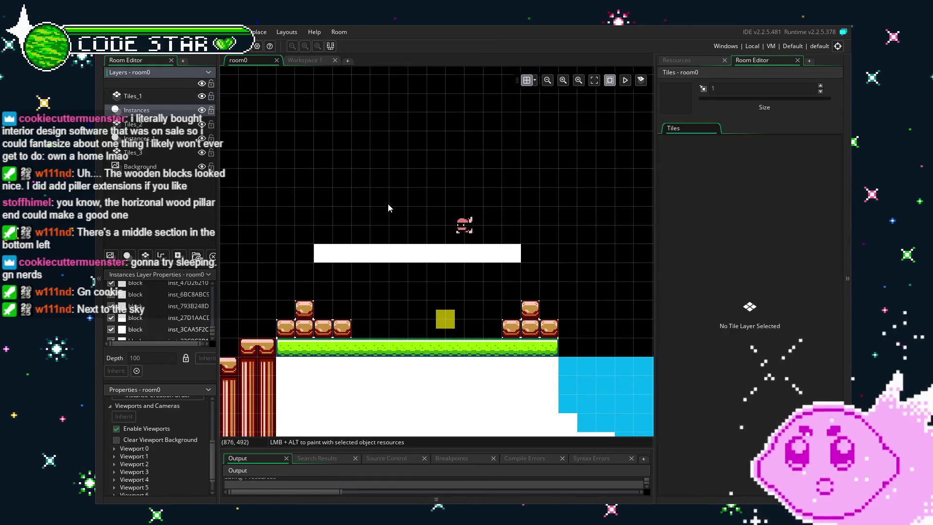
- Move the player and the white platform up one grid cell together
{"action": "left_click_drag", "start_coordinate": [252, 158], "coordinate": [562, 289]}
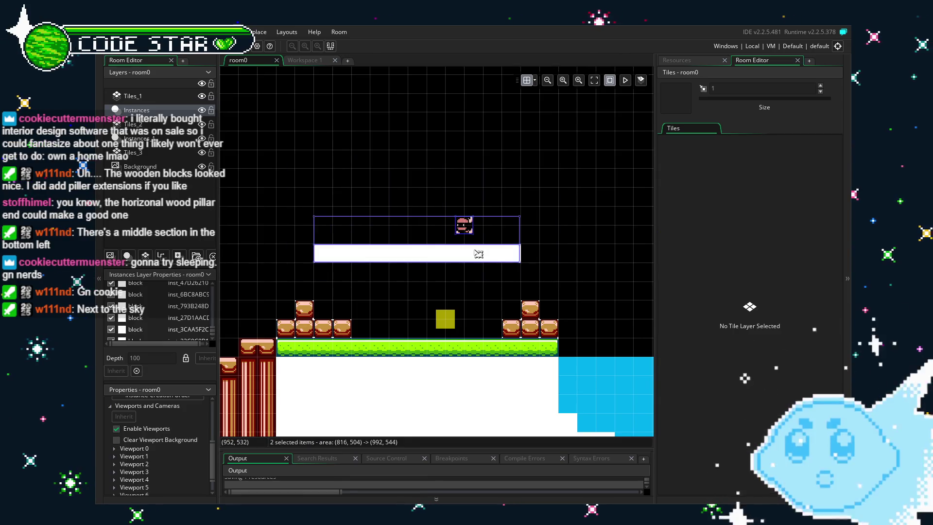
{"action": "left_click_drag", "start_coordinate": [402, 232], "coordinate": [408, 227]}
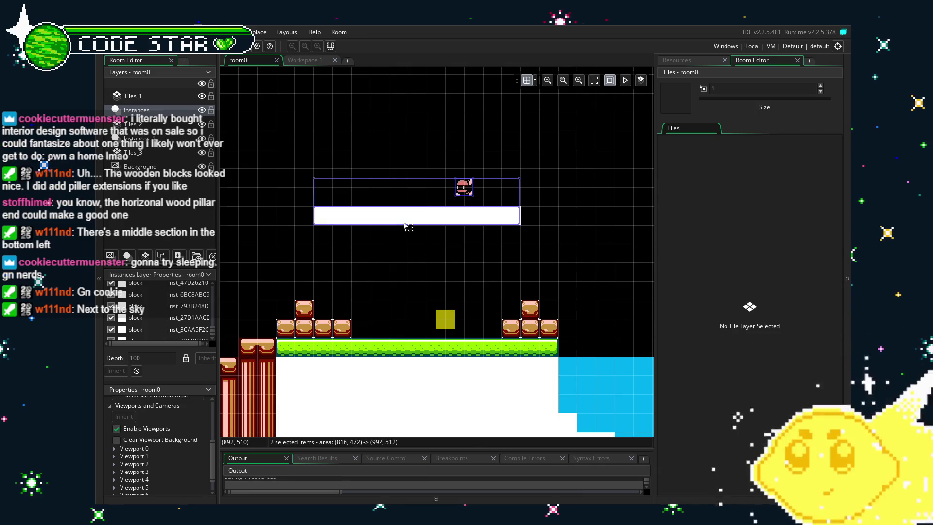
{"action": "left_click", "coordinate": [282, 246]}
- Show the project's resource tree and make Tiles_1 the active layer again
{"action": "scroll", "coordinate": [378, 267], "scroll_direction": "up", "scroll_amount": 3}
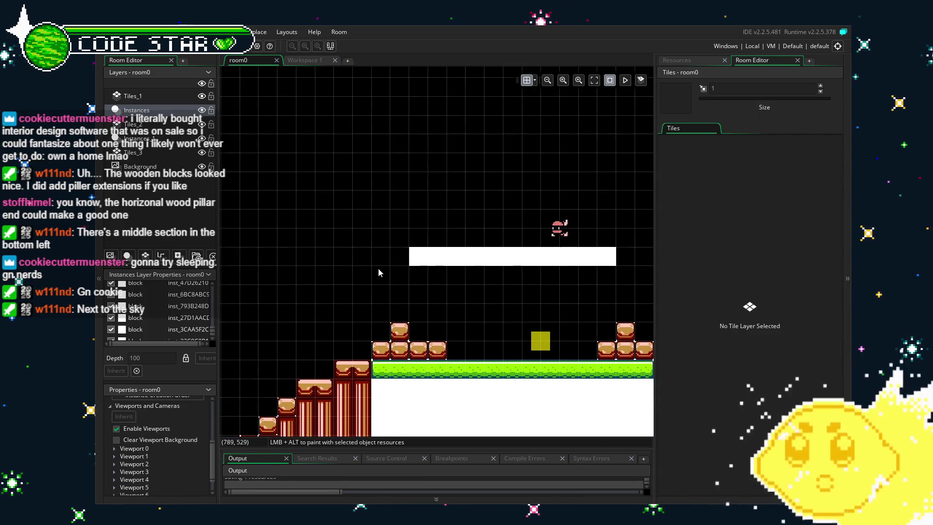
{"action": "scroll", "coordinate": [459, 322], "scroll_direction": "up", "scroll_amount": 2}
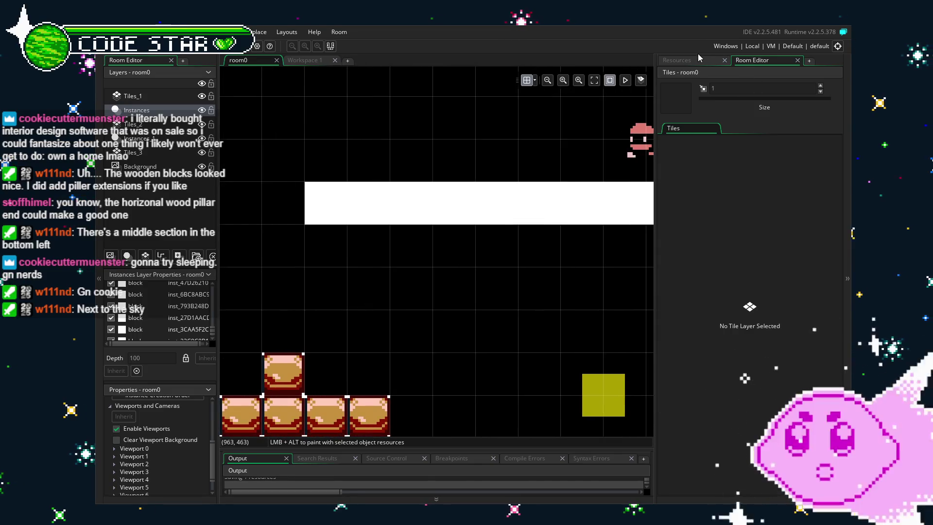
{"action": "left_click", "coordinate": [689, 61]}
{"action": "scroll", "coordinate": [506, 278], "scroll_direction": "down", "scroll_amount": 4}
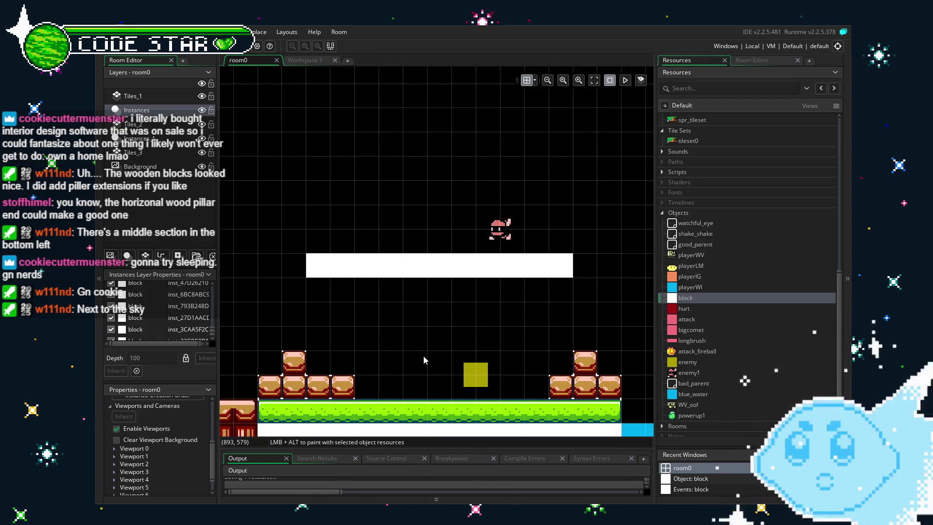
{"action": "scroll", "coordinate": [423, 356], "scroll_direction": "up", "scroll_amount": 2}
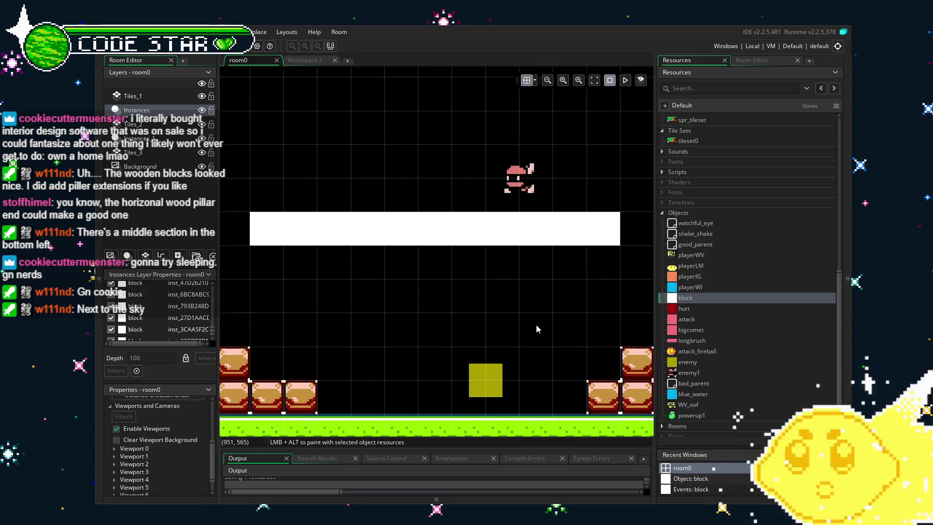
{"action": "scroll", "coordinate": [564, 332], "scroll_direction": "left", "scroll_amount": 1}
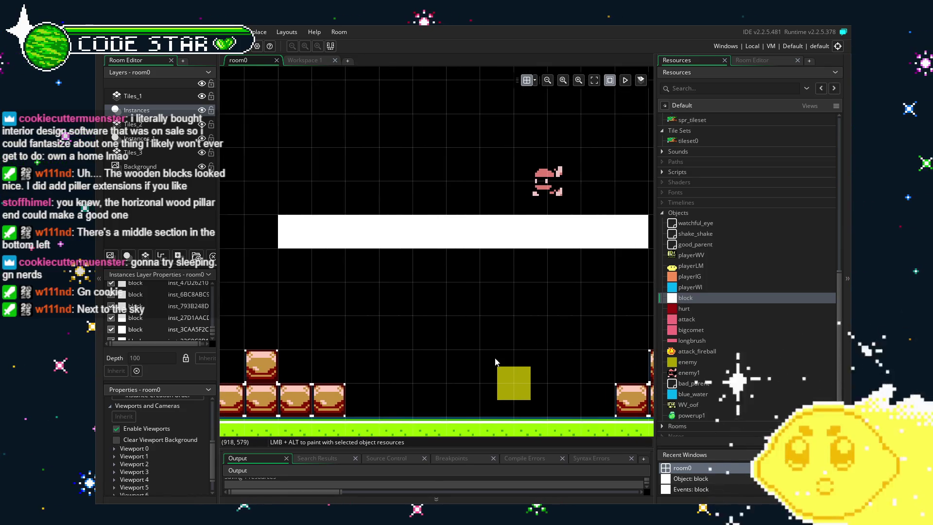
{"action": "left_click", "coordinate": [155, 96]}
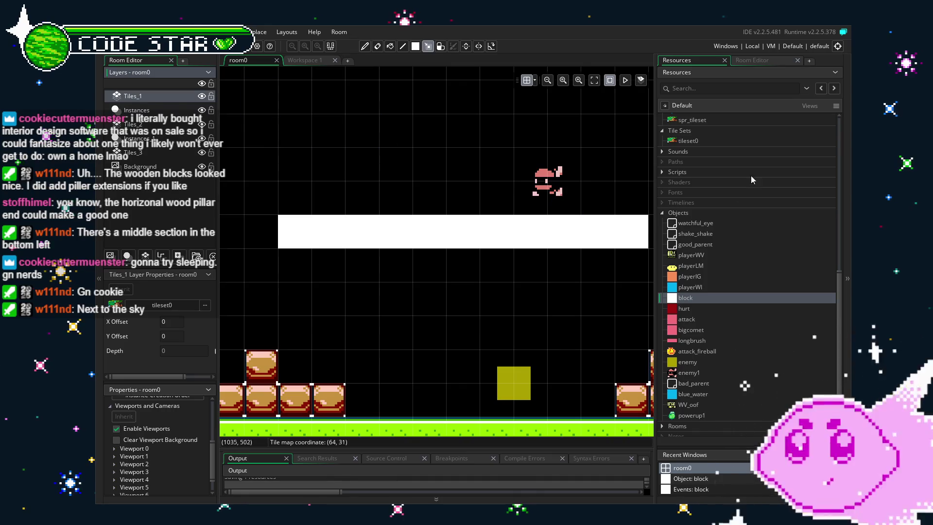
- Paint a continuous row of grass-topped tiles along the full white platform
{"action": "left_click", "coordinate": [748, 63]}
{"action": "scroll", "coordinate": [721, 304], "scroll_direction": "right", "scroll_amount": 3}
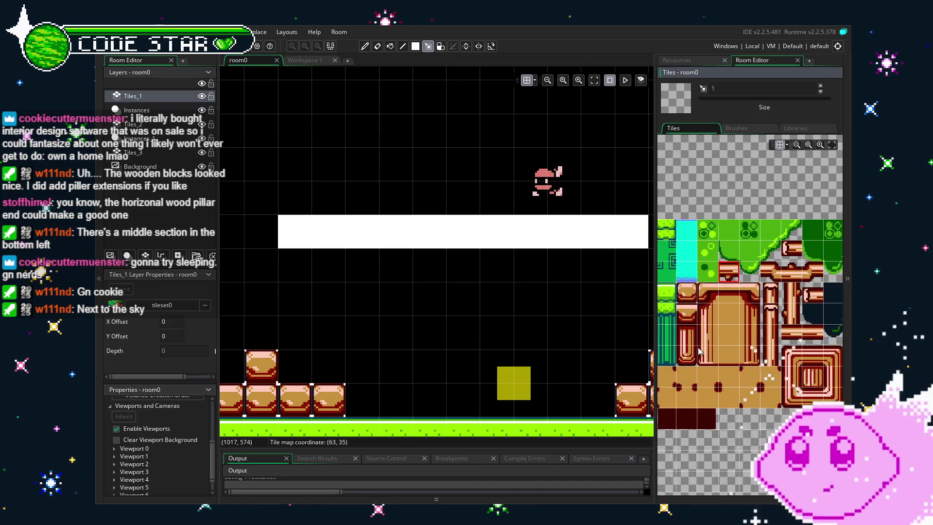
{"action": "mouse_move", "coordinate": [677, 351]}
{"action": "left_mouse_down"}
{"action": "mouse_move", "coordinate": [794, 352]}
{"action": "mouse_move", "coordinate": [640, 356]}
{"action": "mouse_move", "coordinate": [803, 357]}
{"action": "mouse_move", "coordinate": [768, 278]}
{"action": "left_mouse_up"}
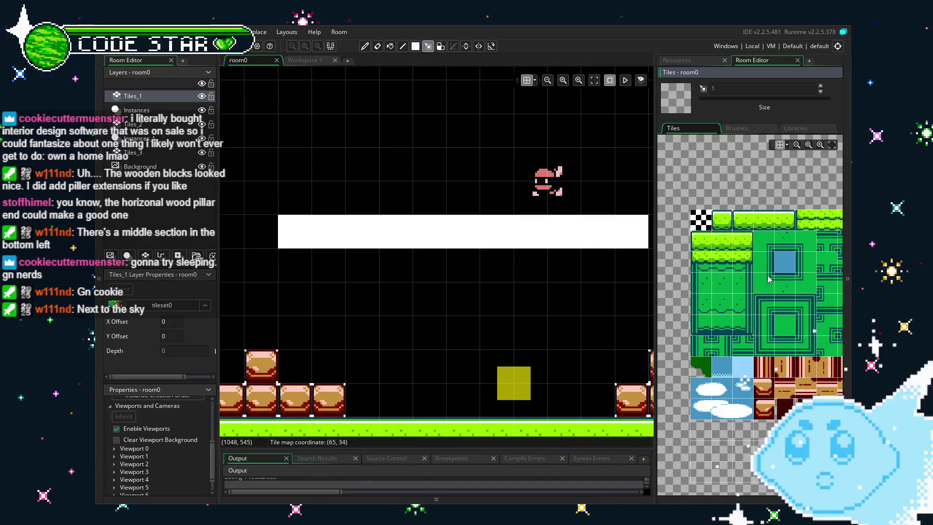
{"action": "left_click", "coordinate": [752, 227]}
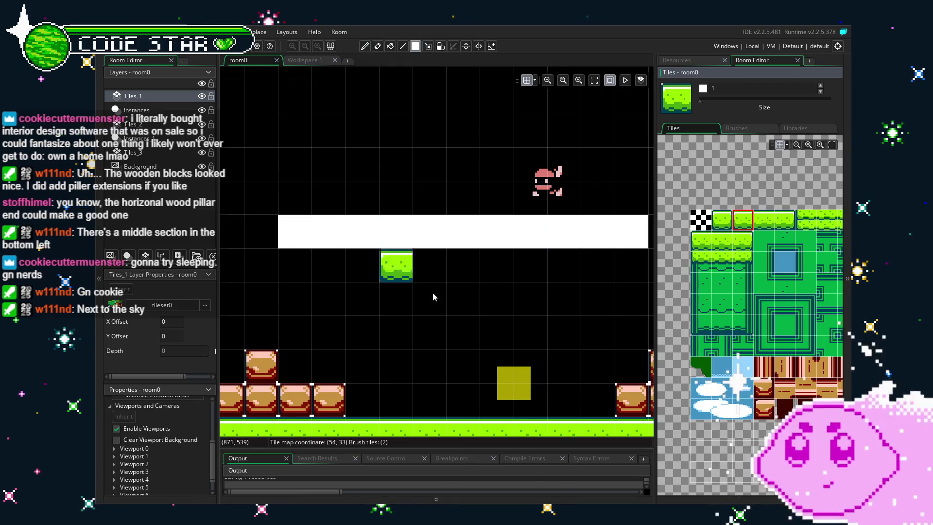
{"action": "scroll", "coordinate": [461, 371], "scroll_direction": "down", "scroll_amount": 2}
{"action": "left_click_drag", "start_coordinate": [458, 381], "coordinate": [550, 240]}
{"action": "scroll", "coordinate": [550, 240], "scroll_direction": "up", "scroll_amount": 5}
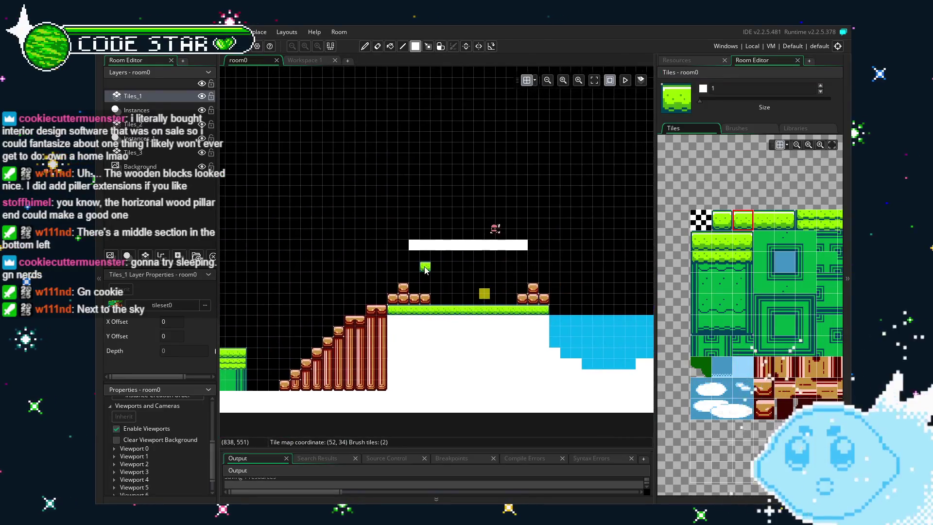
{"action": "scroll", "coordinate": [735, 345], "scroll_direction": "down", "scroll_amount": 5}
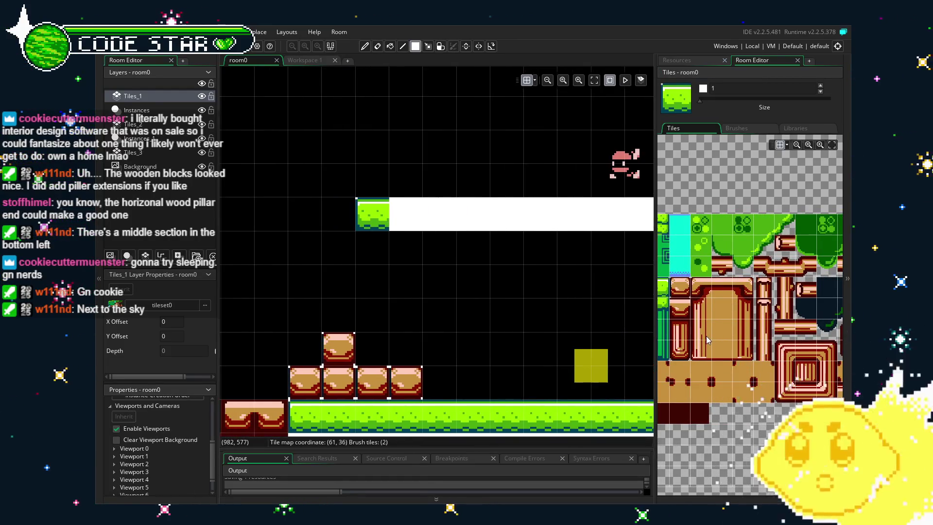
{"action": "scroll", "coordinate": [773, 291], "scroll_direction": "up", "scroll_amount": 5}
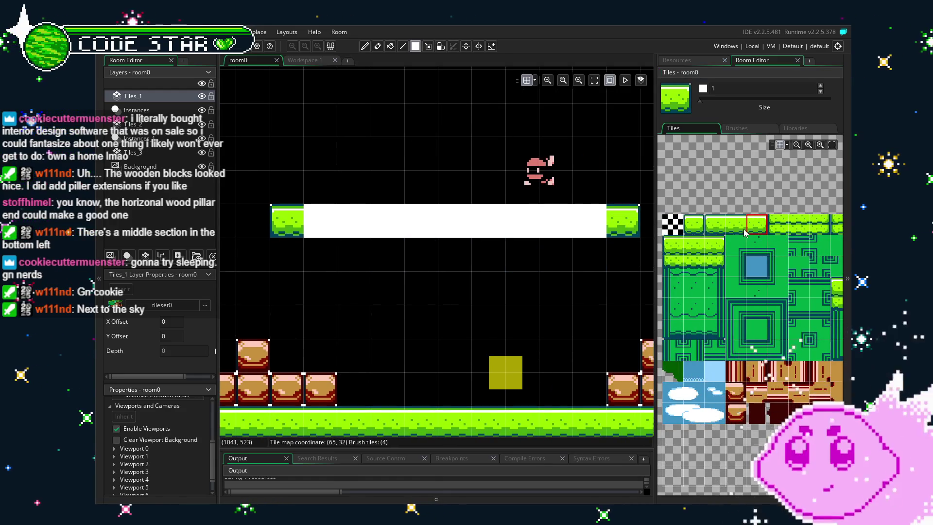
{"action": "left_click", "coordinate": [745, 232]}
{"action": "left_click_drag", "start_coordinate": [591, 225], "coordinate": [305, 224]}
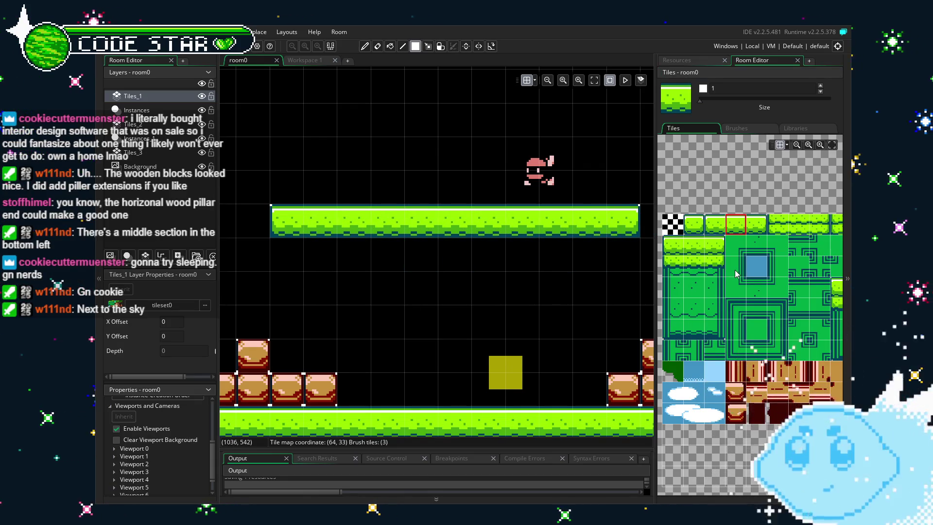
{"action": "left_click", "coordinate": [732, 252]}
- Stamp a 3x3 green window block three times side by side under the platform
{"action": "left_click_drag", "start_coordinate": [732, 252], "coordinate": [777, 287]}
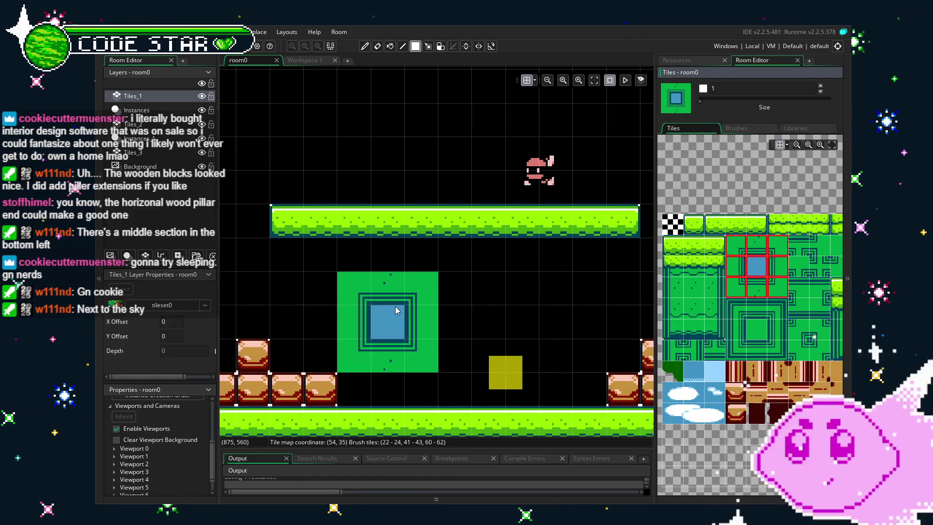
{"action": "scroll", "coordinate": [748, 316], "scroll_direction": "down", "scroll_amount": 3}
{"action": "scroll", "coordinate": [748, 291], "scroll_direction": "left", "scroll_amount": 3}
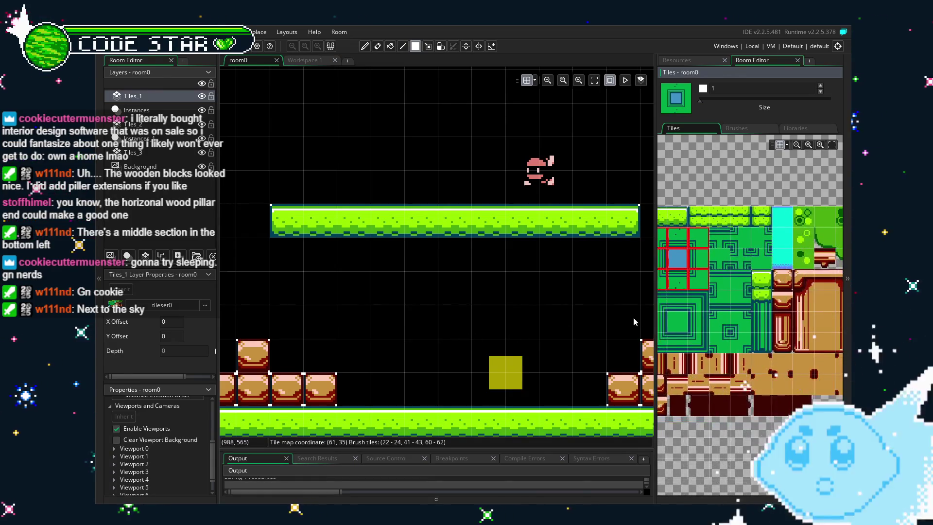
{"action": "scroll", "coordinate": [770, 300], "scroll_direction": "up", "scroll_amount": 2}
{"action": "scroll", "coordinate": [734, 282], "scroll_direction": "up", "scroll_amount": 3}
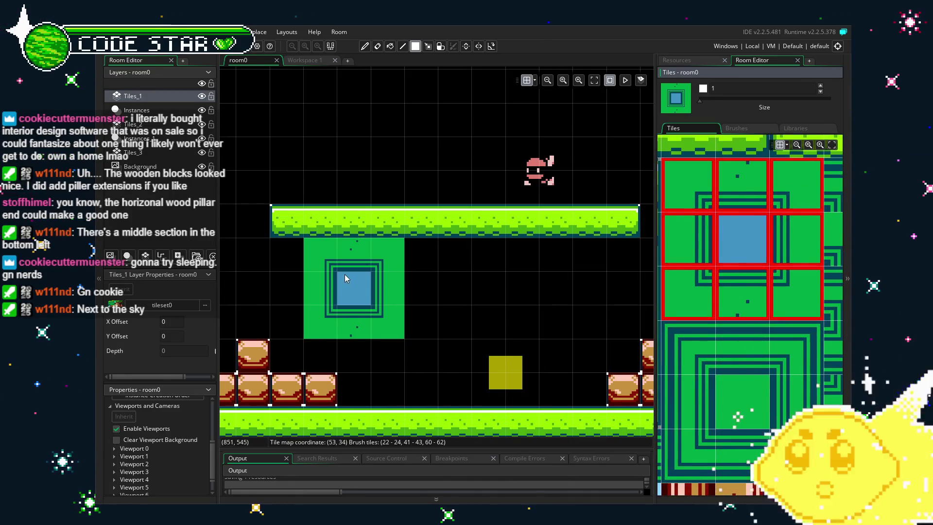
{"action": "left_click", "coordinate": [369, 273]}
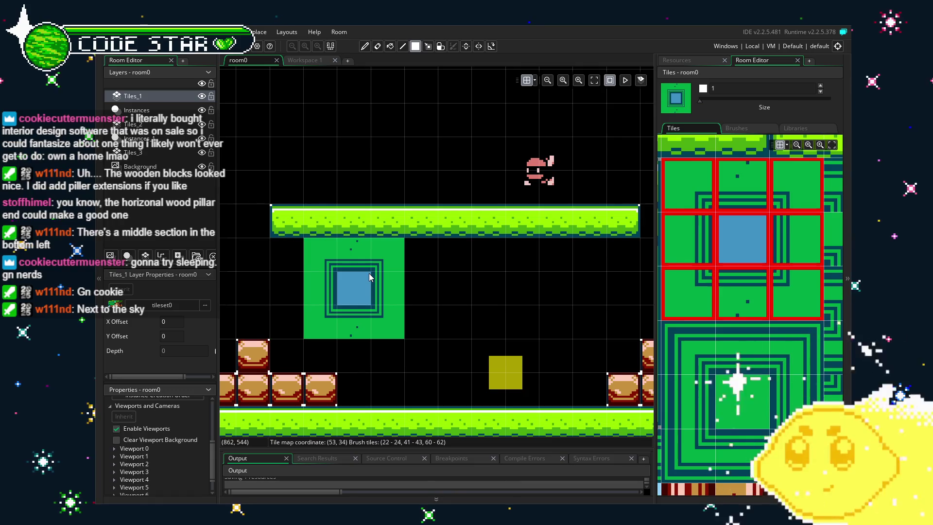
{"action": "left_click", "coordinate": [554, 275]}
{"action": "left_click", "coordinate": [467, 276]}
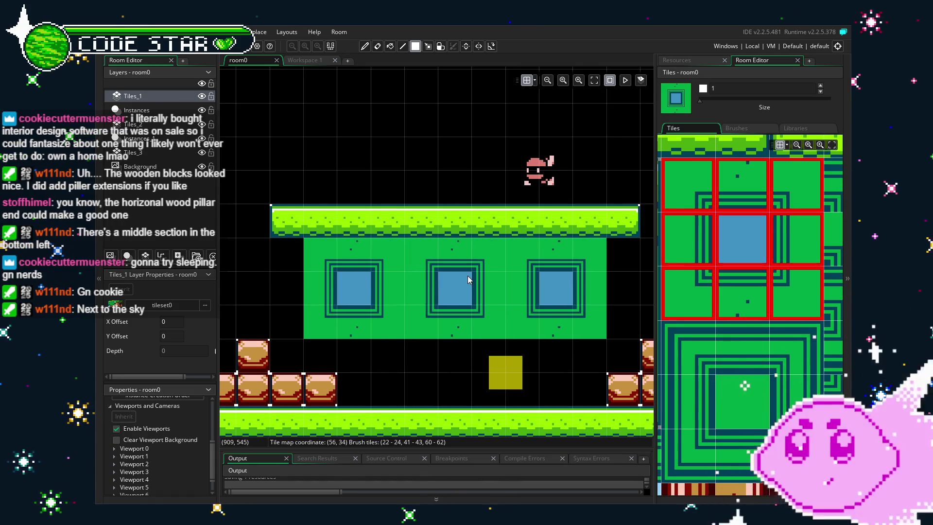
- Cut the whole window building's tiles and paste them onto the Tiles_2 layer
{"action": "key", "text": "e"}
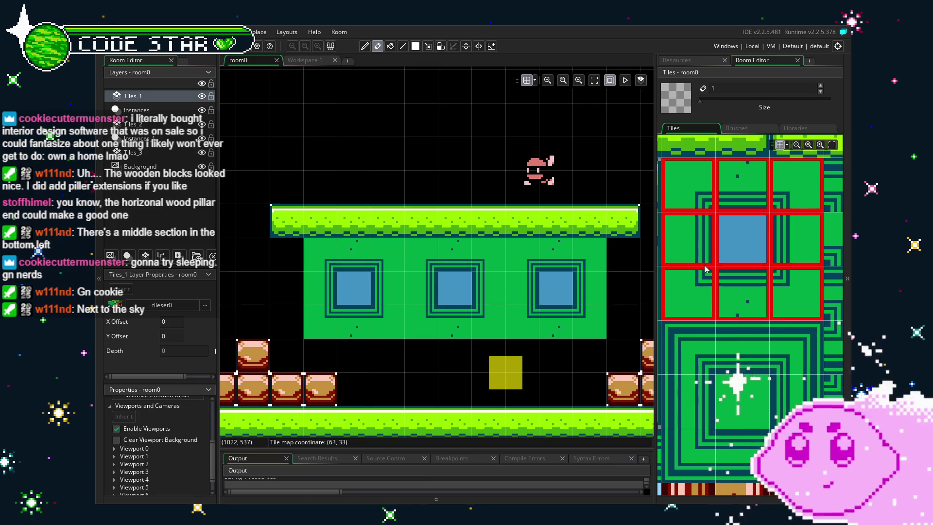
{"action": "left_click", "coordinate": [688, 356]}
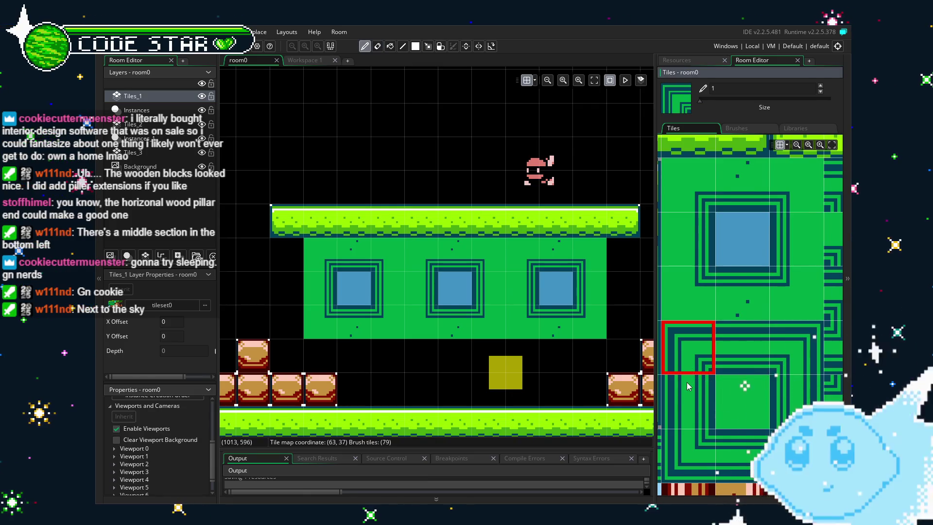
{"action": "left_click", "coordinate": [293, 284]}
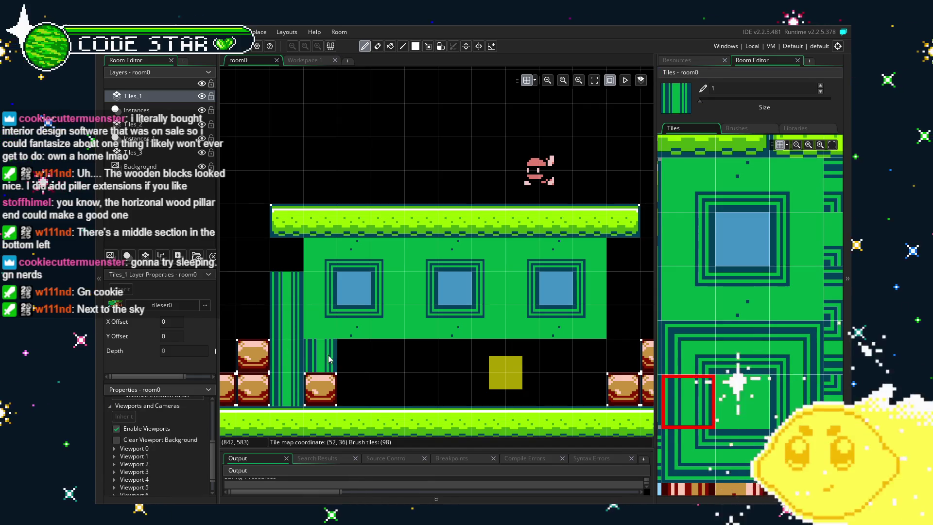
{"action": "key", "text": "ctrl+z"}
{"action": "key", "text": "m"}
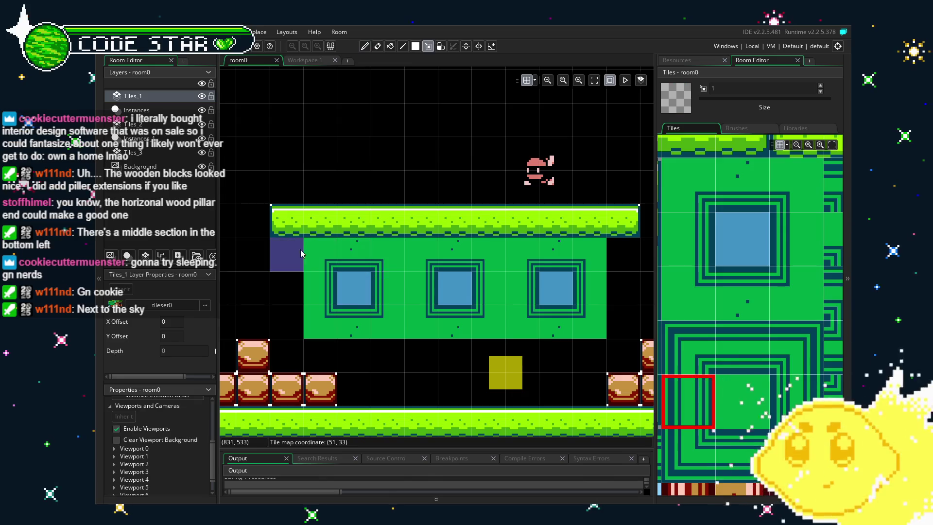
{"action": "left_click_drag", "start_coordinate": [271, 239], "coordinate": [573, 334]}
{"action": "key", "text": "ctrl+x"}
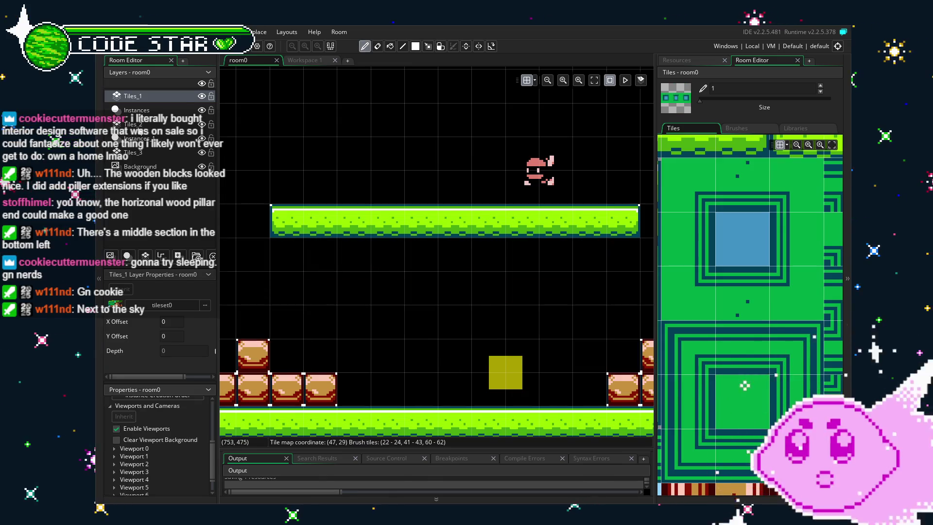
{"action": "left_click", "coordinate": [136, 125]}
{"action": "left_click", "coordinate": [453, 299]}
- Reselect the building tiles, cut them and stamp them back in place
{"action": "key", "text": "e"}
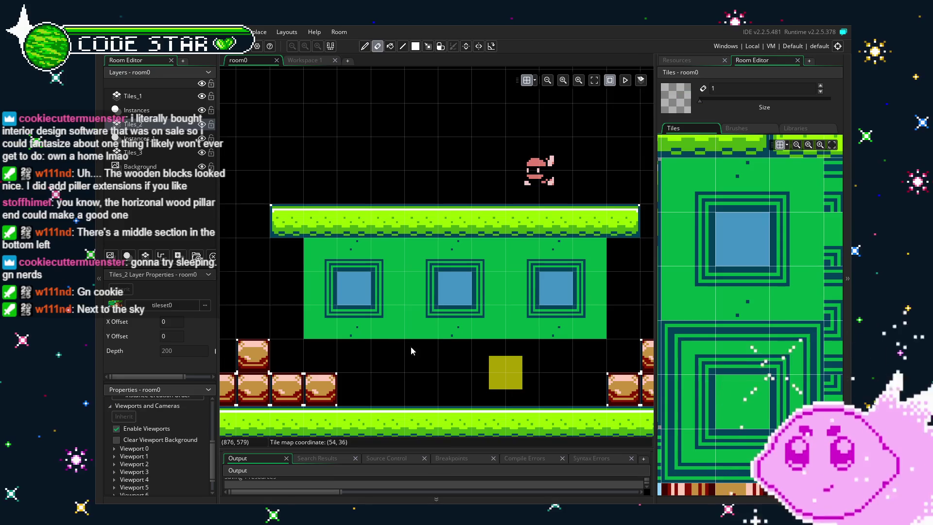
{"action": "left_click", "coordinate": [693, 388]}
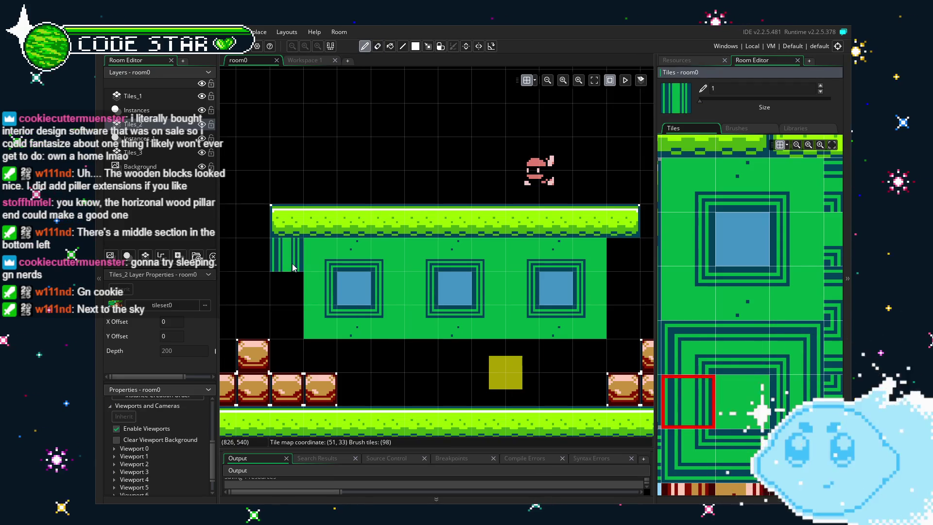
{"action": "mouse_move", "coordinate": [306, 240]}
{"action": "left_mouse_down"}
{"action": "mouse_move", "coordinate": [372, 272]}
{"action": "mouse_move", "coordinate": [603, 335]}
{"action": "left_mouse_up"}
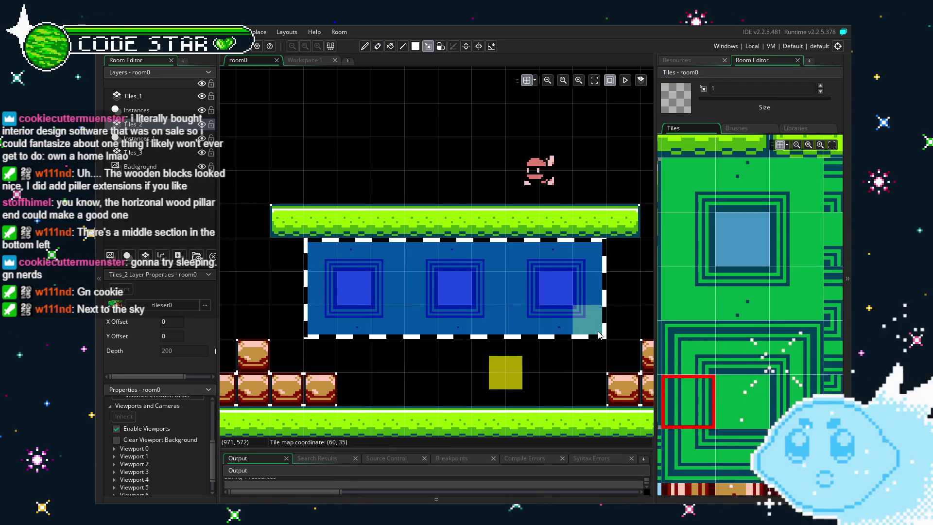
{"action": "key", "text": "ctrl+x"}
{"action": "left_click", "coordinate": [459, 311]}
- Add a corner tile and a striped border pillar down the building's left side
{"action": "key", "text": "e"}
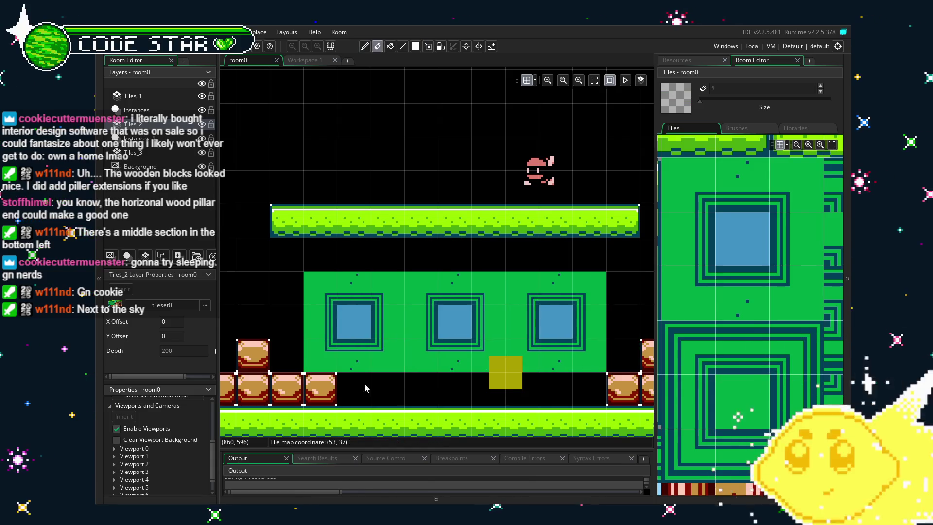
{"action": "left_click", "coordinate": [687, 374]}
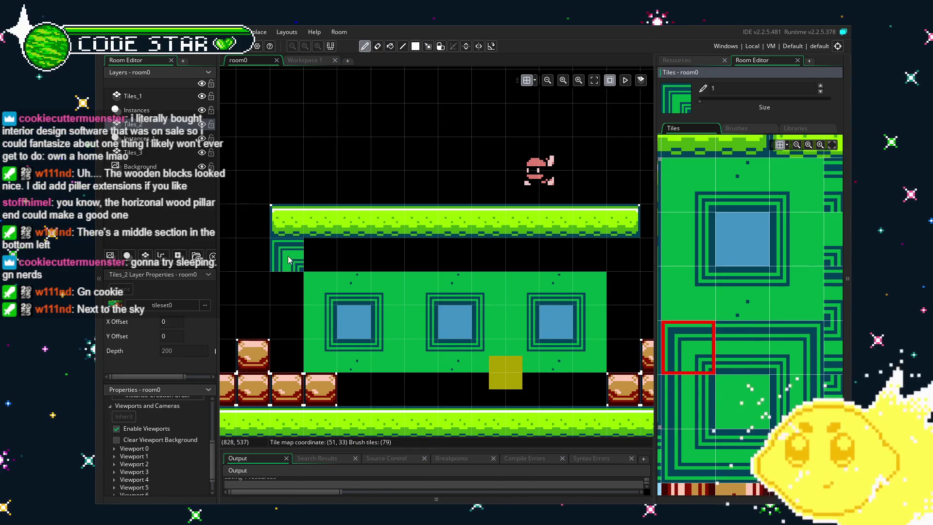
{"action": "left_click", "coordinate": [293, 257]}
{"action": "left_click", "coordinate": [688, 400]}
{"action": "left_click_drag", "start_coordinate": [282, 286], "coordinate": [286, 357]}
- Paint a border beam under the grass roof with a corner cap, plus the right pillar
{"action": "left_click", "coordinate": [732, 343]}
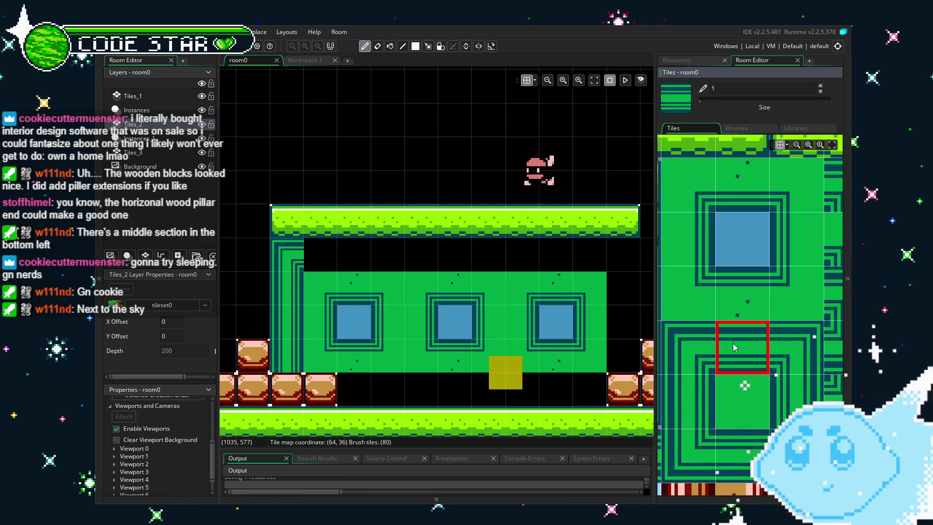
{"action": "key", "text": "r"}
{"action": "mouse_move", "coordinate": [320, 256]}
{"action": "left_mouse_down"}
{"action": "mouse_move", "coordinate": [583, 269]}
{"action": "mouse_move", "coordinate": [400, 253]}
{"action": "left_mouse_up"}
{"action": "left_click", "coordinate": [796, 347]}
{"action": "left_click", "coordinate": [437, 245]}
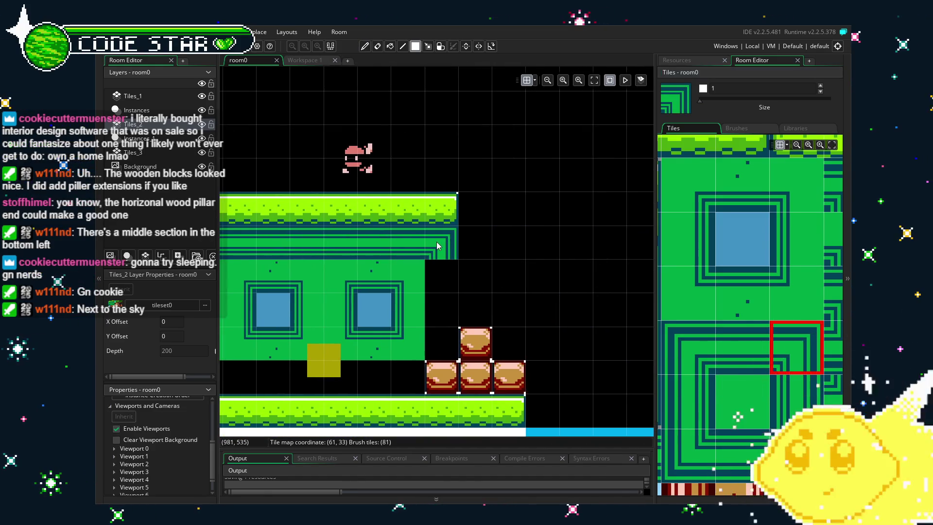
{"action": "left_click", "coordinate": [795, 401]}
{"action": "left_click_drag", "start_coordinate": [440, 272], "coordinate": [443, 347]}
- Fill the border row along the building's bottom edge
{"action": "mouse_move", "coordinate": [447, 384]}
{"action": "left_mouse_down"}
{"action": "mouse_move", "coordinate": [565, 316]}
{"action": "mouse_move", "coordinate": [292, 316]}
{"action": "mouse_move", "coordinate": [479, 322]}
{"action": "left_mouse_up"}
{"action": "left_click", "coordinate": [796, 452]}
{"action": "left_click", "coordinate": [742, 454]}
{"action": "left_click", "coordinate": [688, 455]}
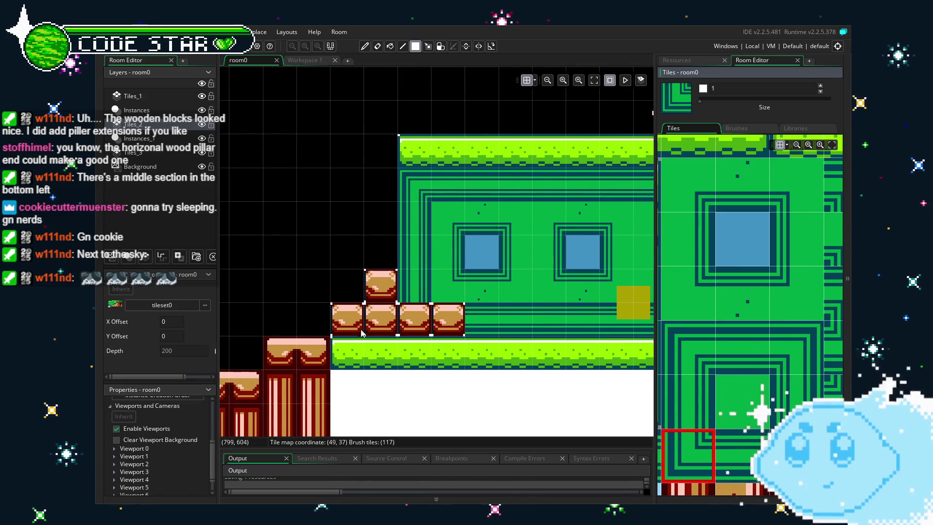
{"action": "left_click_drag", "start_coordinate": [536, 300], "coordinate": [428, 288]}
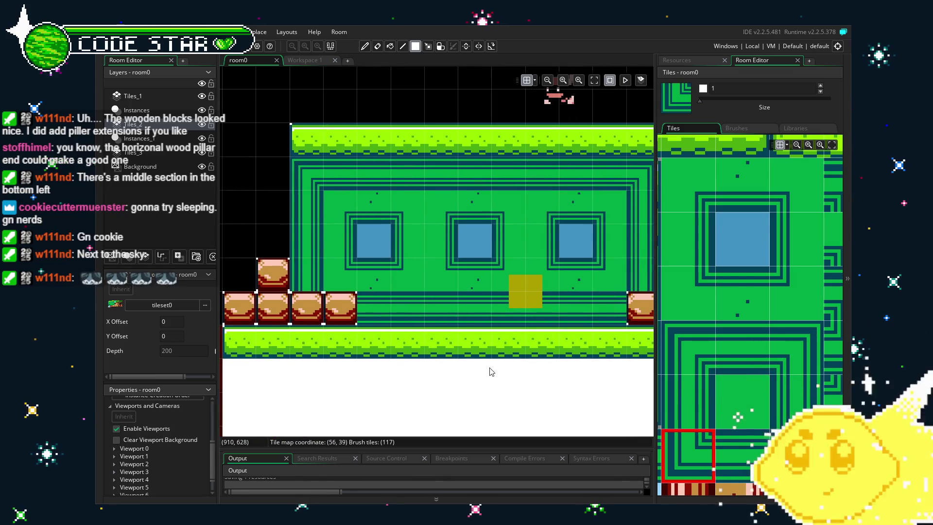
{"action": "scroll", "coordinate": [492, 372], "scroll_direction": "down", "scroll_amount": 3}
- On the Instances layer, select the yellow enemy inside the building
{"action": "key", "text": "e"}
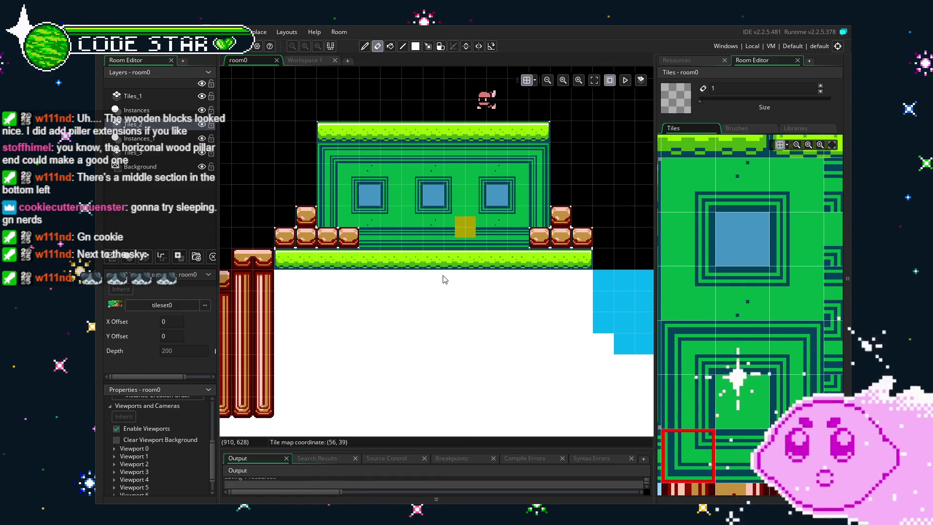
{"action": "scroll", "coordinate": [356, 325], "scroll_direction": "up", "scroll_amount": 4}
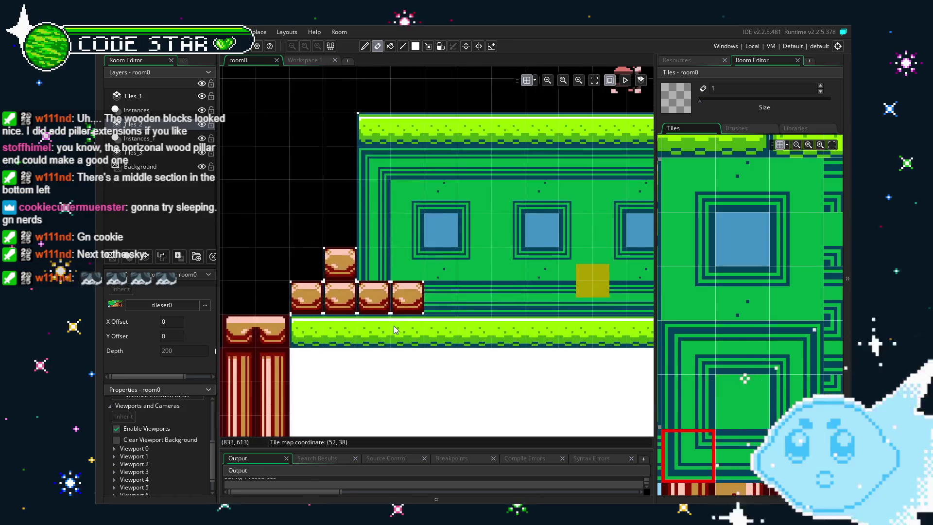
{"action": "scroll", "coordinate": [463, 268], "scroll_direction": "right", "scroll_amount": 3}
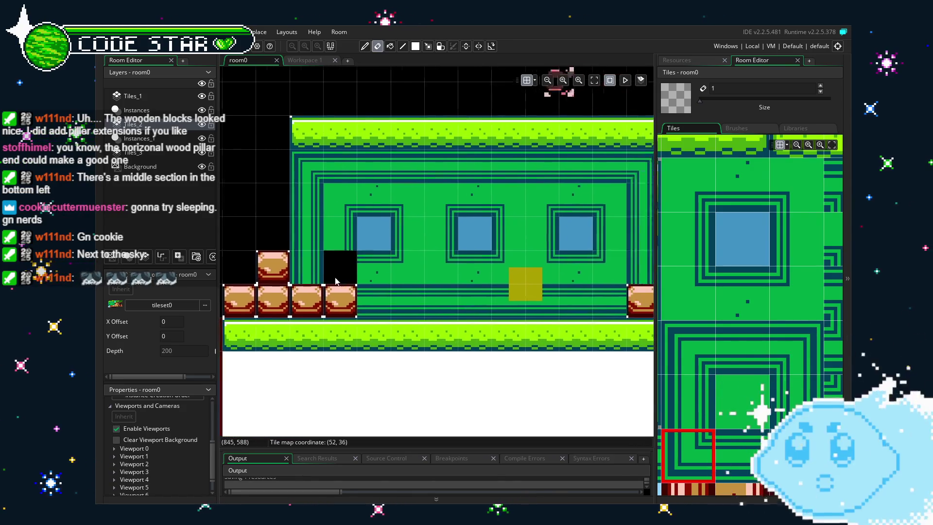
{"action": "left_click", "coordinate": [141, 110]}
{"action": "left_click", "coordinate": [458, 292]}
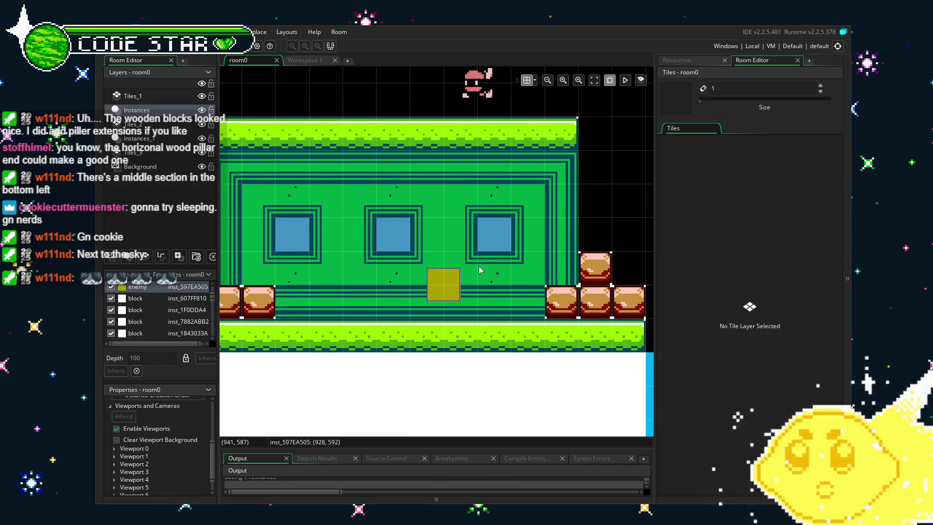
- Delete the yellow enemy and place two enemy1 bees on the building's floor
{"action": "key", "text": "Delete"}
{"action": "left_click", "coordinate": [501, 129], "text": "alt"}
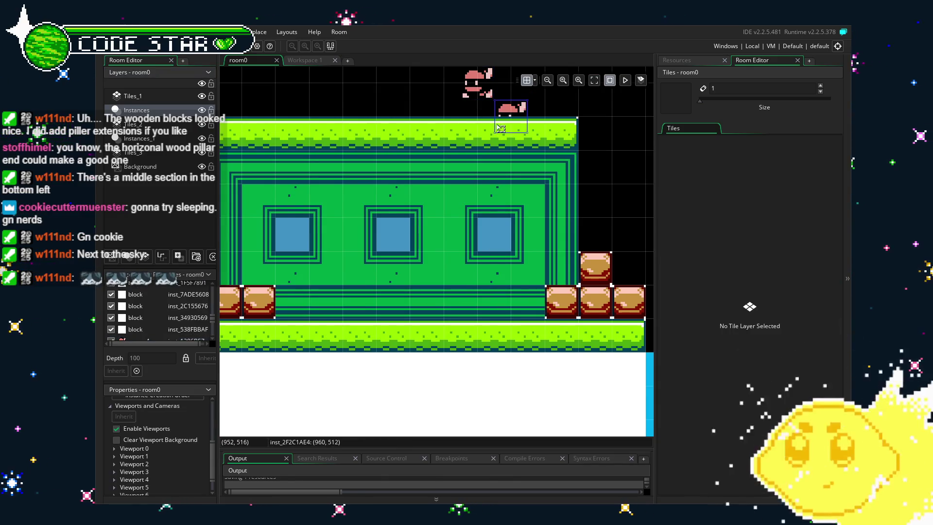
{"action": "mouse_move", "coordinate": [507, 117]}
{"action": "left_mouse_down"}
{"action": "mouse_move", "coordinate": [403, 304]}
{"action": "mouse_move", "coordinate": [324, 278]}
{"action": "left_mouse_up"}
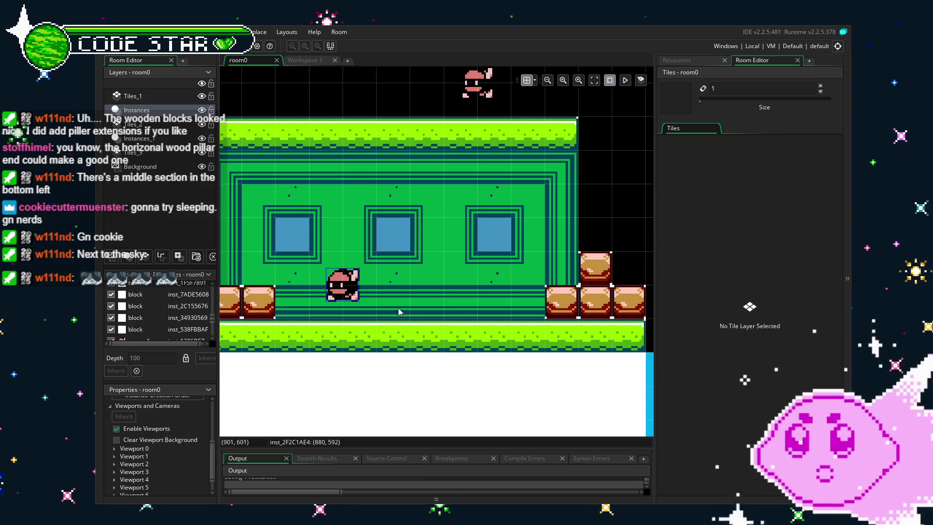
{"action": "left_click_drag", "start_coordinate": [493, 270], "coordinate": [458, 298]}
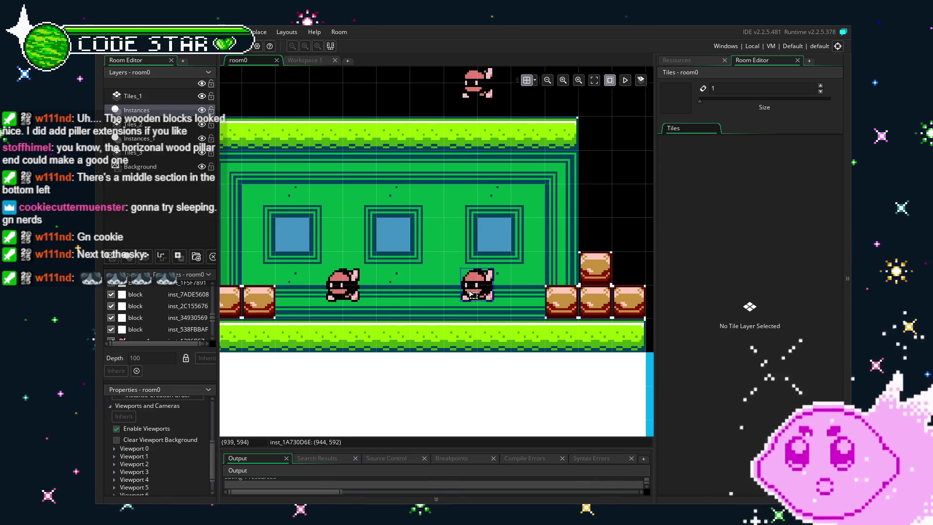
{"action": "scroll", "coordinate": [350, 255], "scroll_direction": "down", "scroll_amount": 2}
{"action": "mouse_move", "coordinate": [330, 281]}
{"action": "left_mouse_down"}
{"action": "mouse_move", "coordinate": [452, 292]}
{"action": "mouse_move", "coordinate": [401, 294]}
{"action": "left_mouse_up"}
- Open the enemy1 object from the resource list
{"action": "left_click", "coordinate": [685, 61]}
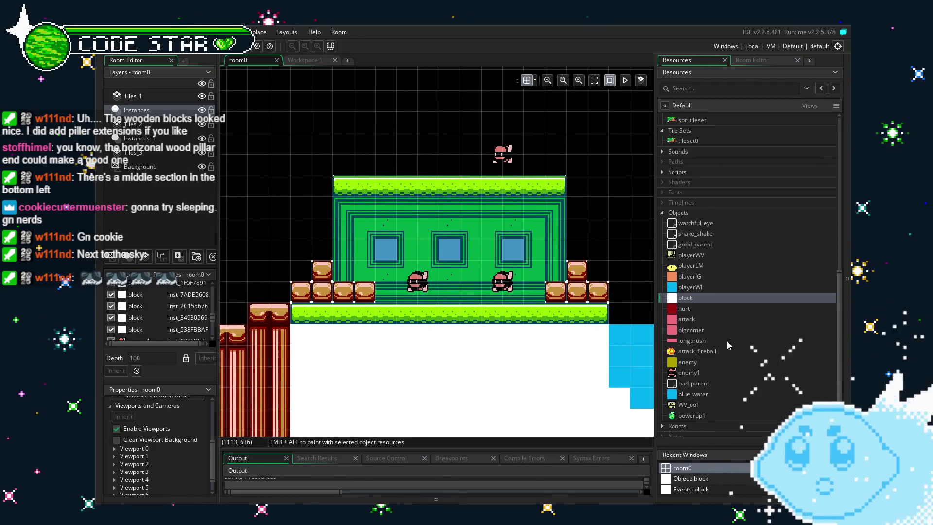
{"action": "scroll", "coordinate": [727, 340], "scroll_direction": "down", "scroll_amount": 1}
{"action": "double_click", "coordinate": [701, 356]}
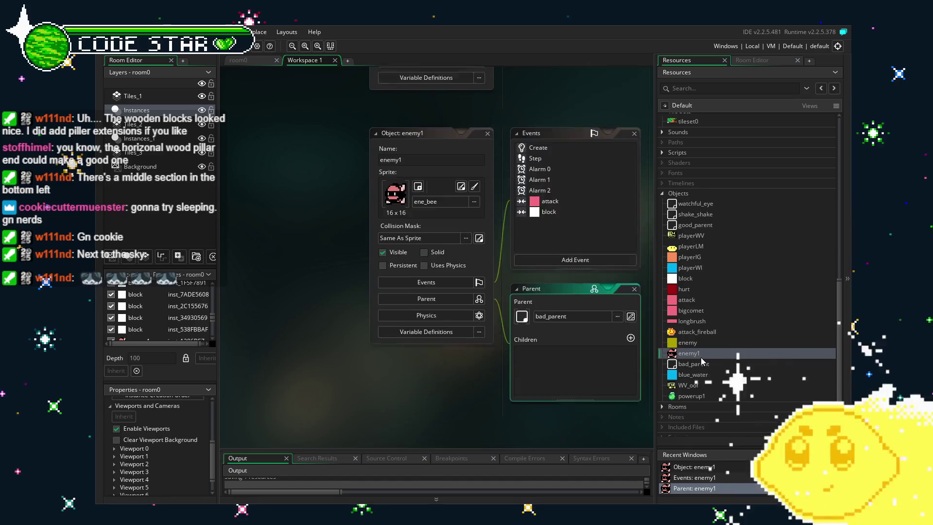
- In enemy1's Step event, duplicate the two place_meeting turn-around lines below the originals
{"action": "left_click", "coordinate": [305, 187]}
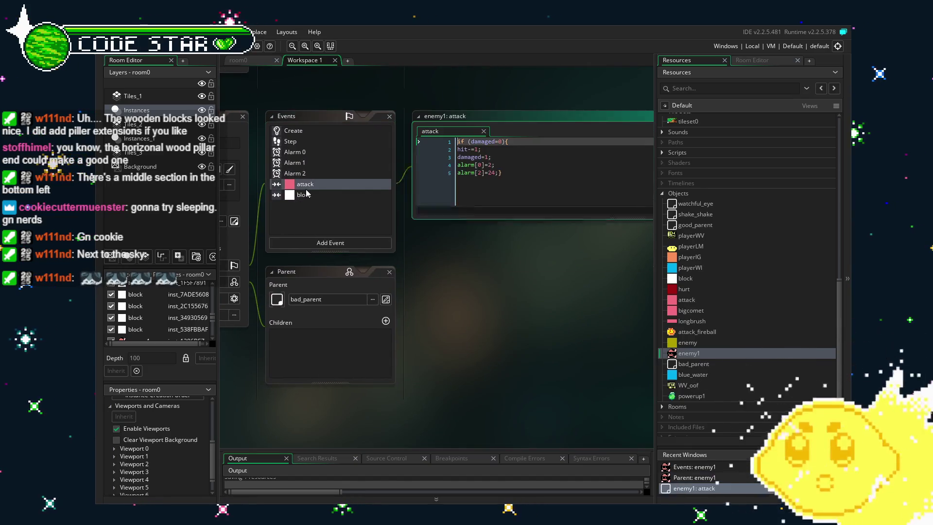
{"action": "left_click", "coordinate": [312, 138]}
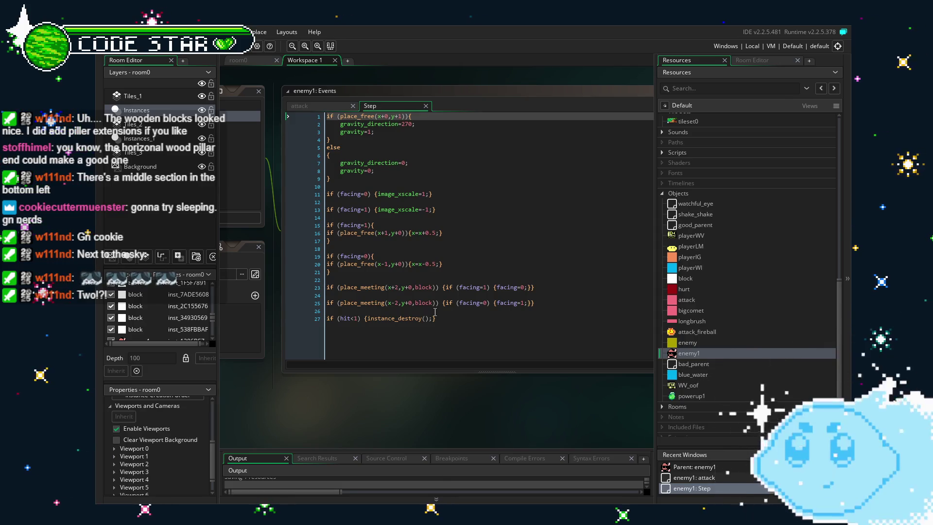
{"action": "left_click", "coordinate": [558, 302]}
{"action": "key", "text": "shift+Up"}
{"action": "key", "text": "shift+Up"}
{"action": "key", "text": "shift+Home"}
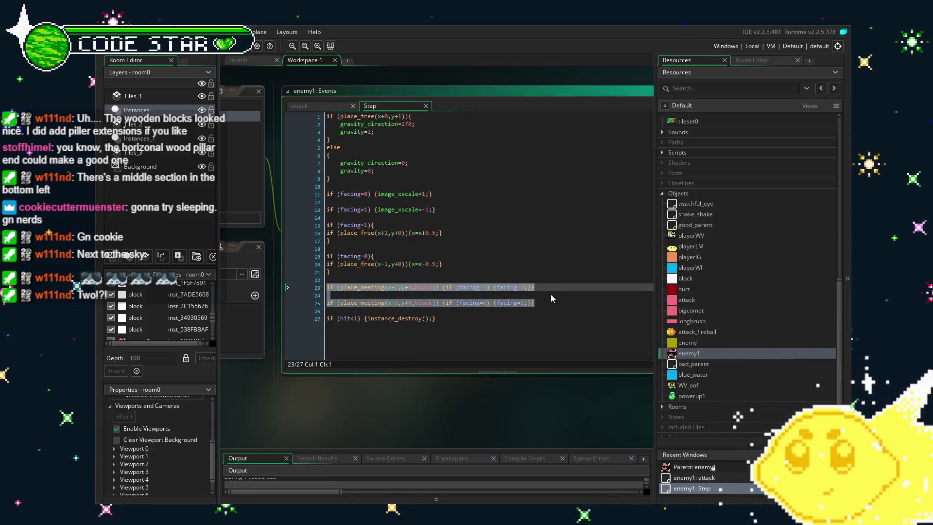
{"action": "left_click", "coordinate": [557, 303]}
{"action": "key", "text": "Return"}
{"action": "key", "text": "Return"}
{"action": "key", "text": "ctrl+v"}
- Change block to bad_parent in both copied lines, save the code and start a test run
{"action": "left_click", "coordinate": [432, 309]}
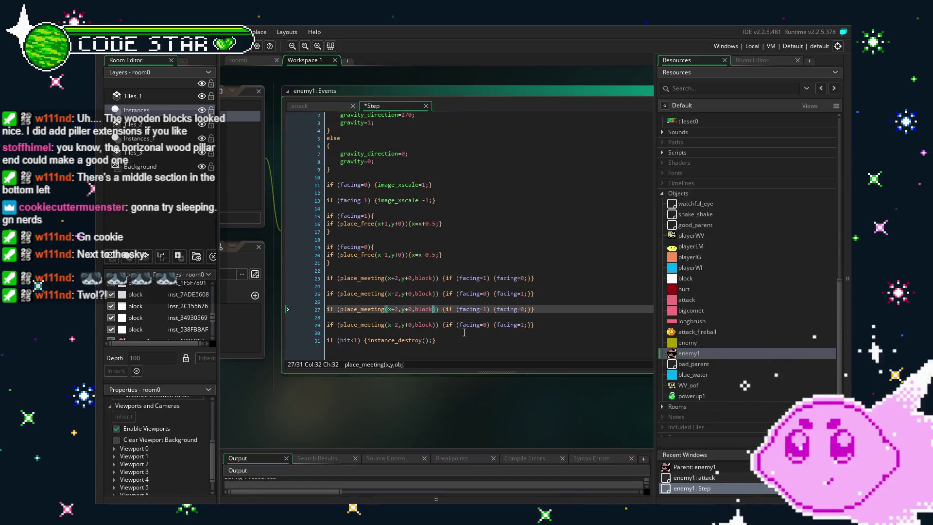
{"action": "key", "text": "BackSpace"}
{"action": "key", "text": "BackSpace"}
{"action": "key", "text": "BackSpace"}
{"action": "type", "text": "ad_parent"}
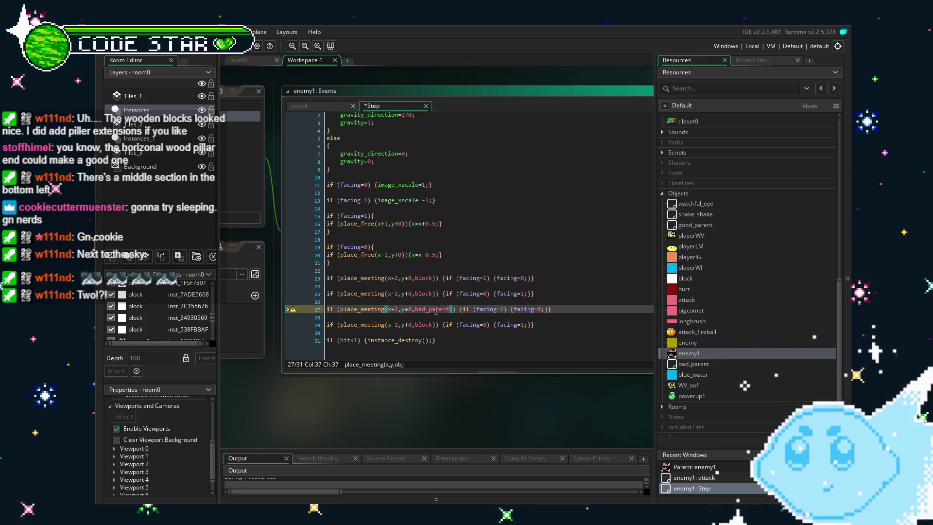
{"action": "left_click", "coordinate": [426, 324]}
{"action": "type", "text": "ad_parent"}
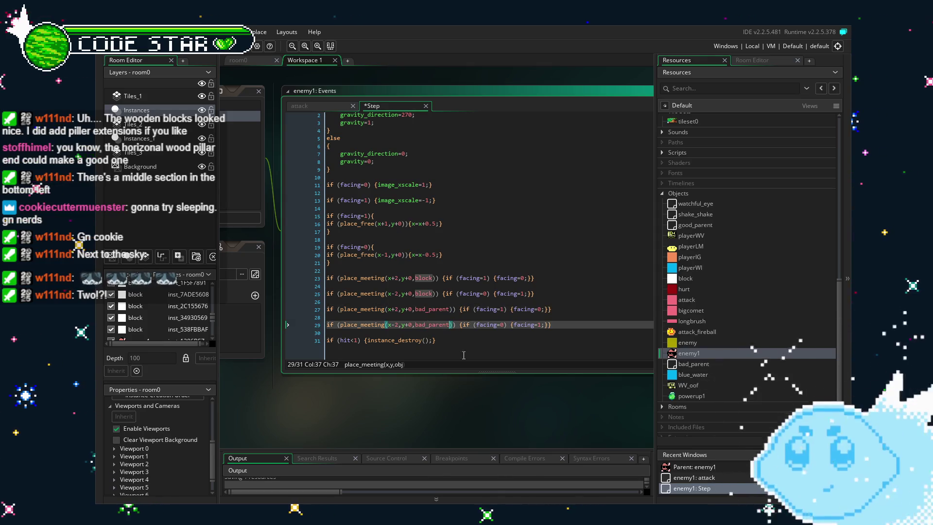
{"action": "key", "text": "ctrl+s"}
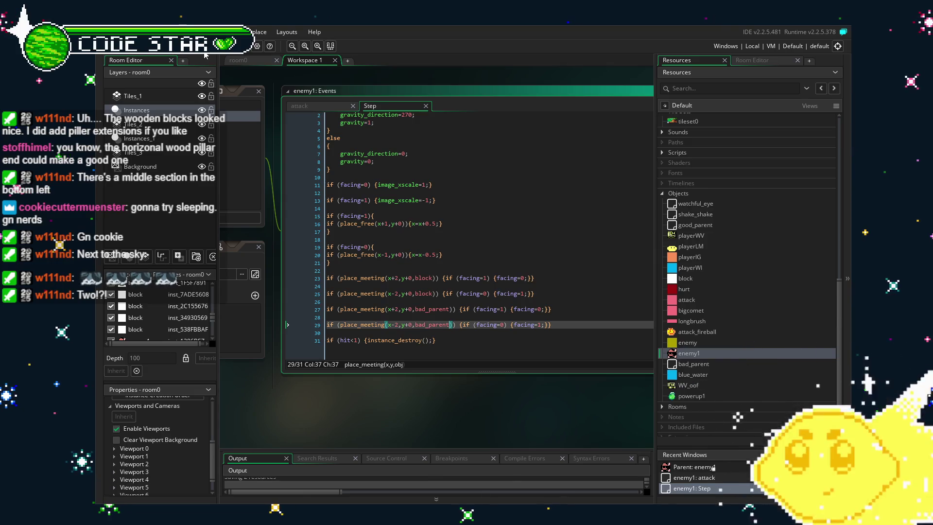
{"action": "left_click", "coordinate": [208, 55]}
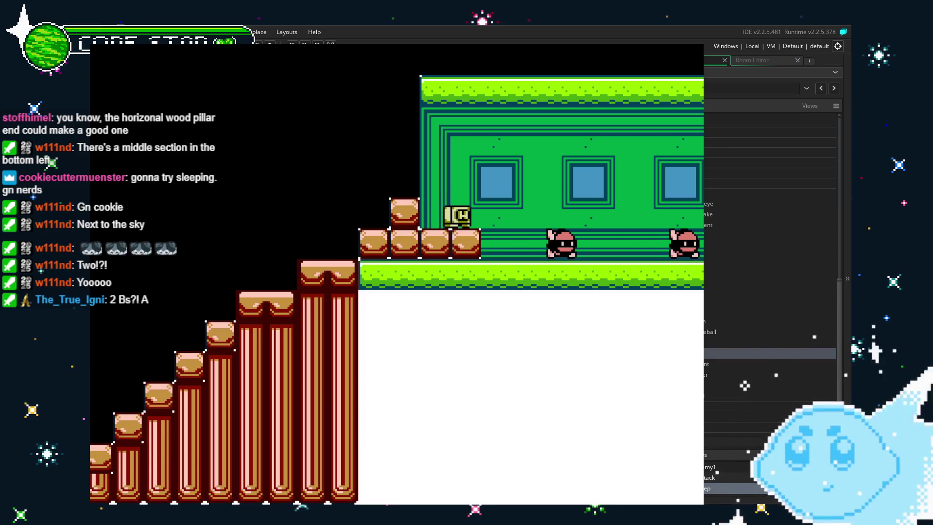
- Walk the player past the two bees to watch them turn around, then close the game
{"action": "key", "text": "Right"}
{"action": "key", "text": "Right"}
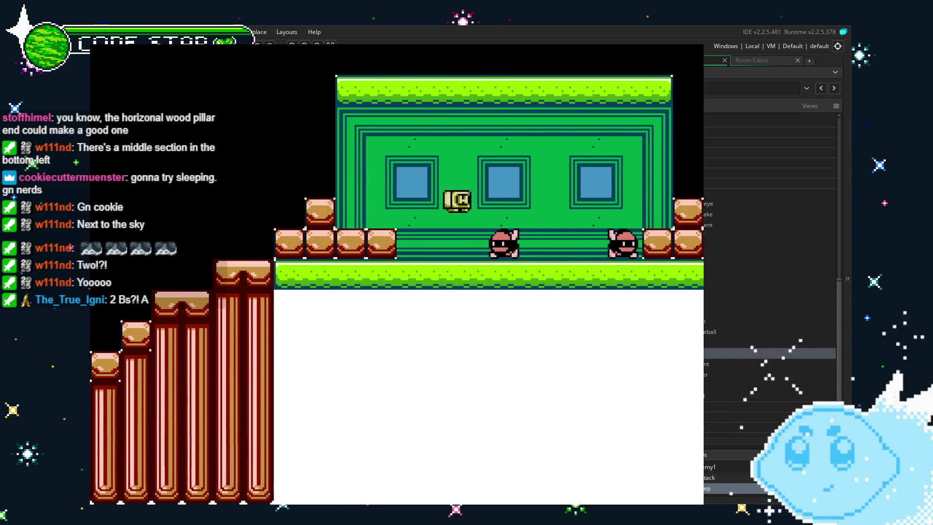
{"action": "key", "text": "Right"}
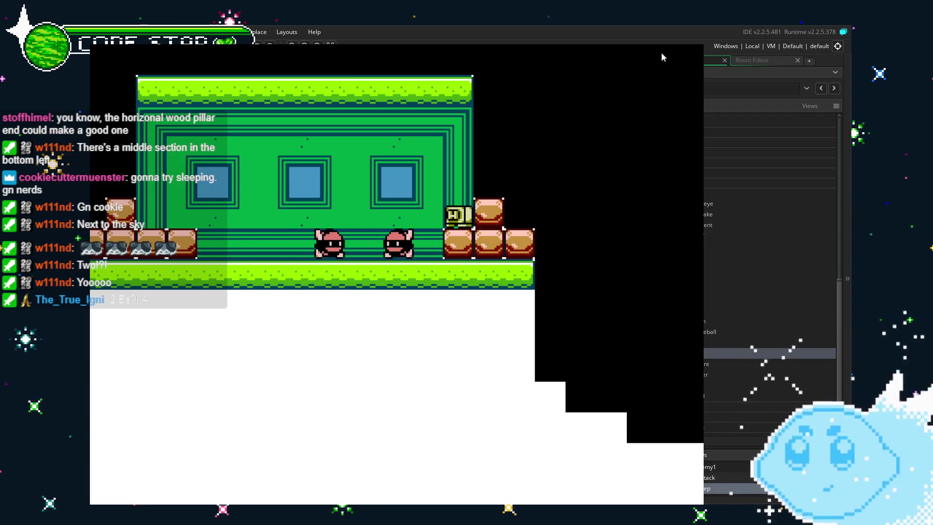
{"action": "key", "text": "Escape"}
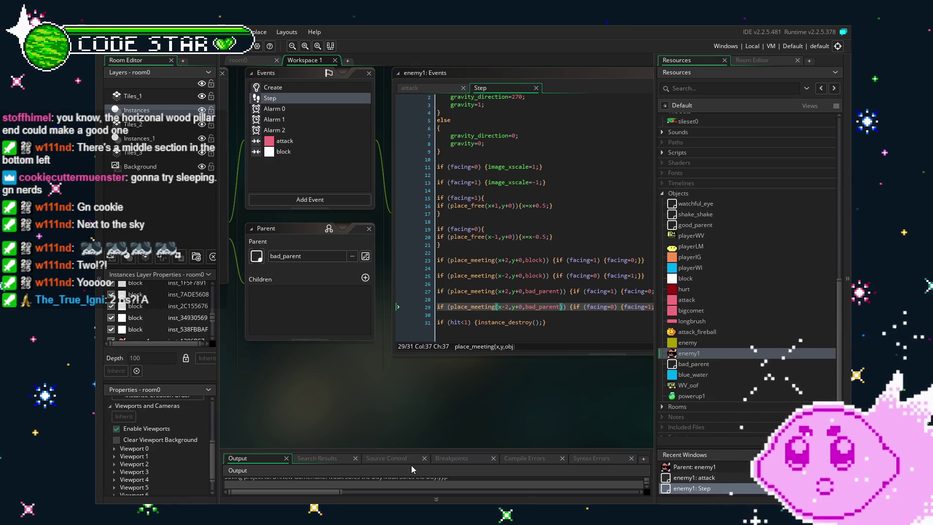
{"action": "left_click", "coordinate": [260, 63]}
{"action": "left_click", "coordinate": [306, 62]}
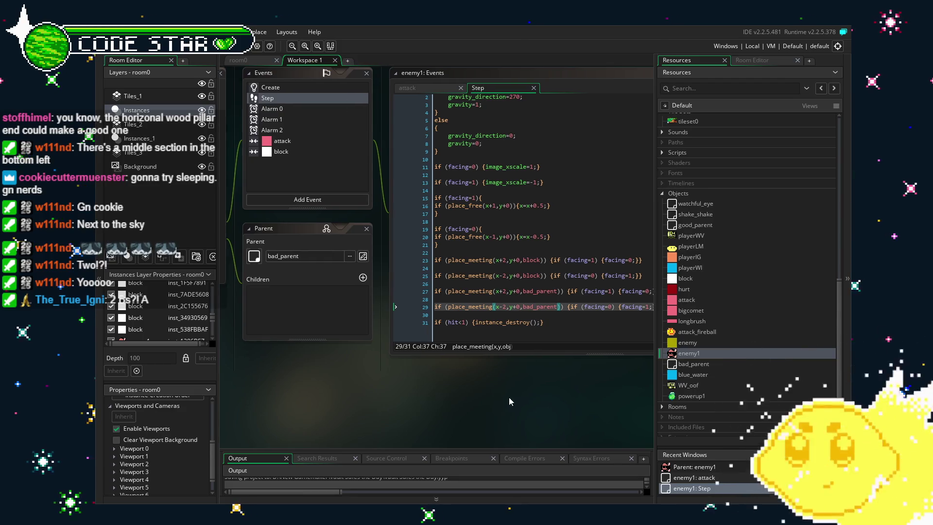
{"action": "scroll", "coordinate": [708, 340], "scroll_direction": "down", "scroll_amount": 2}
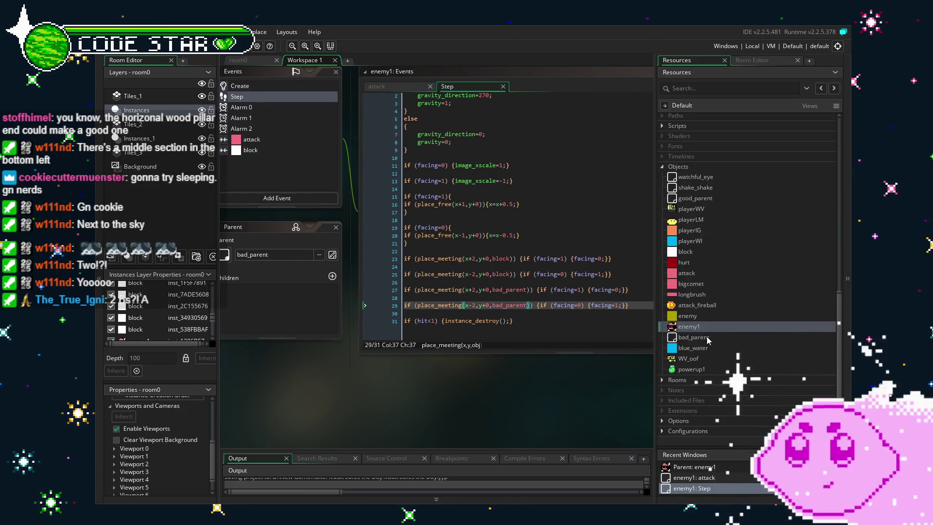